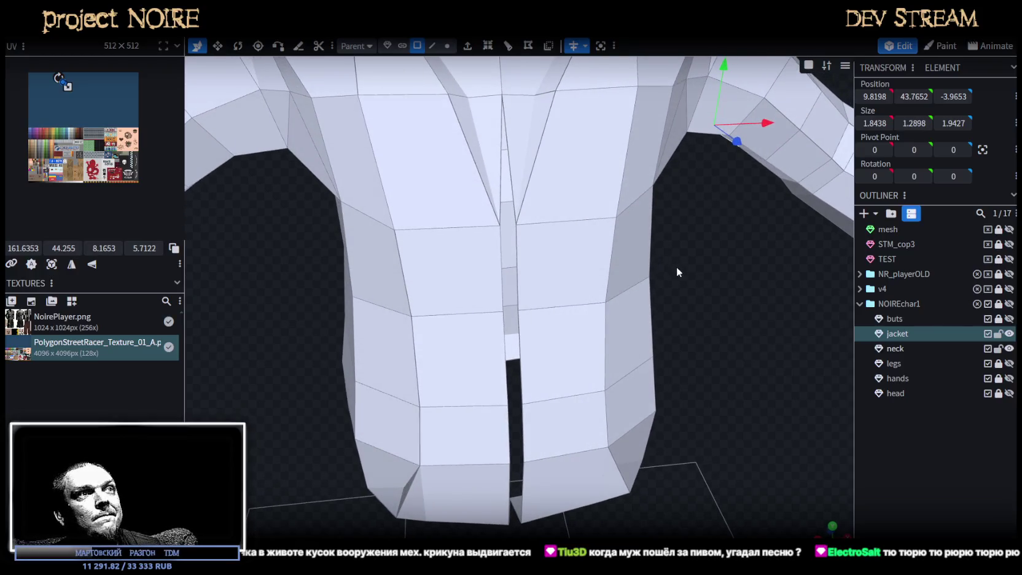
- In edge mode, select the two edges at the jacket's front centre
left_click_drag(679, 271, 643, 259)
scroll(651, 240, "down", 3)
left_click_drag(659, 224, 605, 144)
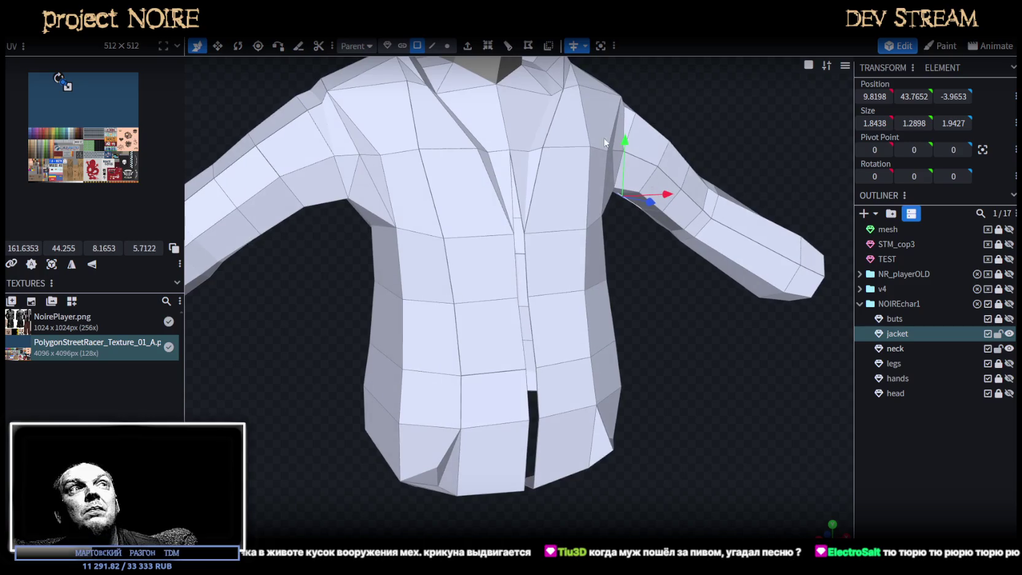
left_click(432, 46)
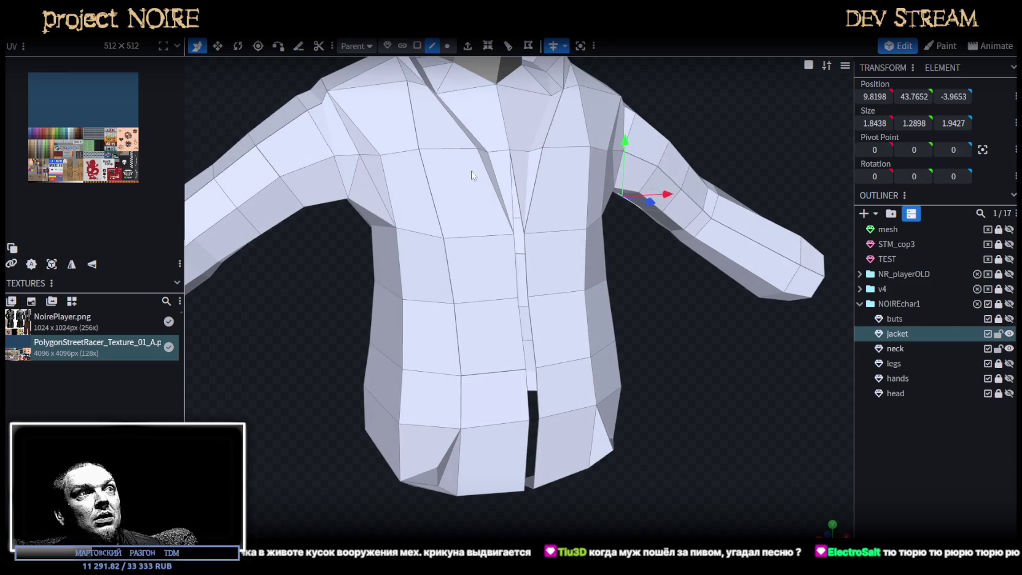
left_click(515, 251)
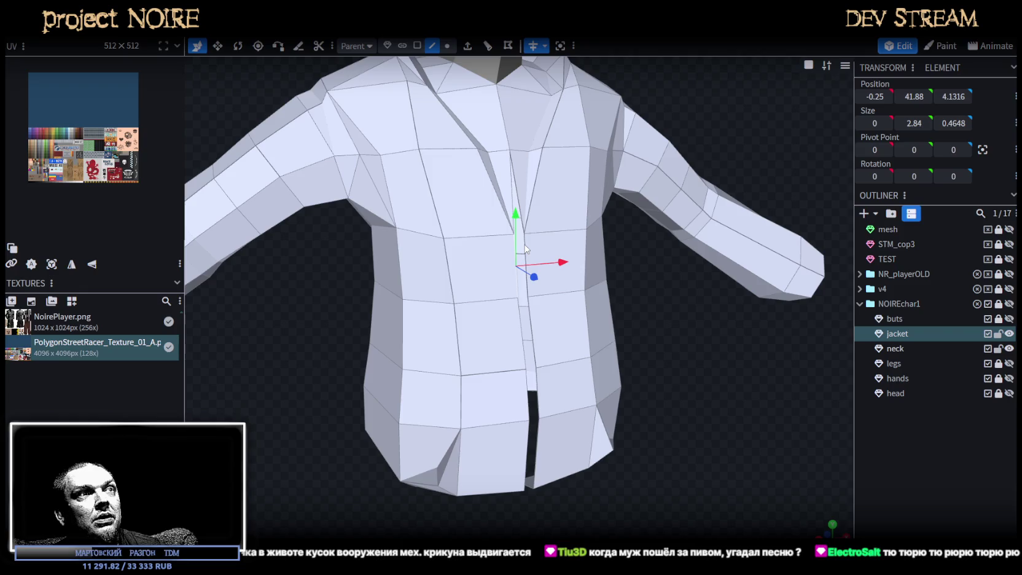
left_click(526, 249, "shift")
- Switch to vertex selection and cycle the viewport shading mode with Z
mouse_move(565, 326)
left_mouse_down()
mouse_move(687, 317)
mouse_move(626, 277)
left_mouse_up()
left_click(447, 46)
key("z")
key("z")
key("z")
mouse_move(665, 344)
left_mouse_down()
mouse_move(669, 220)
mouse_move(667, 243)
mouse_move(657, 215)
mouse_move(661, 274)
mouse_move(684, 317)
left_mouse_up()
scroll(683, 316, "up", 3)
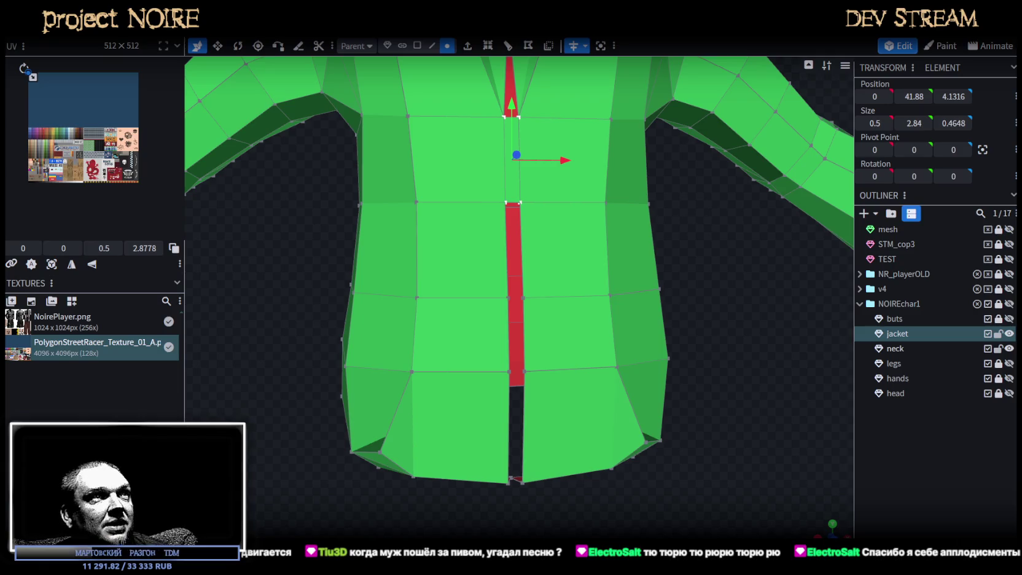
- Pick edges down the red front-centre strip from chest to hem
left_click_drag(697, 248, 675, 258)
left_click(431, 44)
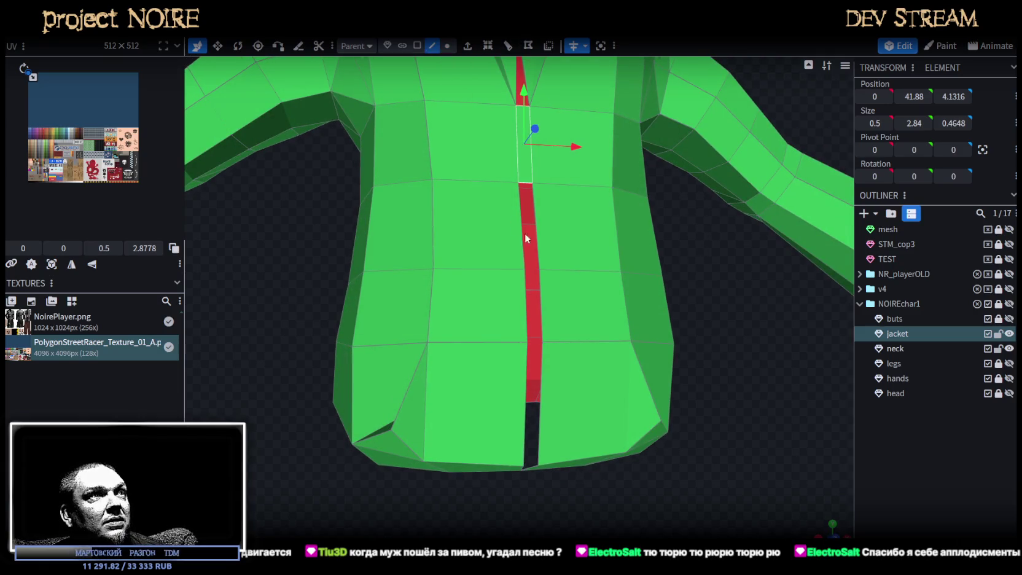
left_click(532, 194)
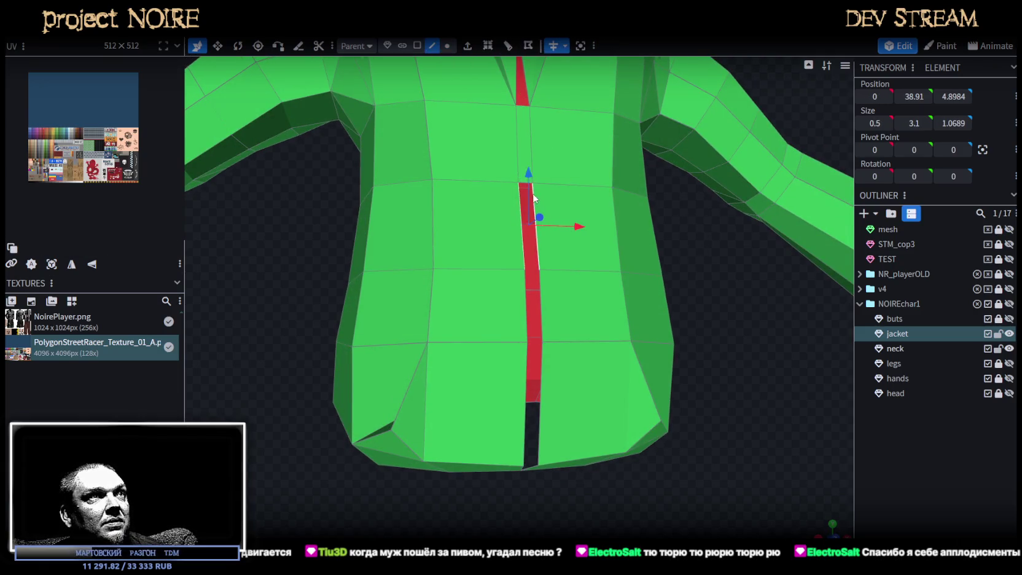
left_click(527, 299)
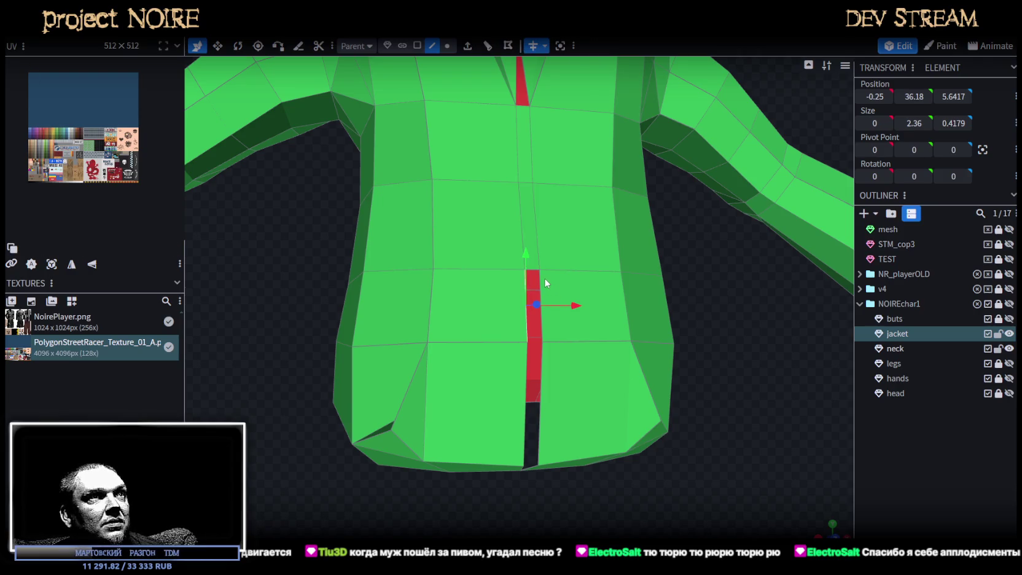
left_click(533, 381)
left_click(542, 367, "shift")
left_click_drag(756, 437, 658, 376)
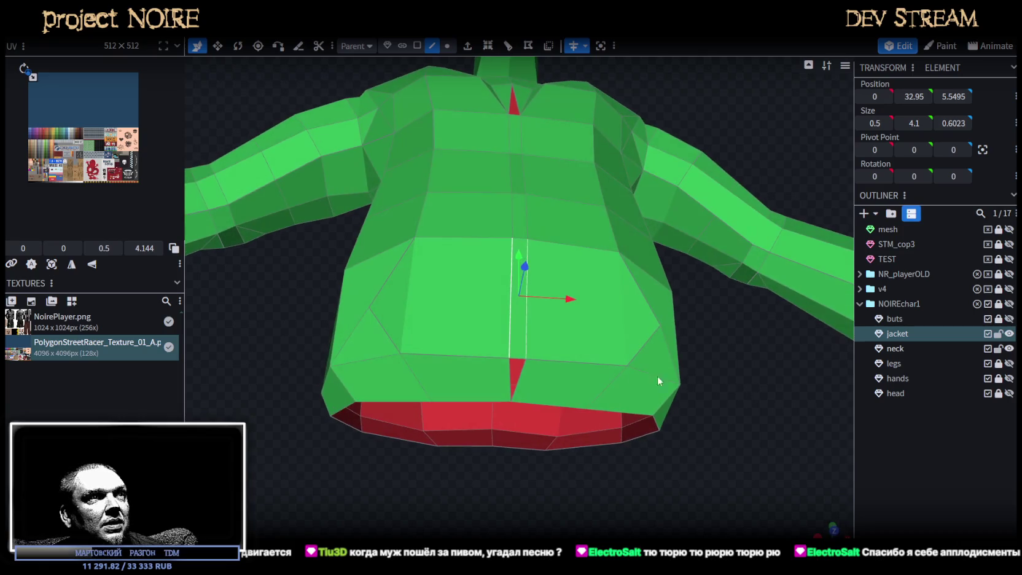
left_click(512, 373)
left_click(528, 363, "shift")
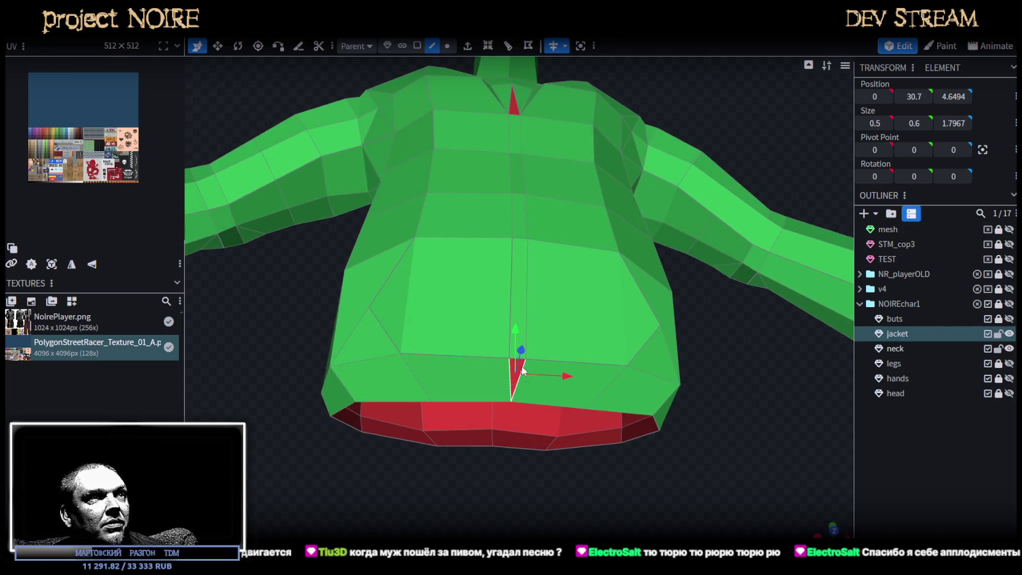
mouse_move(704, 303)
left_mouse_down()
mouse_move(724, 400)
mouse_move(697, 419)
mouse_move(675, 373)
mouse_move(693, 366)
mouse_move(685, 342)
left_mouse_up()
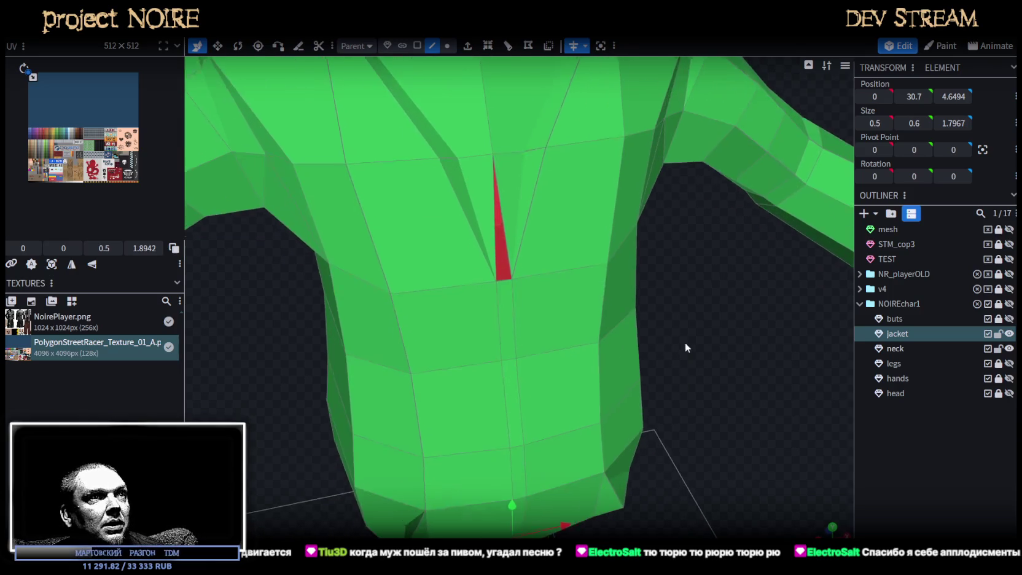
- In face mode, drag-select the strip faces down the jacket's front centre
left_click(417, 45)
mouse_move(506, 307)
left_mouse_down()
mouse_move(522, 464)
mouse_move(515, 513)
left_mouse_up()
mouse_move(706, 381)
left_mouse_down()
mouse_move(719, 394)
mouse_move(720, 290)
mouse_move(730, 309)
mouse_move(709, 366)
left_mouse_up()
- Loop-cut the front strip's top face with 1 cut at offset 0.25
left_click(529, 488, "shift")
left_click_drag(661, 317, 593, 263)
left_click(511, 209)
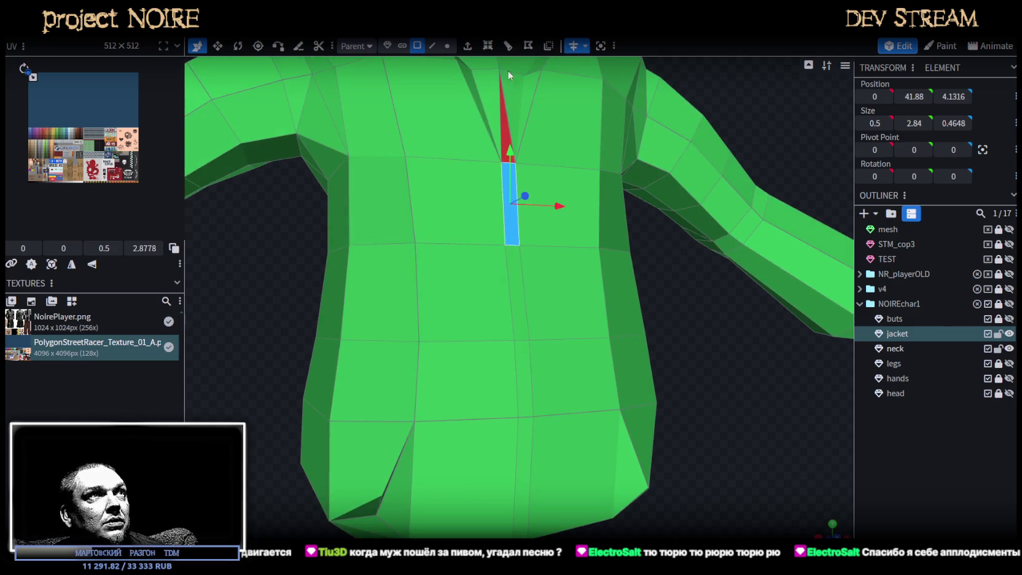
left_click(508, 45)
mouse_move(676, 339)
left_mouse_down()
mouse_move(713, 376)
mouse_move(670, 217)
mouse_move(658, 268)
left_mouse_up()
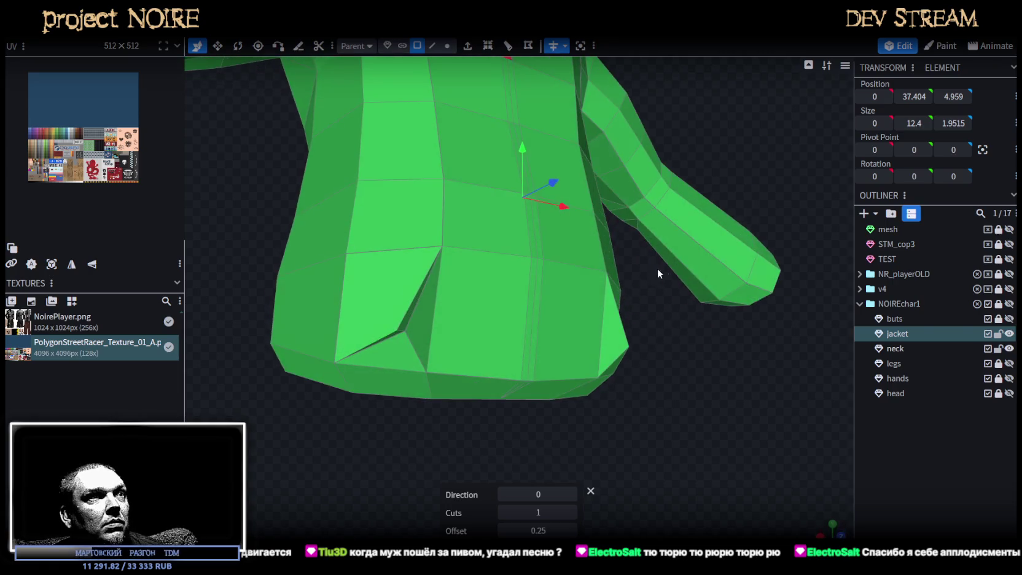
left_click(534, 304)
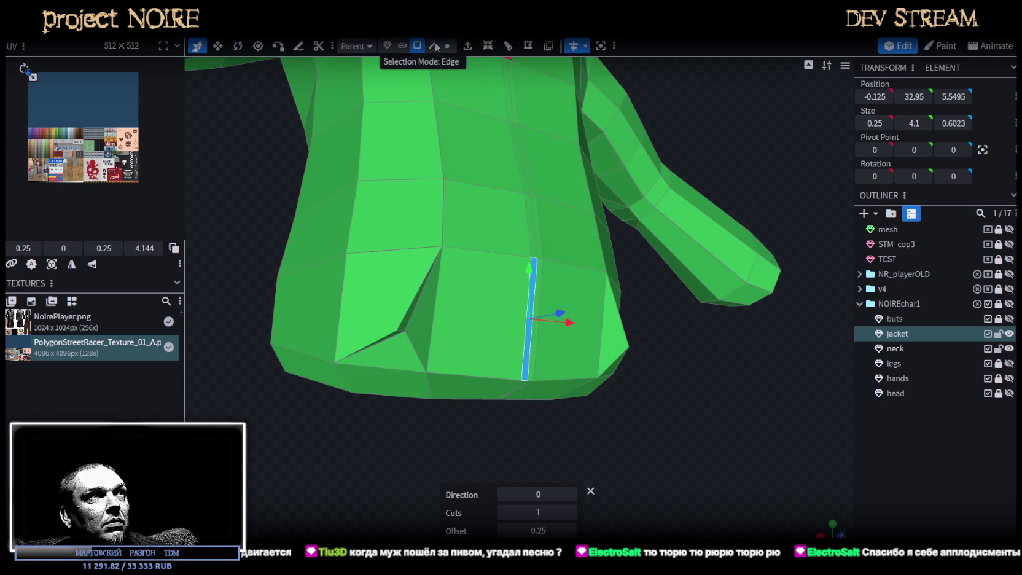
- Select the new vertical edge loop and nudge it slightly along Z
left_click(433, 45)
left_click(533, 288)
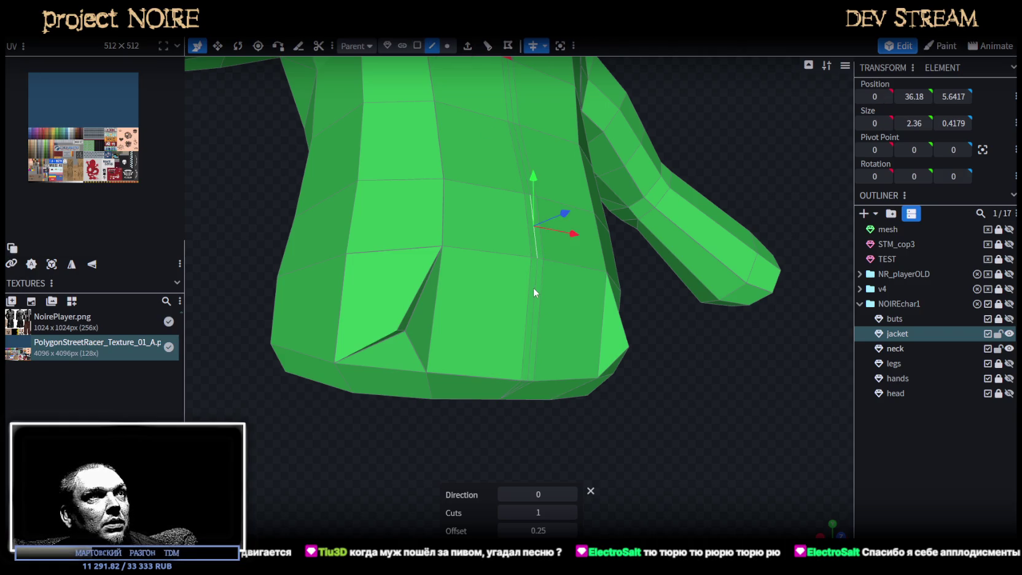
double_click(535, 292)
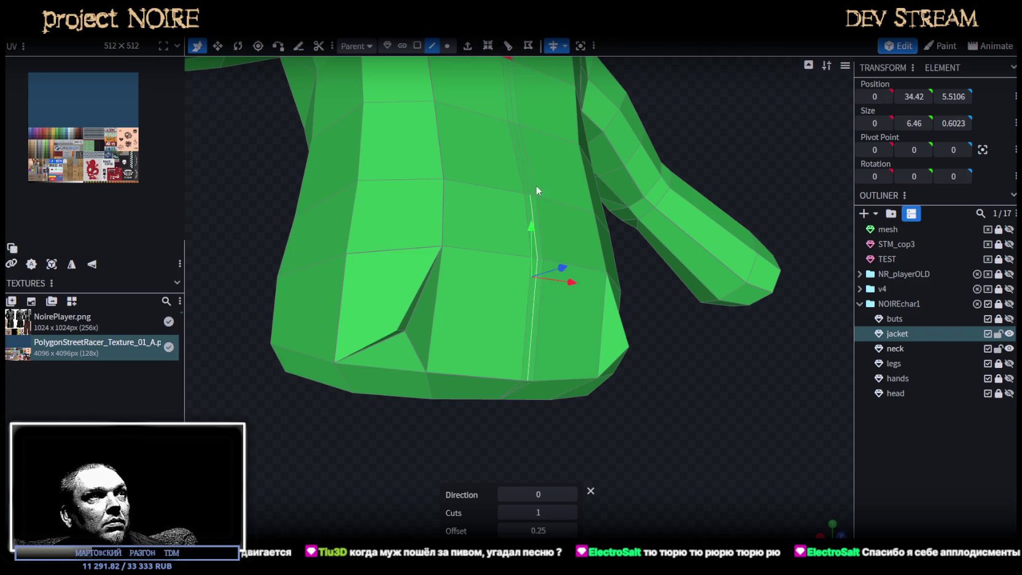
left_click(511, 98, "shift")
left_click_drag(555, 182, 557, 182)
mouse_move(557, 182)
middle_mouse_down()
mouse_move(640, 342)
mouse_move(603, 390)
middle_mouse_up()
scroll(674, 384, "up", 3)
middle_click_drag(674, 384, 682, 372)
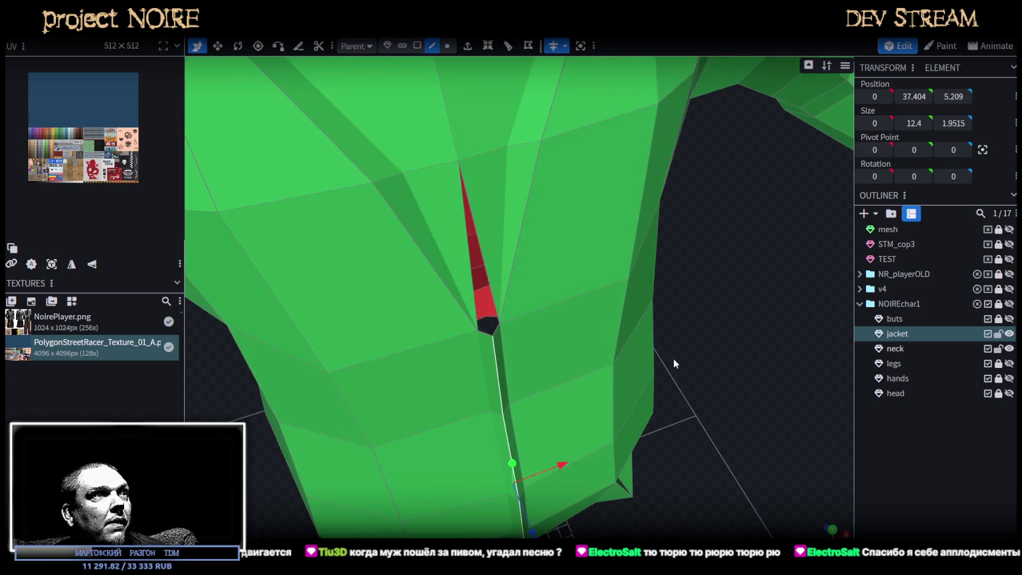
- Select the small triangle face and edges at the collar V
left_click(417, 45)
left_click(480, 282)
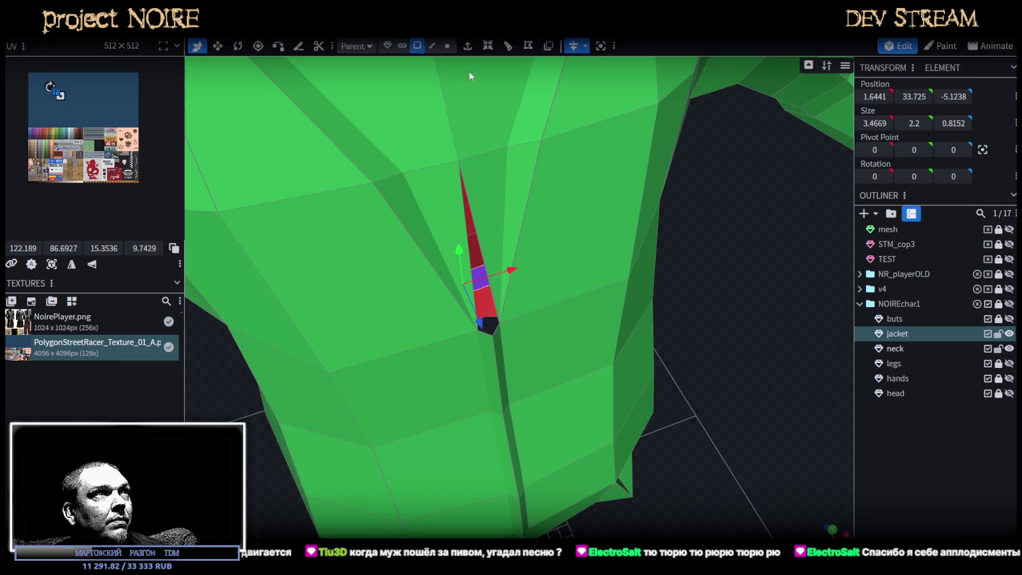
left_click(432, 45)
scroll(466, 216, "up", 2)
left_click(450, 220)
left_click(483, 271)
left_click(478, 342)
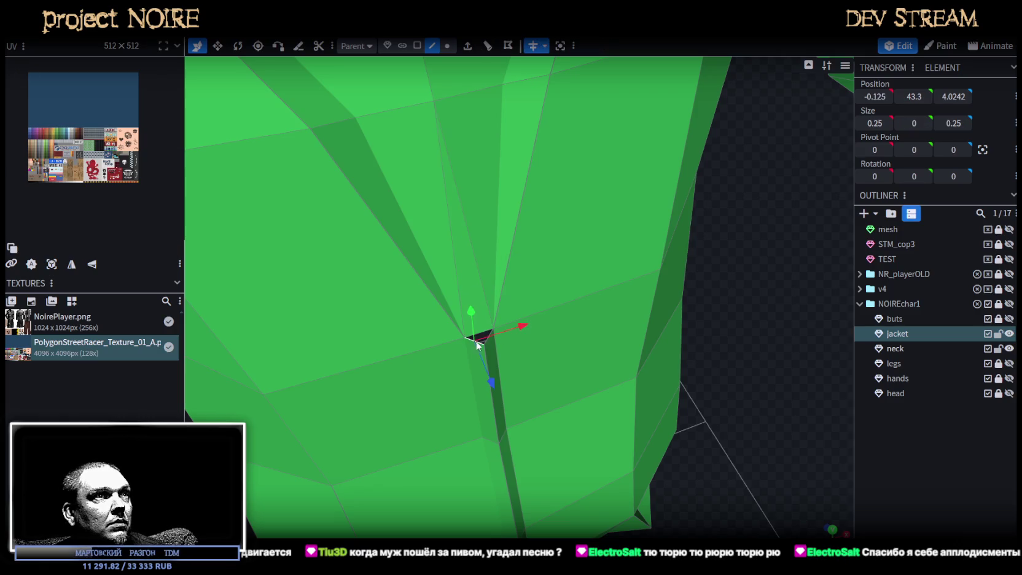
left_click(485, 343, "shift")
left_click(489, 339)
left_click(481, 338)
left_click_drag(681, 335, 723, 325)
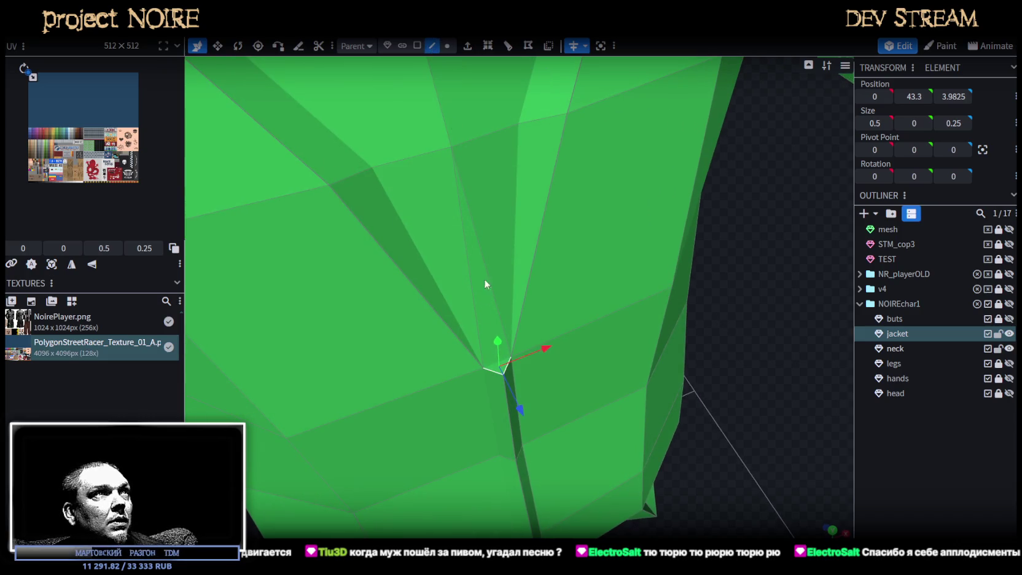
left_click(489, 367)
- Loop-cut the thin sliver face at the V with mirror modelling turned off
left_click(508, 45)
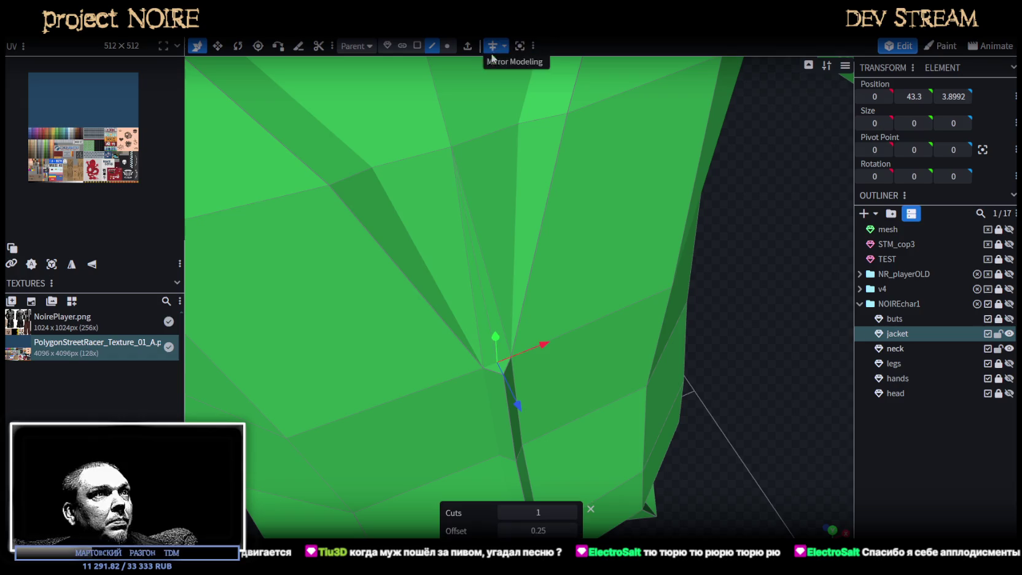
mouse_move(513, 222)
left_mouse_down()
mouse_move(735, 272)
mouse_move(651, 229)
left_mouse_up()
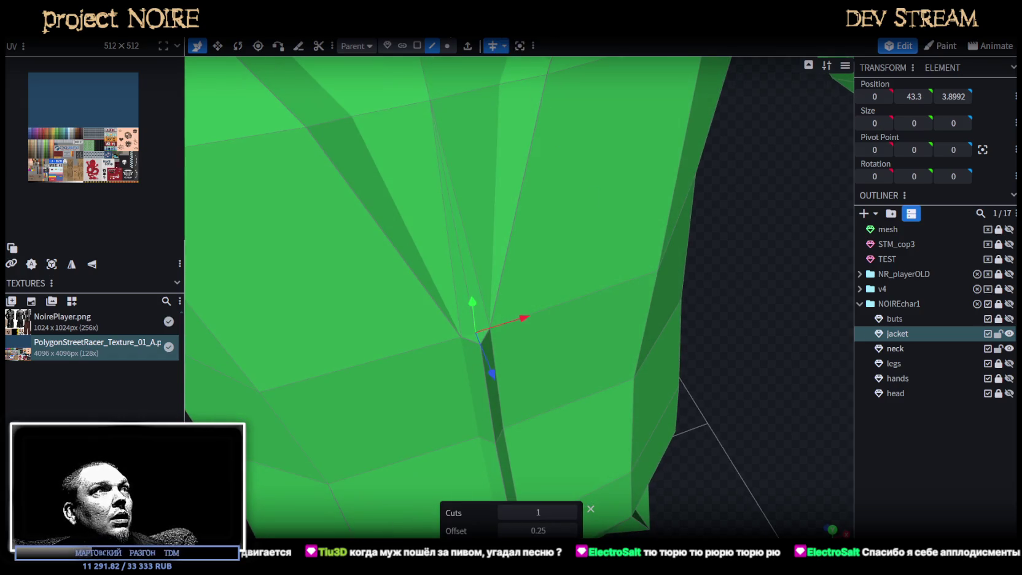
left_click(417, 46)
left_click(493, 45)
left_click(469, 270)
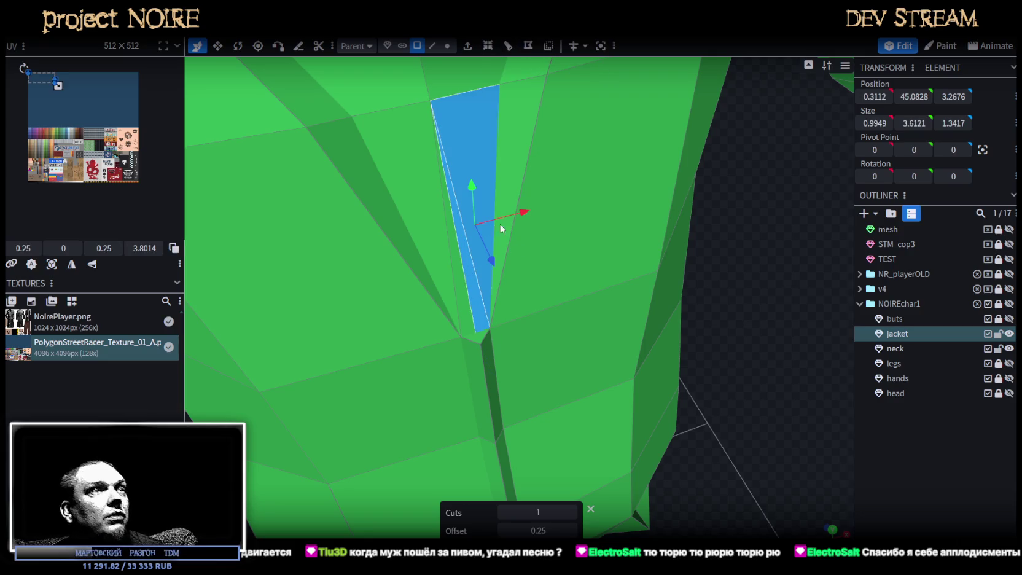
left_click(507, 207)
- Select the top edge of the remaining red face near the collar
left_click(432, 45)
left_click(464, 96)
left_click(482, 335)
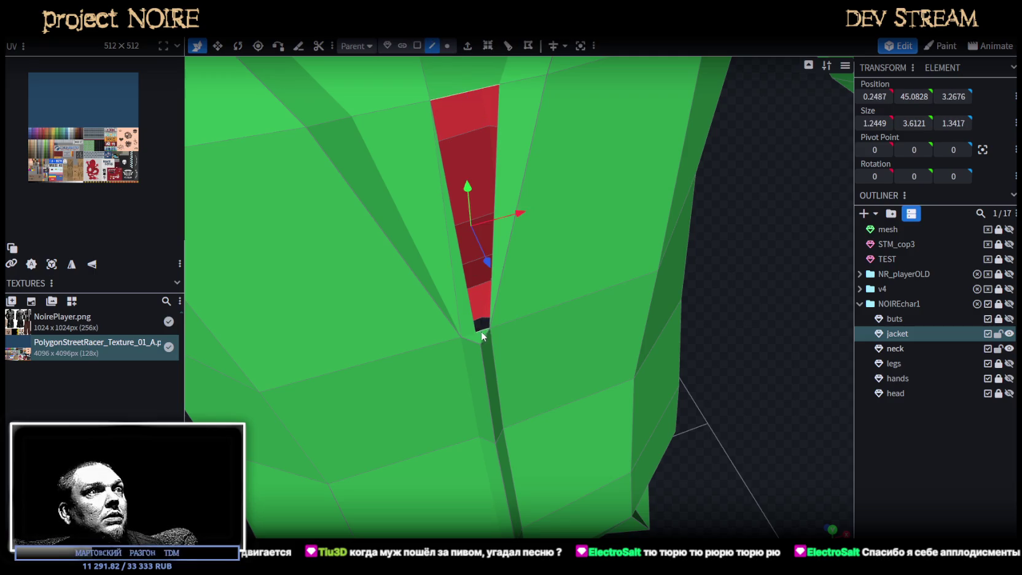
scroll(517, 318, "down", 3)
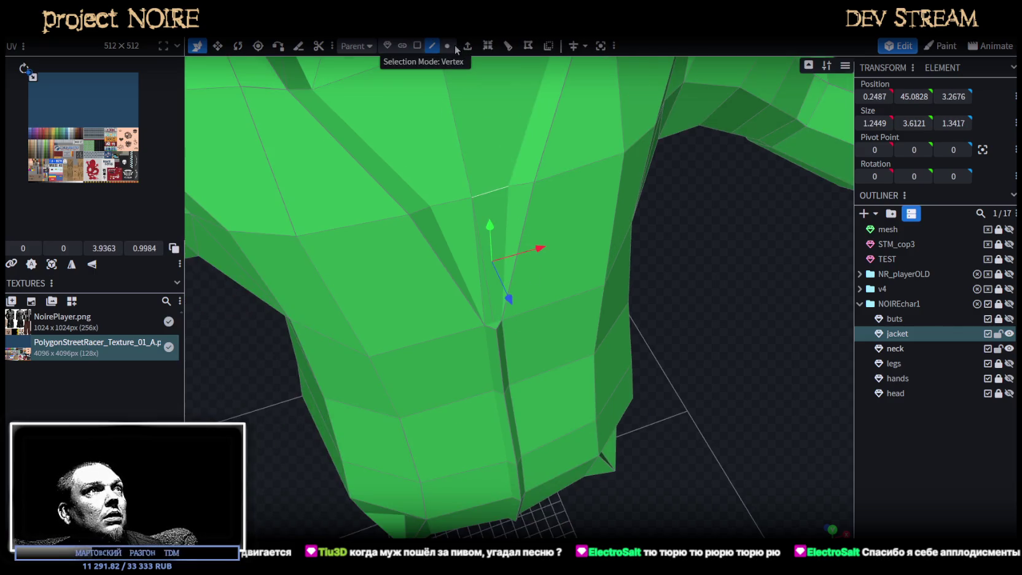
- With mirror modelling on, move the vertex above the front V by -0.1 along Z
left_click(573, 45)
left_click(447, 45)
left_click(472, 198)
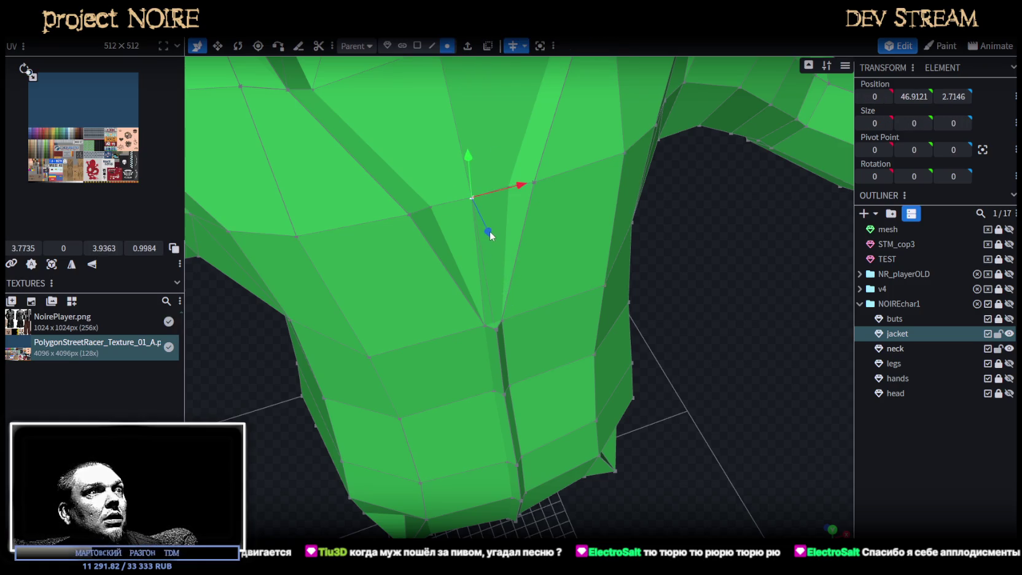
left_click_drag(489, 231, 492, 231)
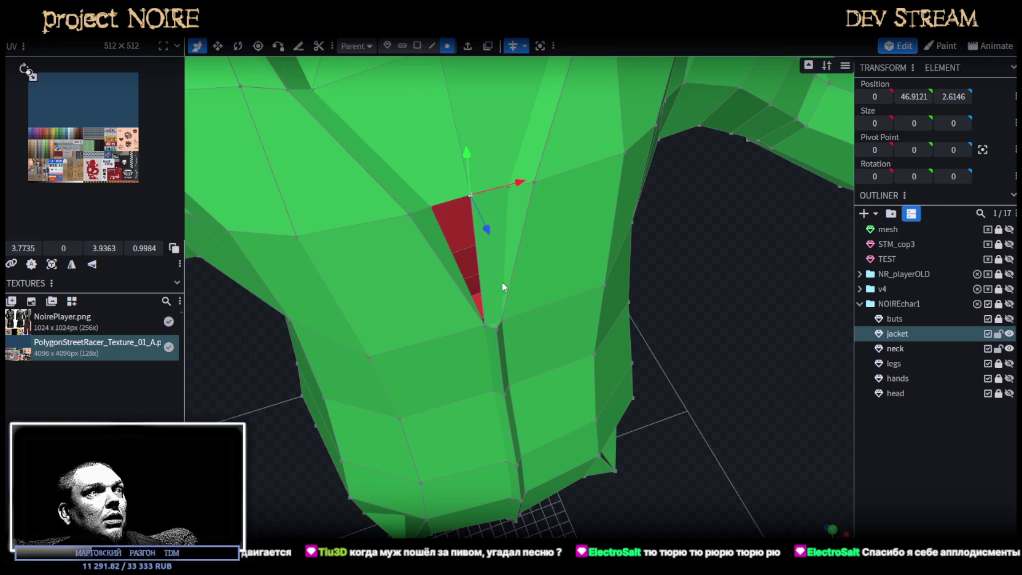
- Select the vertex at the bottom of the V and a face beside the red faces
left_click_drag(500, 287, 637, 259)
left_click(505, 353)
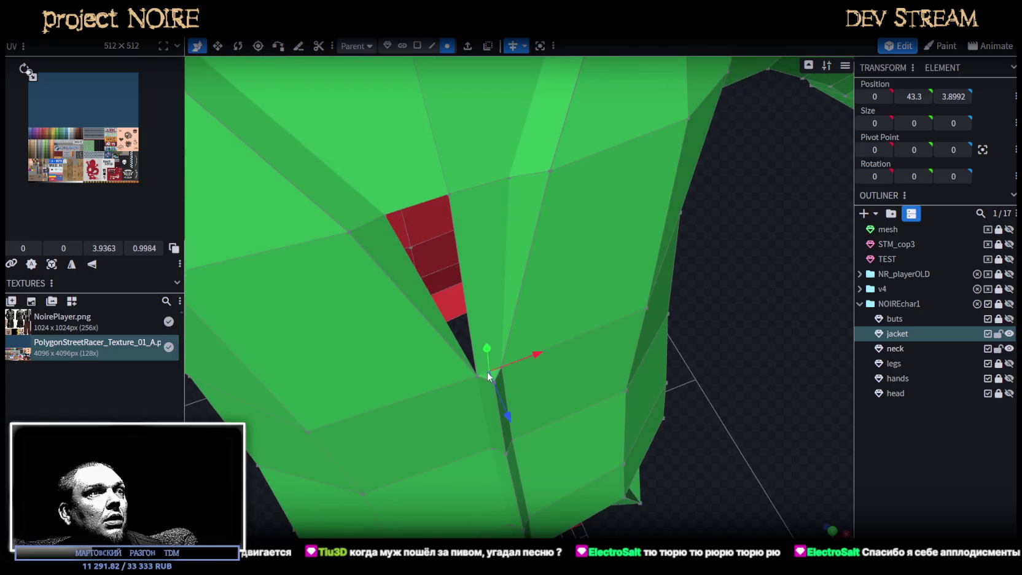
left_click_drag(508, 362, 729, 298)
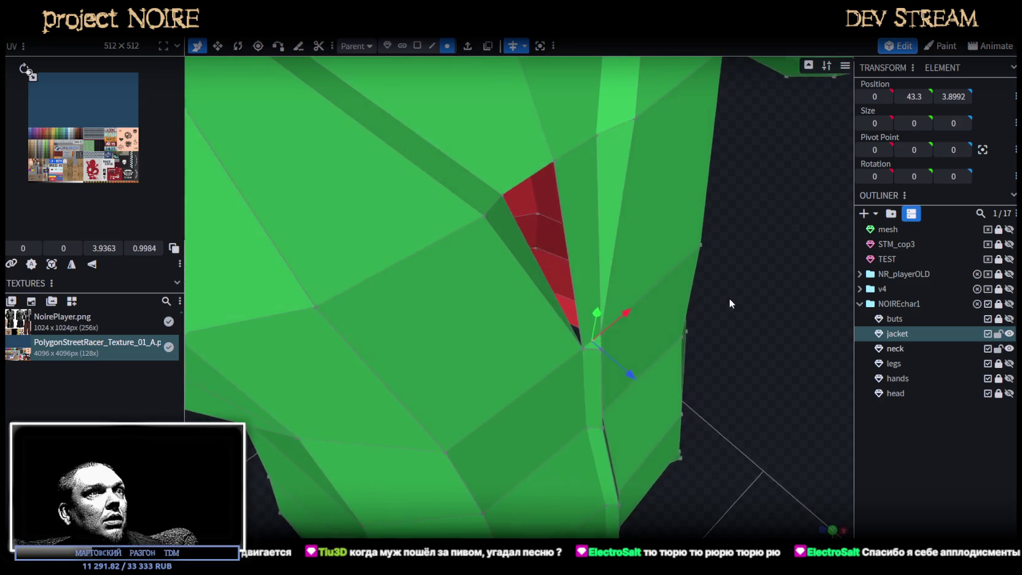
left_click(433, 45)
left_click(417, 46)
left_click(549, 237)
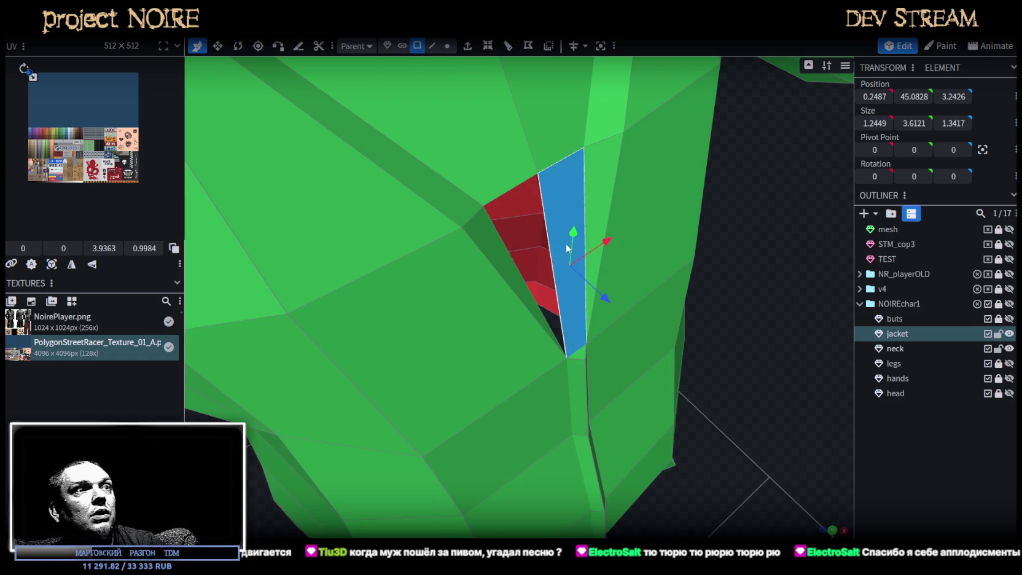
- Select vertices at the notch, then an edge beside the red faces
left_click_drag(722, 300, 637, 214)
left_click(447, 45)
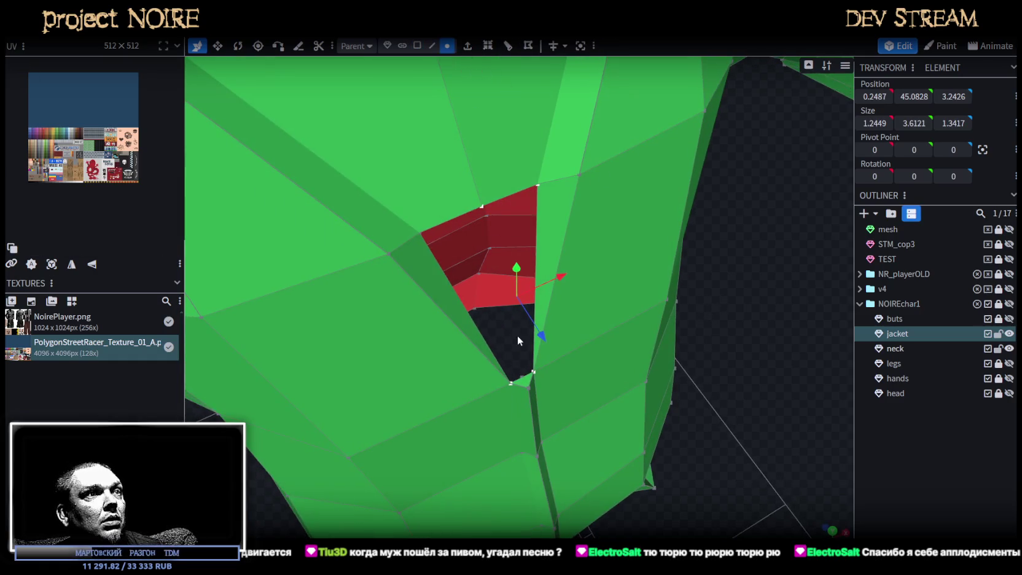
left_click(522, 376)
left_click(649, 342)
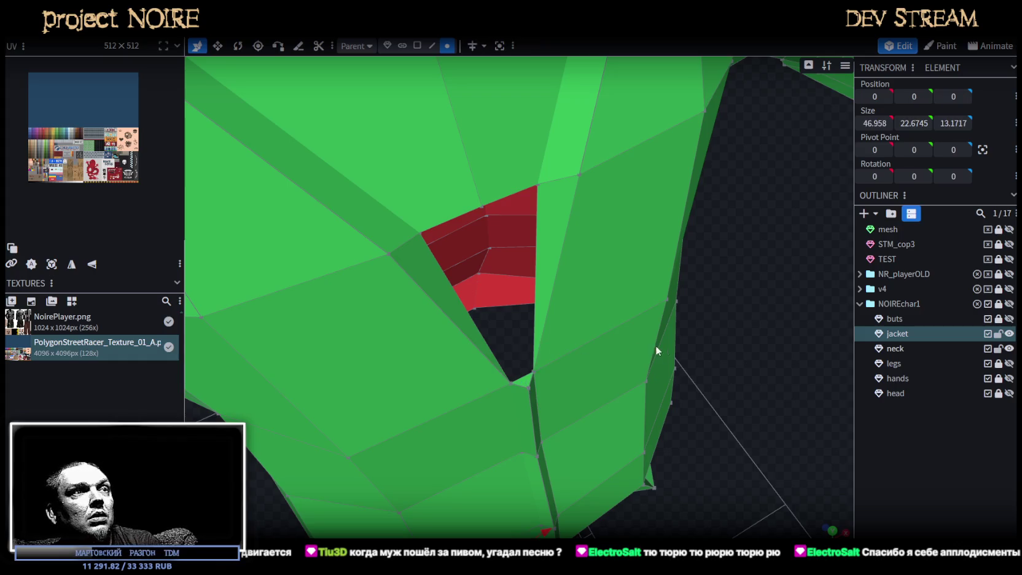
scroll(659, 303, "up", 2)
scroll(675, 311, "up", 2)
left_click(431, 45)
left_click(408, 244)
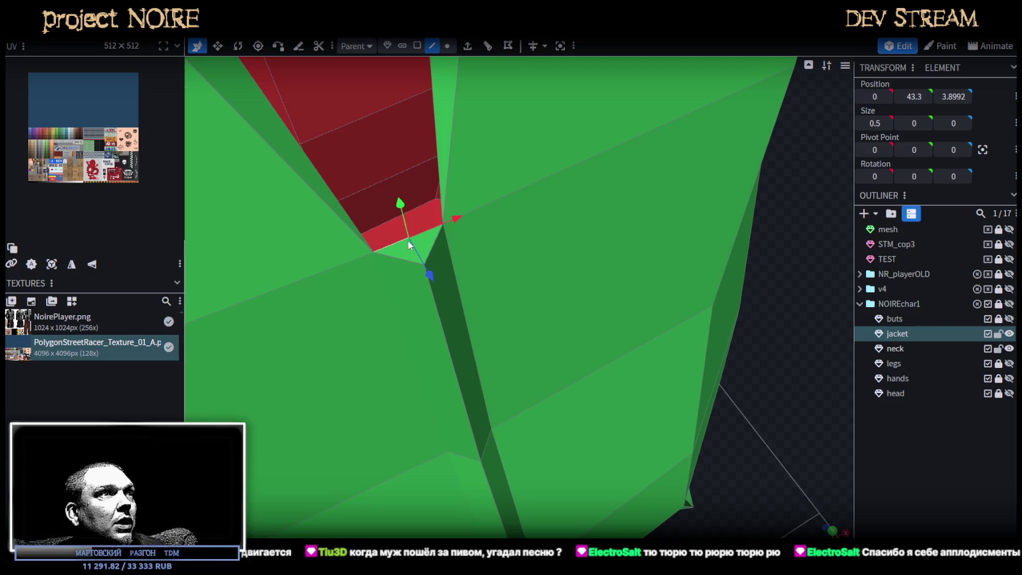
- Add a loop cut by the red faces and move the edge above them to close the gap
left_click(488, 46)
left_click_drag(456, 156, 471, 261)
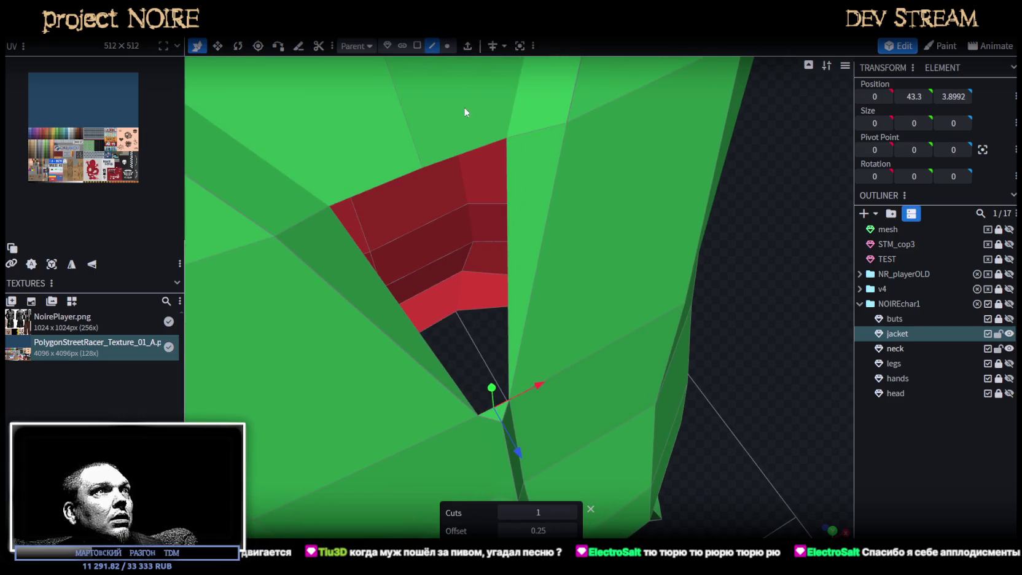
left_click(478, 148)
left_click(508, 404)
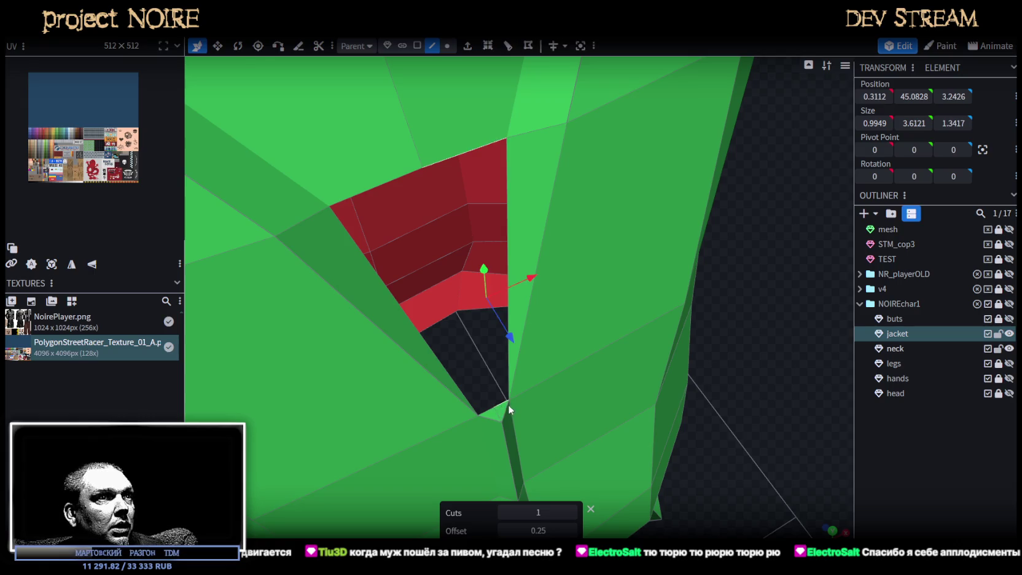
scroll(573, 383, "down", 5)
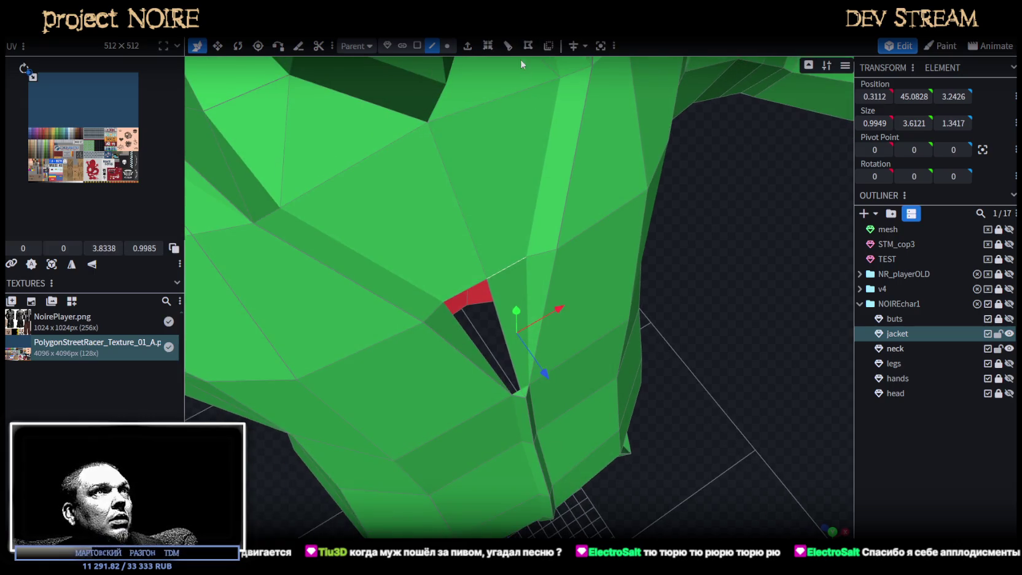
left_click(499, 272)
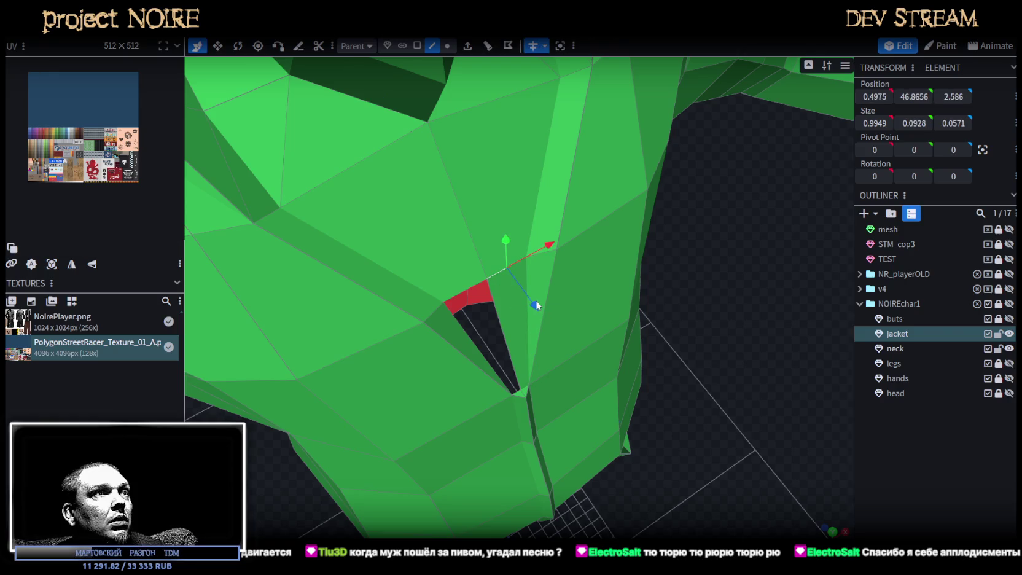
left_click_drag(536, 305, 538, 302)
scroll(695, 290, "down", 5)
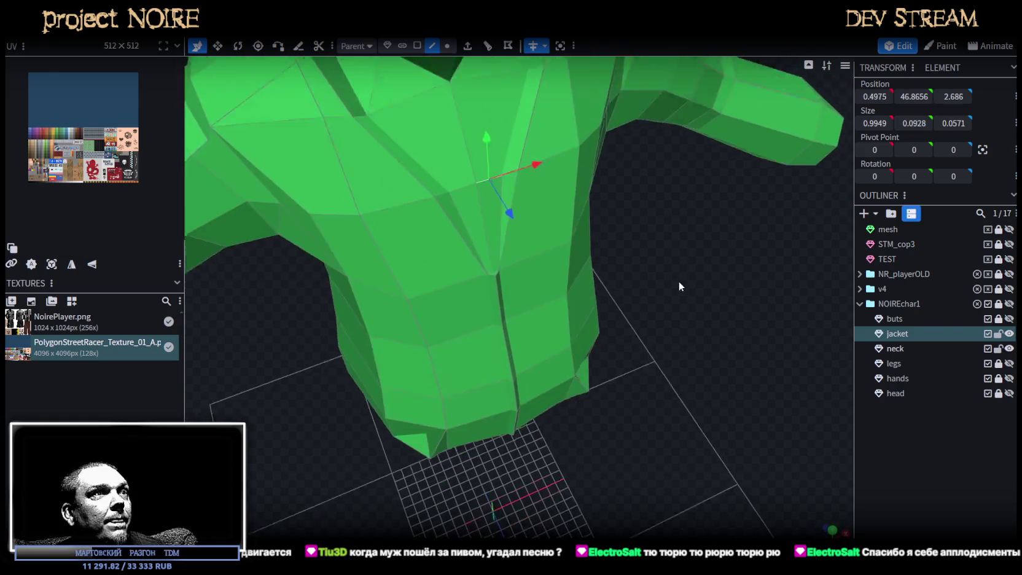
scroll(682, 285, "up", 2)
scroll(698, 290, "up", 3)
left_click(683, 297)
- Select the four front-centre seam edges and shift them slightly along X
left_click(447, 46)
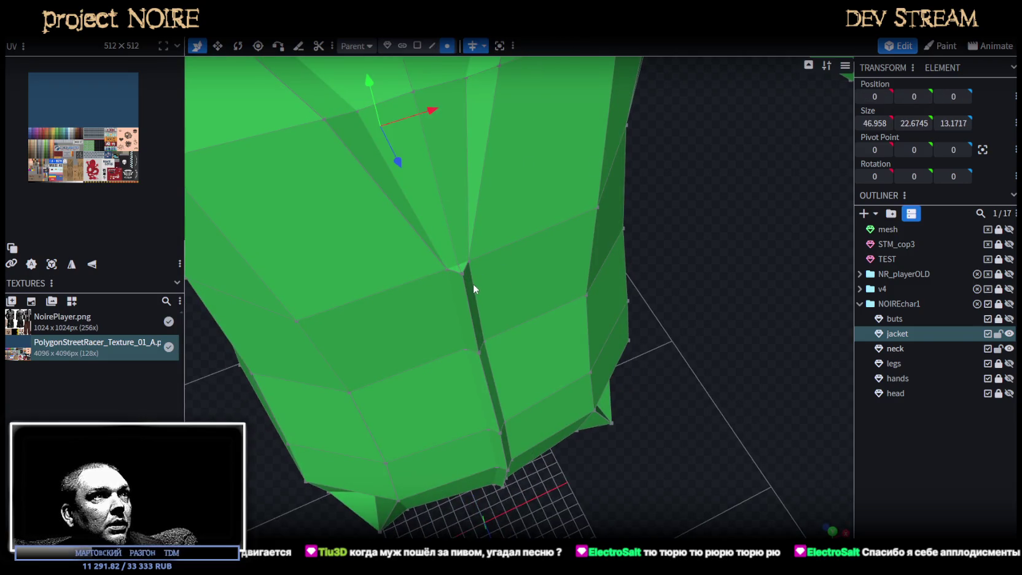
left_click(432, 45)
left_click_drag(723, 283, 440, 214)
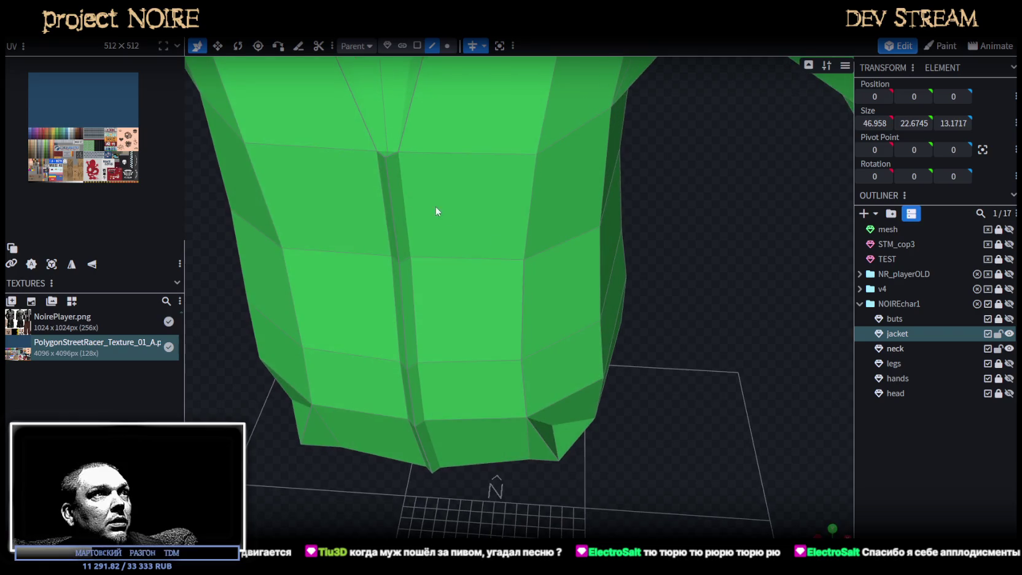
left_click(410, 201)
left_click_drag(670, 338, 561, 261)
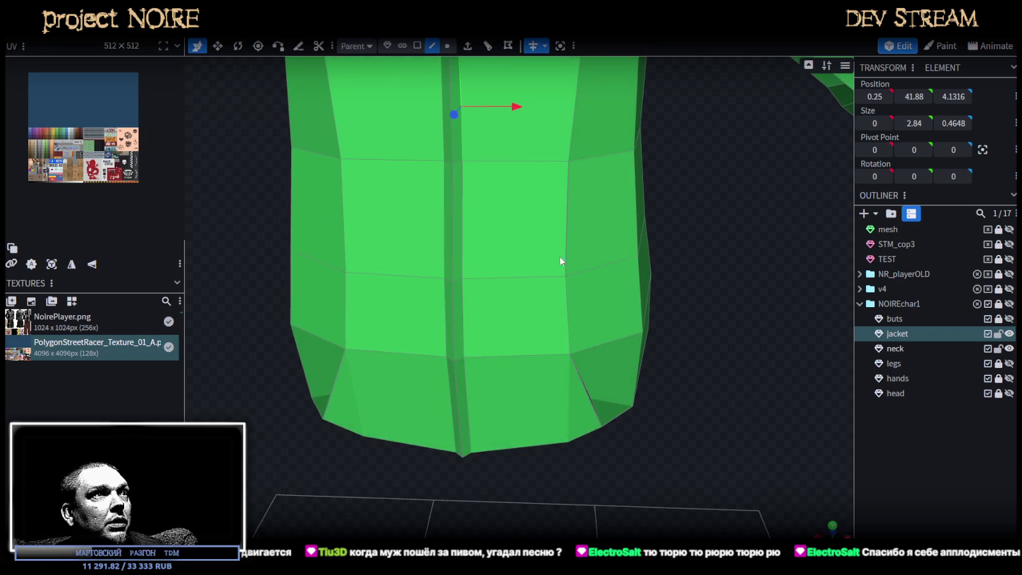
left_click(462, 230, "shift")
left_click(468, 318, "shift")
left_click(471, 424, "shift")
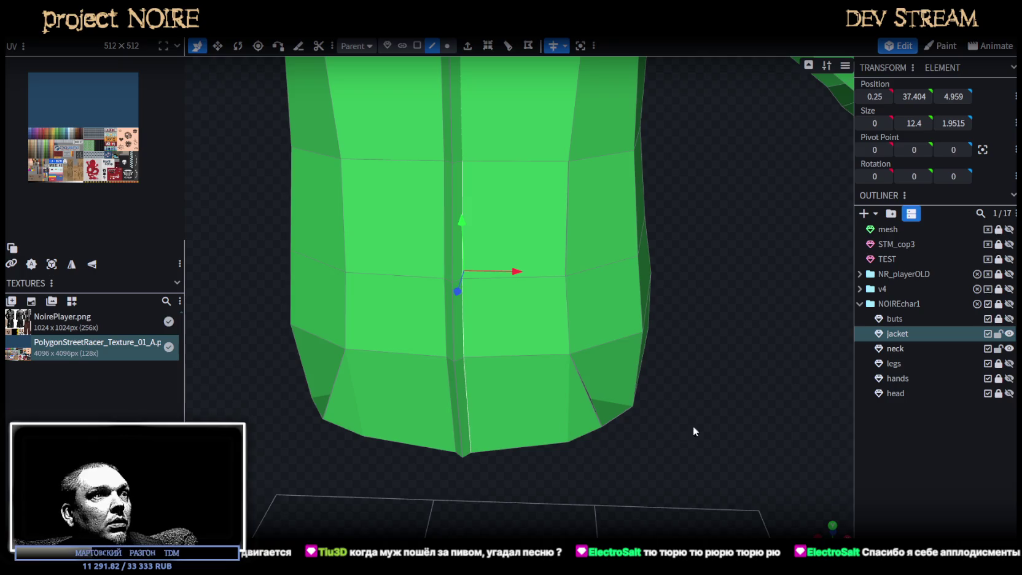
scroll(693, 426, "down", 3)
mouse_move(715, 291)
left_mouse_down()
mouse_move(561, 172)
mouse_move(547, 195)
left_mouse_up()
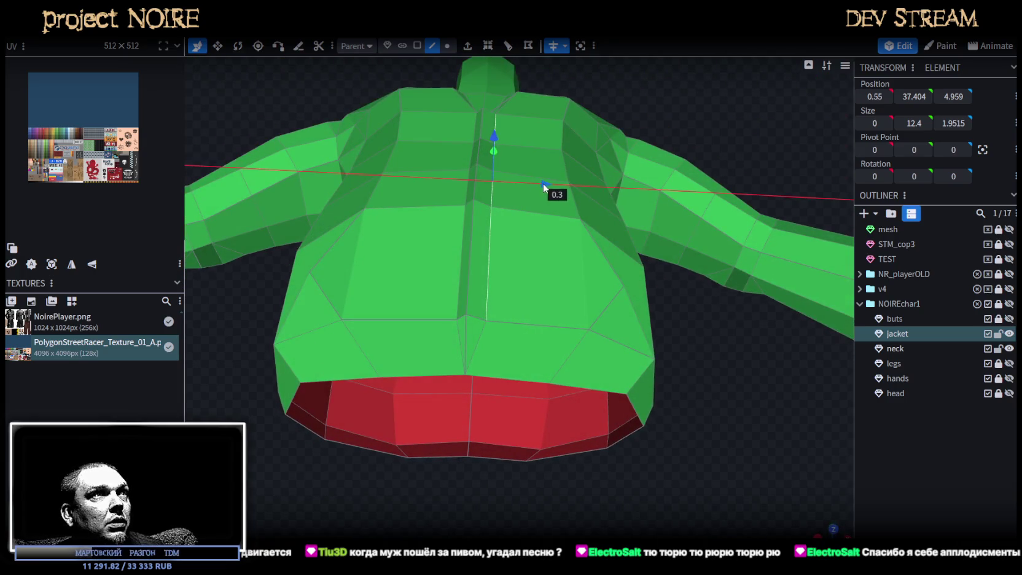
scroll(707, 379, "up", 3)
left_click_drag(707, 378, 674, 391)
scroll(623, 317, "down", 4)
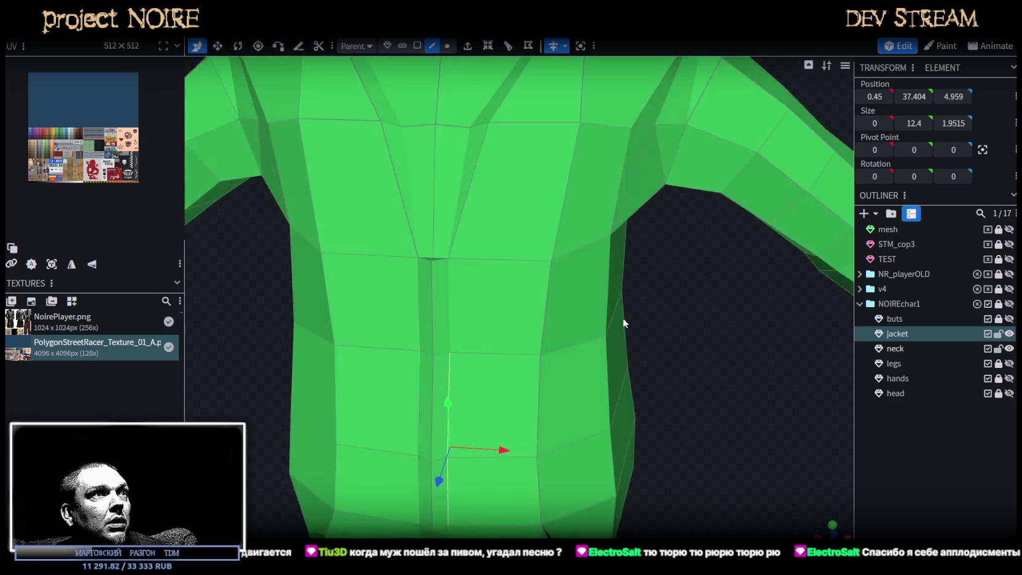
scroll(633, 306, "up", 2)
left_click_drag(620, 271, 619, 291)
- Turn off mirror modelling and inspect the jacket's red underside
left_click(552, 45)
scroll(618, 275, "up", 3)
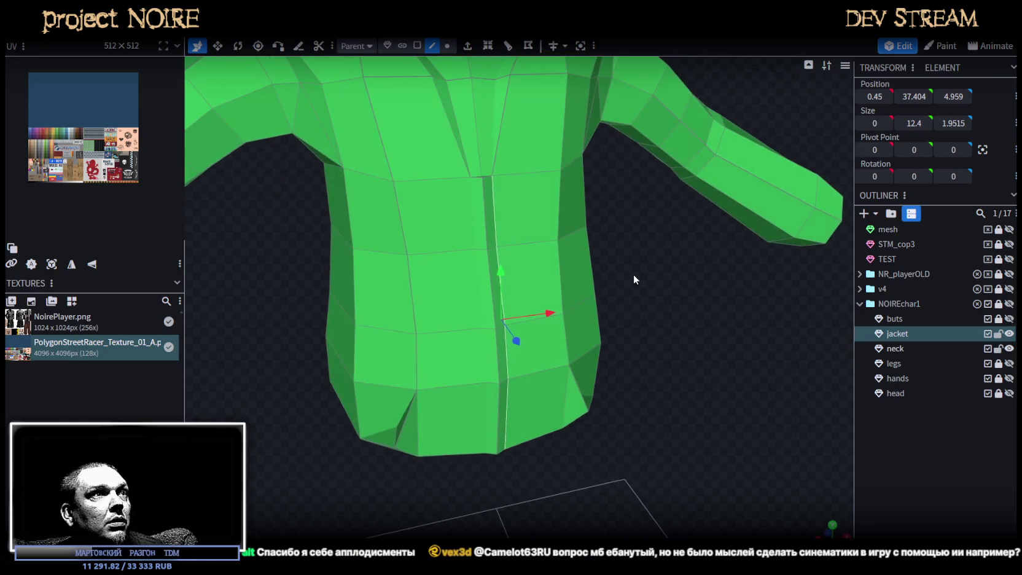
mouse_move(634, 274)
left_mouse_down()
mouse_move(613, 265)
mouse_move(620, 341)
mouse_move(648, 312)
mouse_move(631, 300)
mouse_move(648, 319)
mouse_move(647, 300)
mouse_move(575, 357)
mouse_move(497, 387)
mouse_move(504, 349)
mouse_move(523, 352)
mouse_move(538, 415)
mouse_move(607, 412)
mouse_move(612, 371)
mouse_move(579, 404)
mouse_move(590, 354)
mouse_move(559, 320)
mouse_move(584, 356)
left_mouse_up()
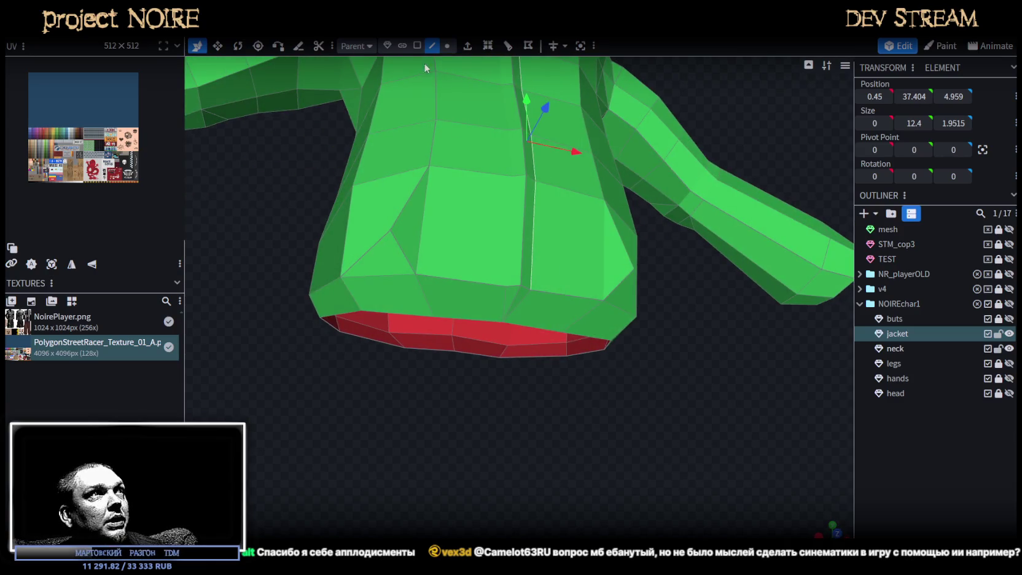
left_click(419, 47)
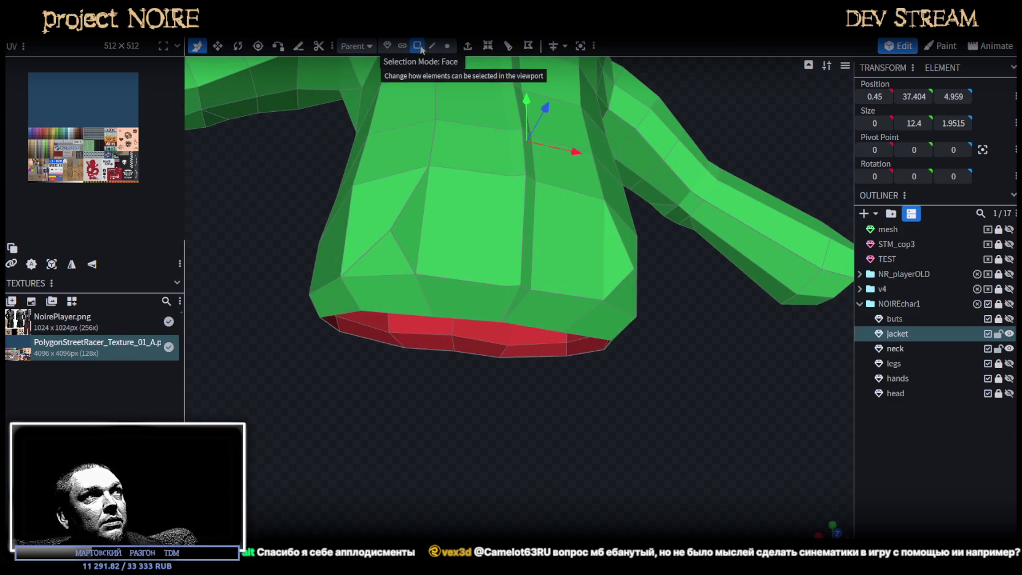
- Select a vertex on the jacket's lower hem and extrude it
left_click(511, 293)
left_click(524, 291)
mouse_move(553, 344)
left_mouse_down()
mouse_move(580, 413)
mouse_move(583, 387)
left_mouse_up()
scroll(553, 369, "up", 3)
scroll(538, 360, "up", 2)
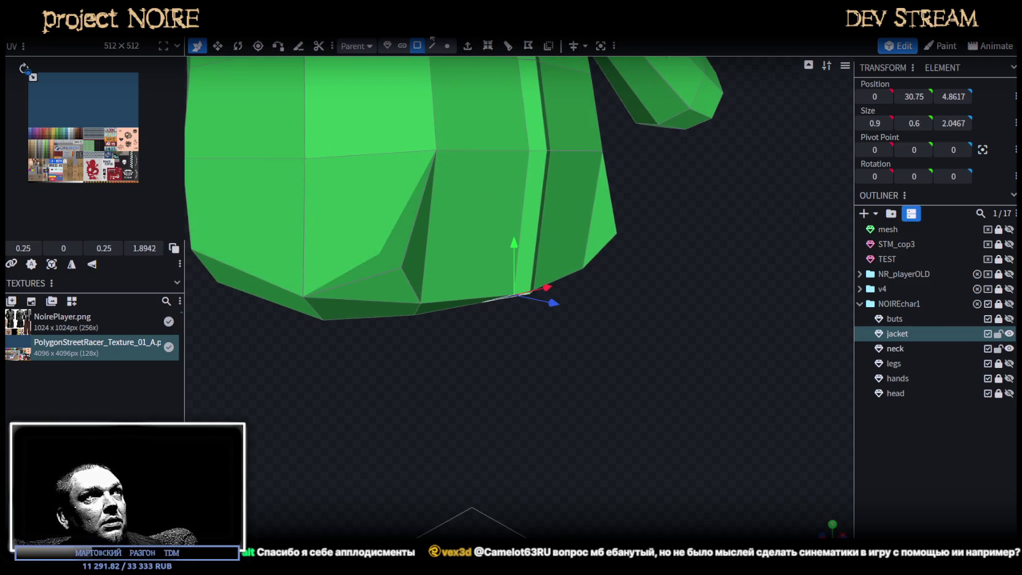
left_click(447, 46)
scroll(567, 289, "up", 1)
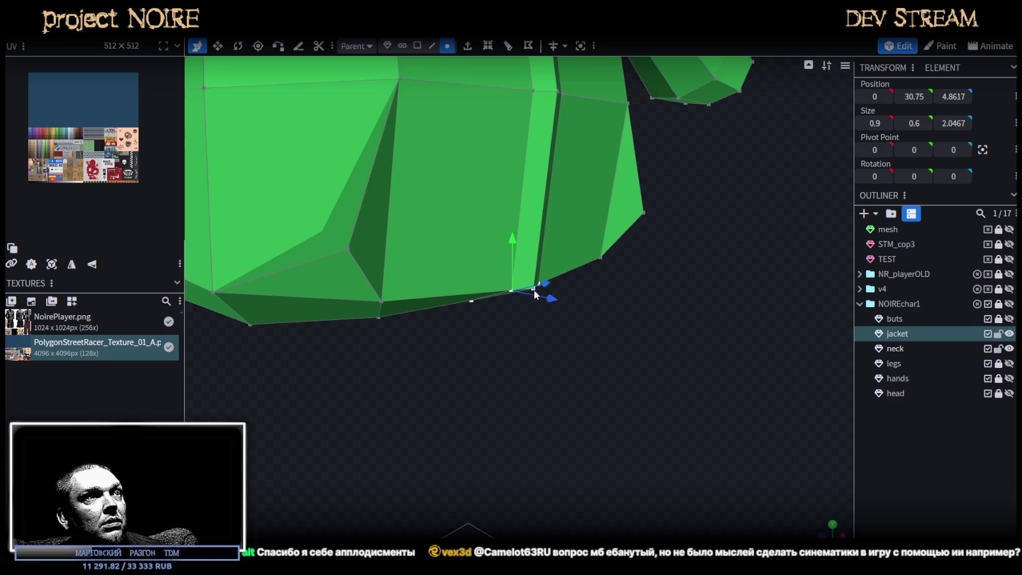
left_click(539, 246)
left_click(533, 290)
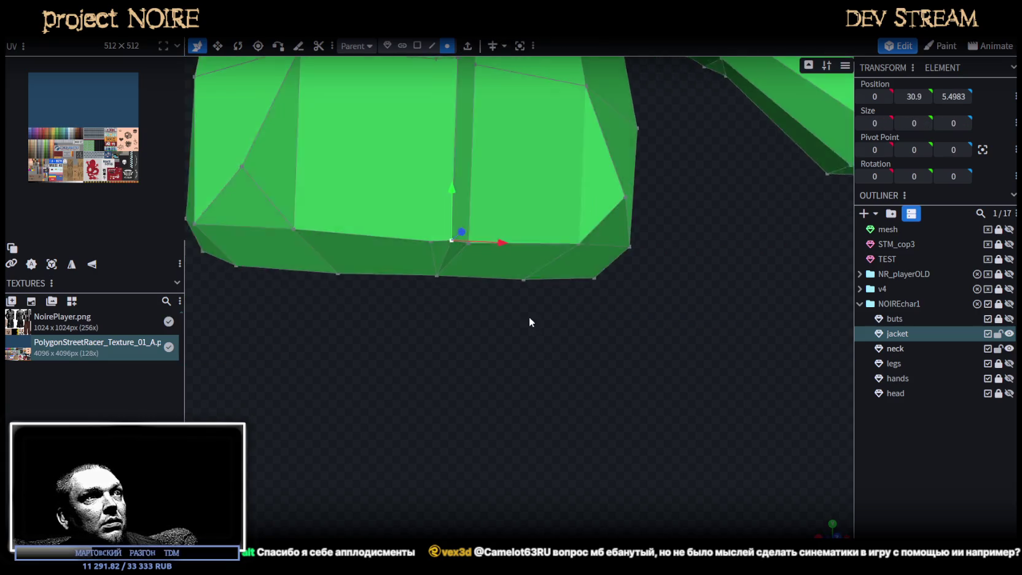
left_click(467, 46)
- Point the extrusion along Y+, then flip it downward to Y-
left_click_drag(520, 373, 561, 438)
left_click(557, 531)
left_click(530, 463)
left_click_drag(574, 353, 553, 358)
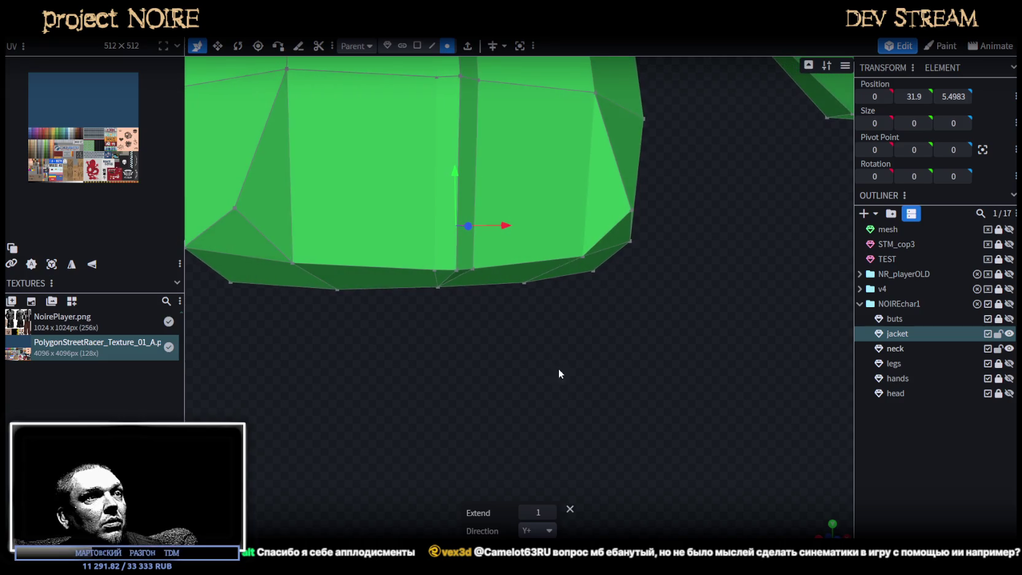
left_click(549, 530)
left_click(534, 438)
- Change the extrusion direction to X+ with an extend length of 0.25
left_click_drag(522, 368, 516, 398)
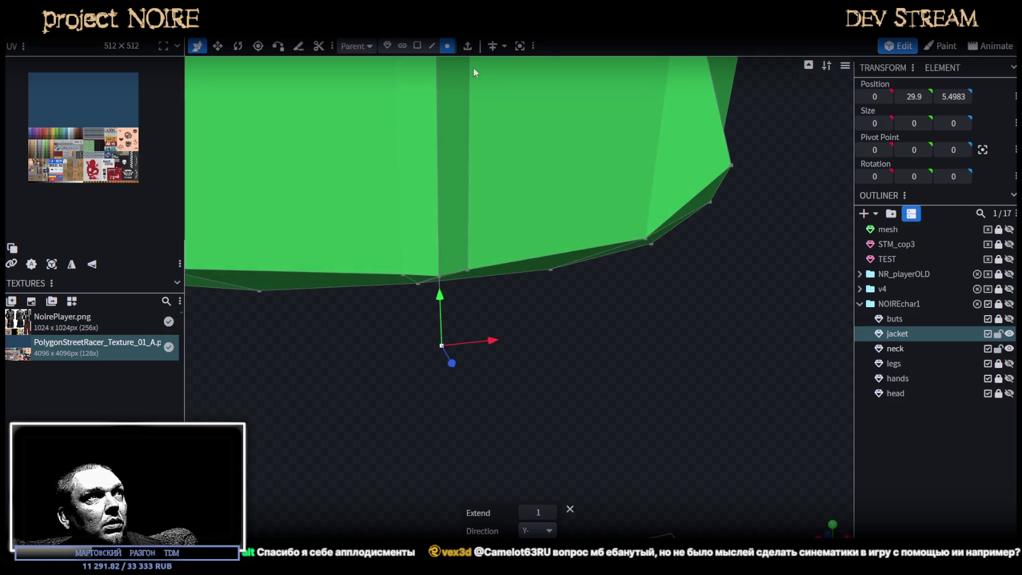
left_click(540, 531)
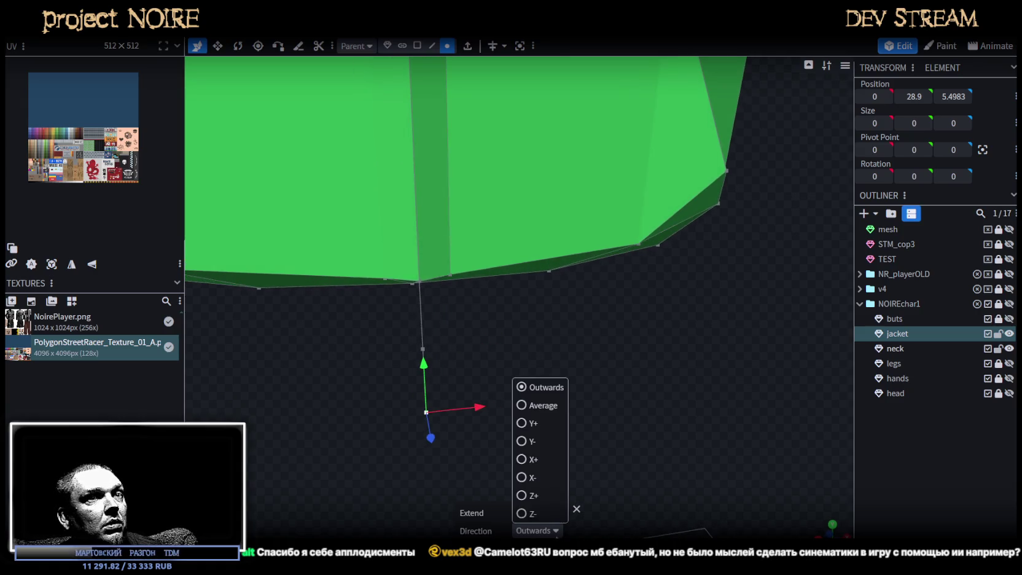
left_click(528, 459)
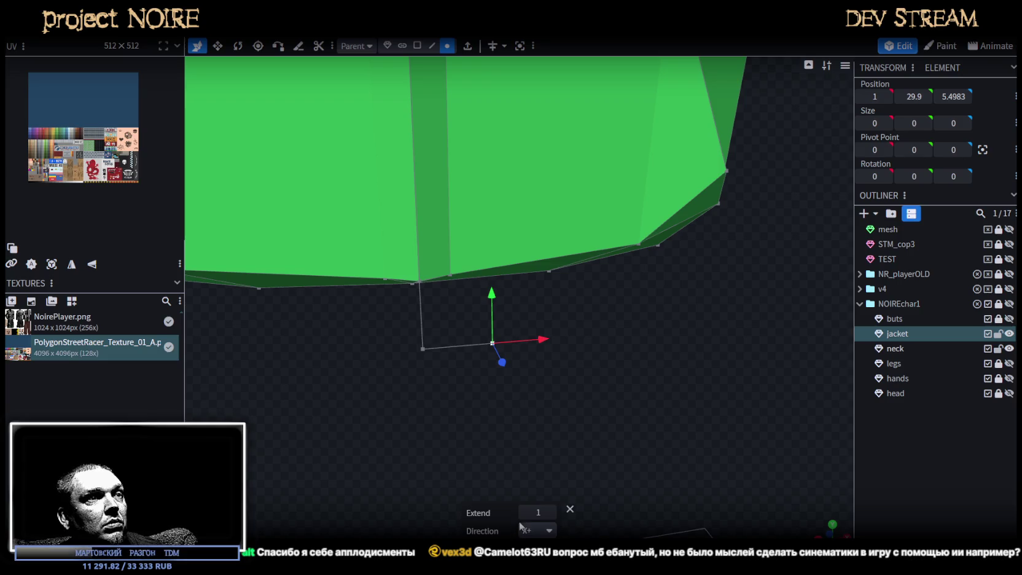
left_click(538, 513)
type("0.25")
key("Return")
mouse_move(537, 476)
left_mouse_down()
mouse_move(551, 455)
mouse_move(556, 383)
mouse_move(557, 394)
left_mouse_up()
mouse_move(557, 393)
left_mouse_down()
mouse_move(474, 420)
mouse_move(444, 385)
mouse_move(408, 371)
mouse_move(492, 318)
left_mouse_up()
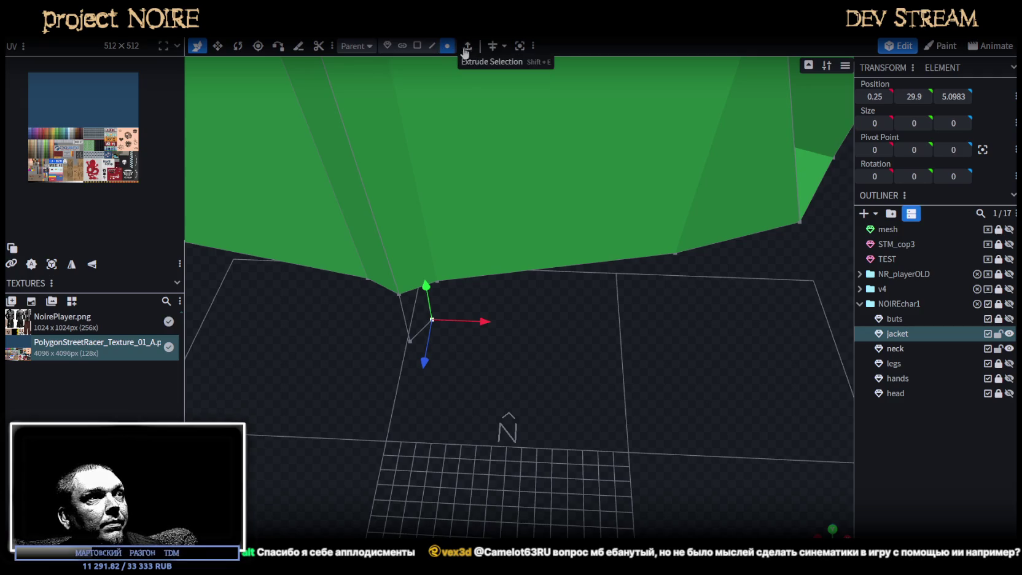
- Extrude a new vertex from the hem along X- and set its X position to 0
key("e")
left_click(537, 531)
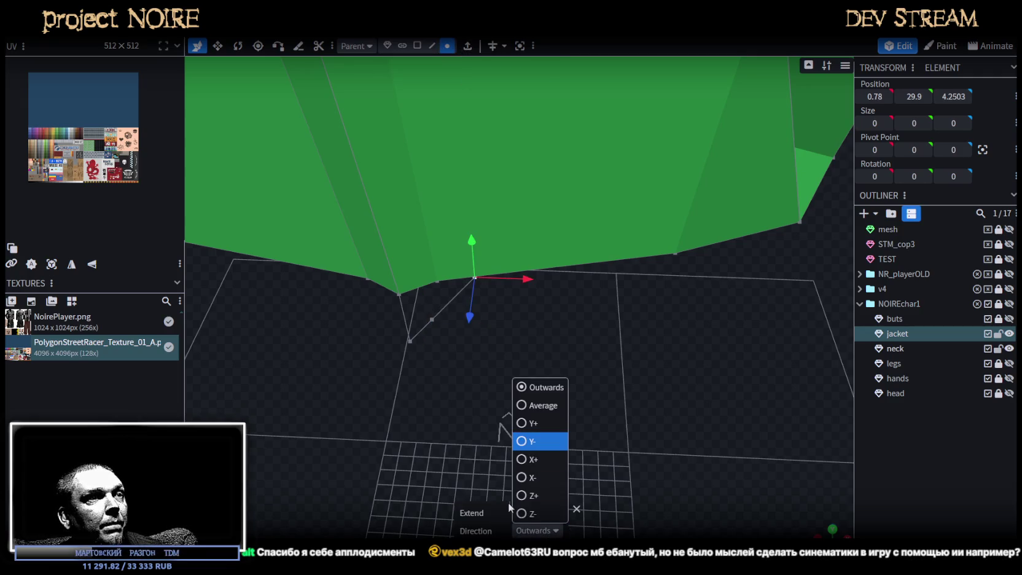
left_click(522, 478)
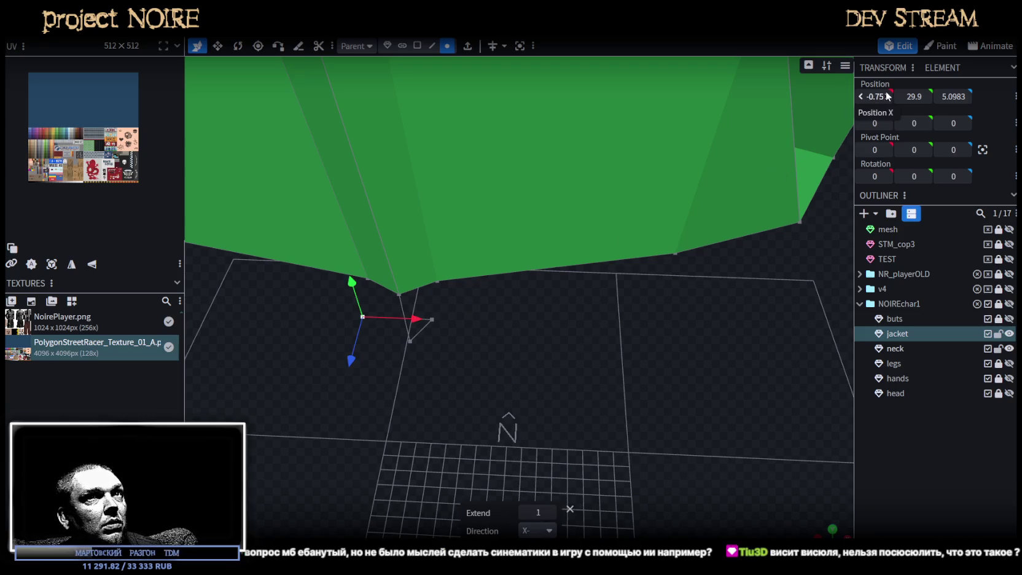
type("0")
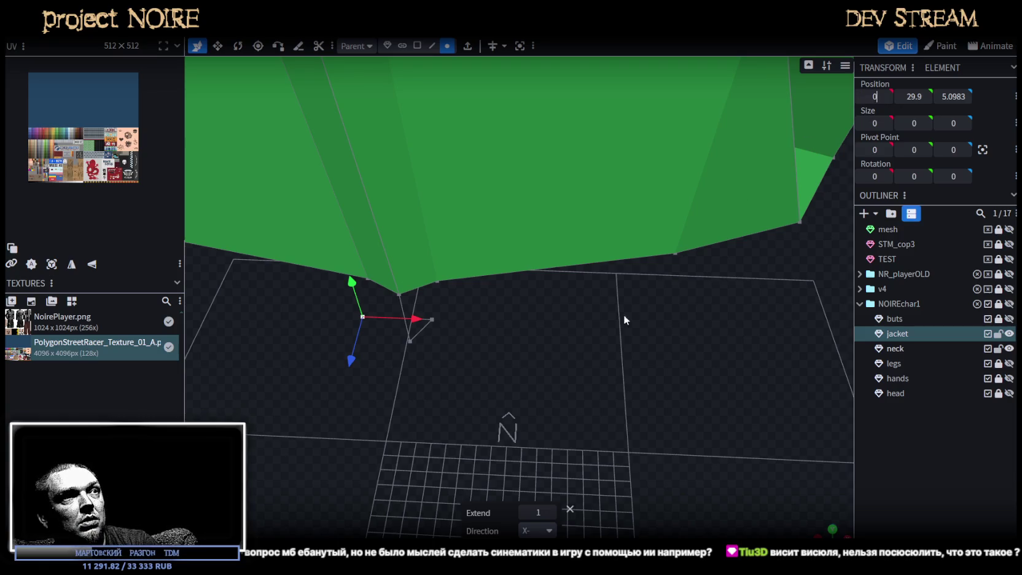
key("Return")
- Extrude a face from the new edge below the jacket hem and select it
left_click_drag(632, 309, 565, 341)
left_click(433, 46)
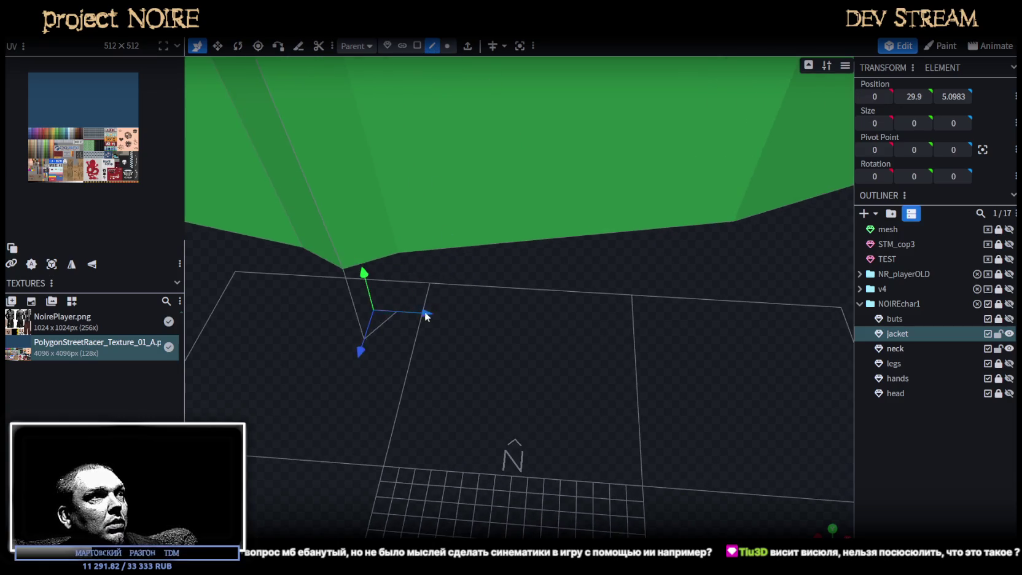
left_click(421, 327)
key("e")
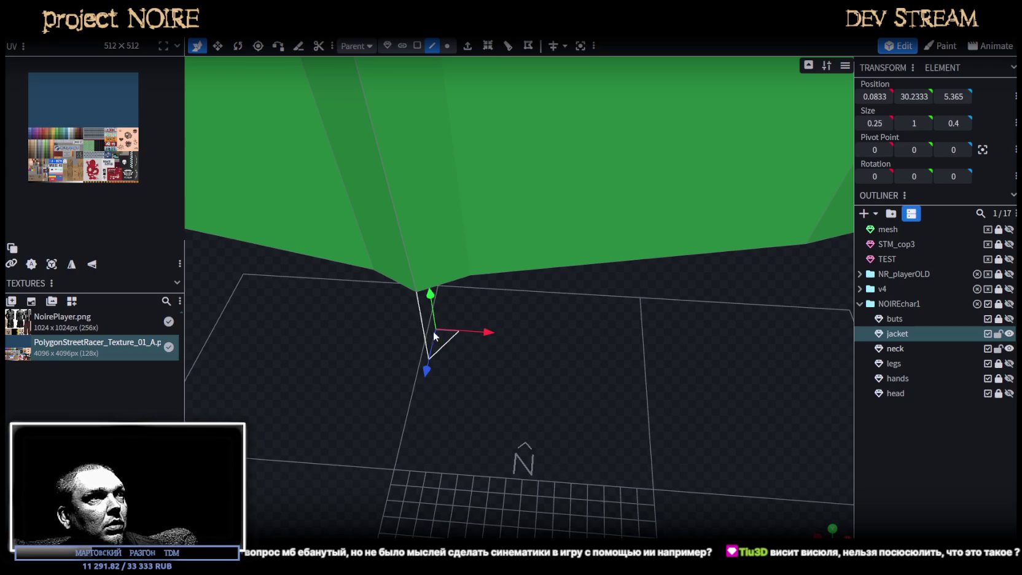
left_click_drag(515, 380, 576, 175)
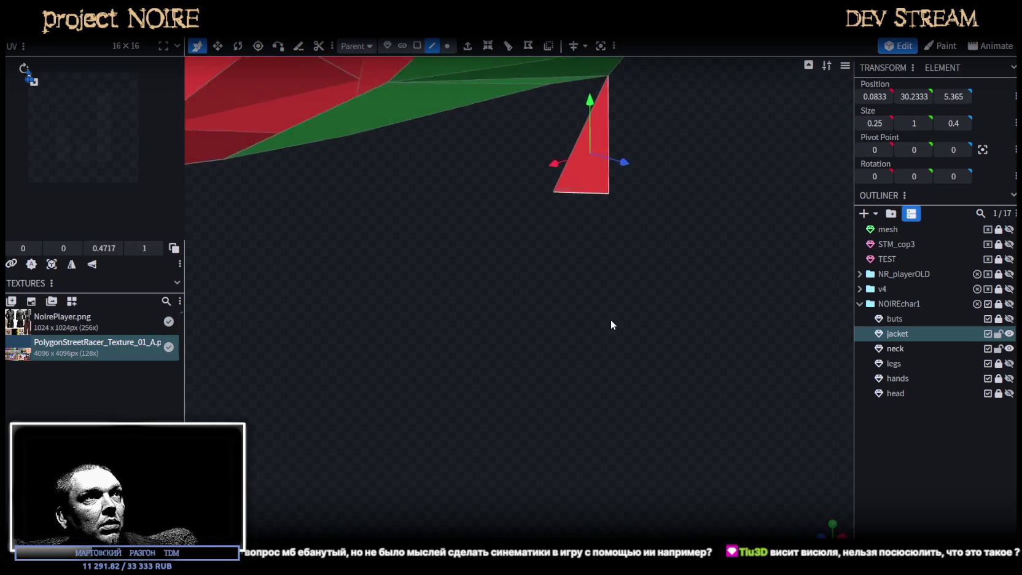
left_click(579, 176)
- Shift the new face's bottom vertices sideways and nudge one along the depth axis
left_click(581, 196)
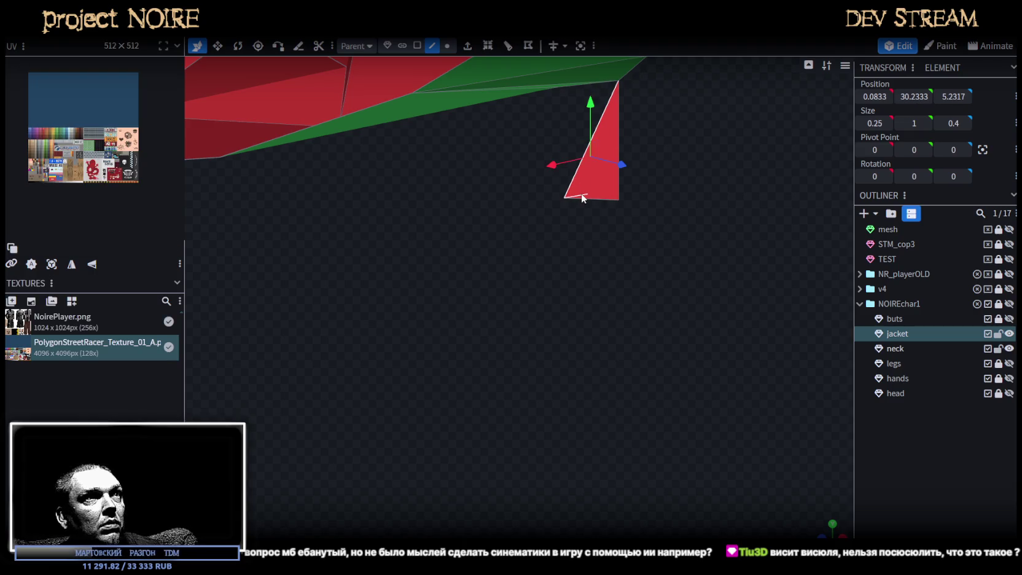
left_click_drag(582, 194, 525, 306)
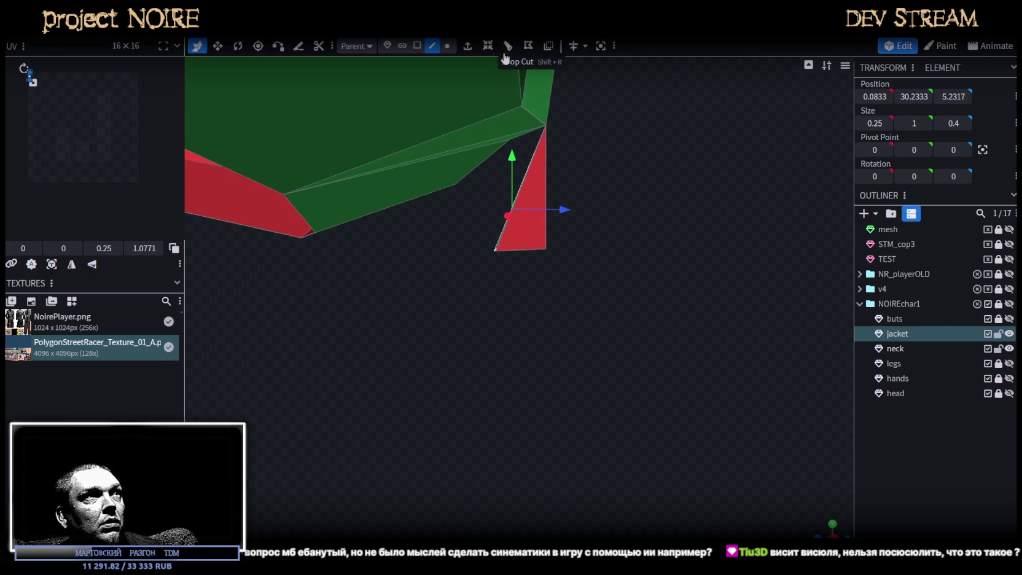
left_click(447, 46)
mouse_move(488, 283)
left_mouse_down()
mouse_move(577, 235)
mouse_move(583, 249)
left_mouse_up()
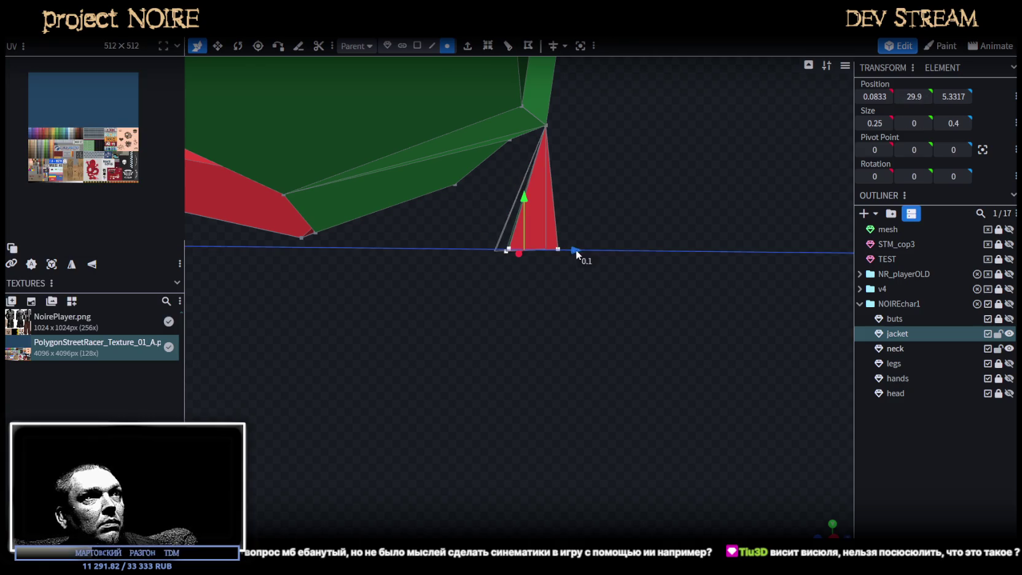
left_click(521, 251)
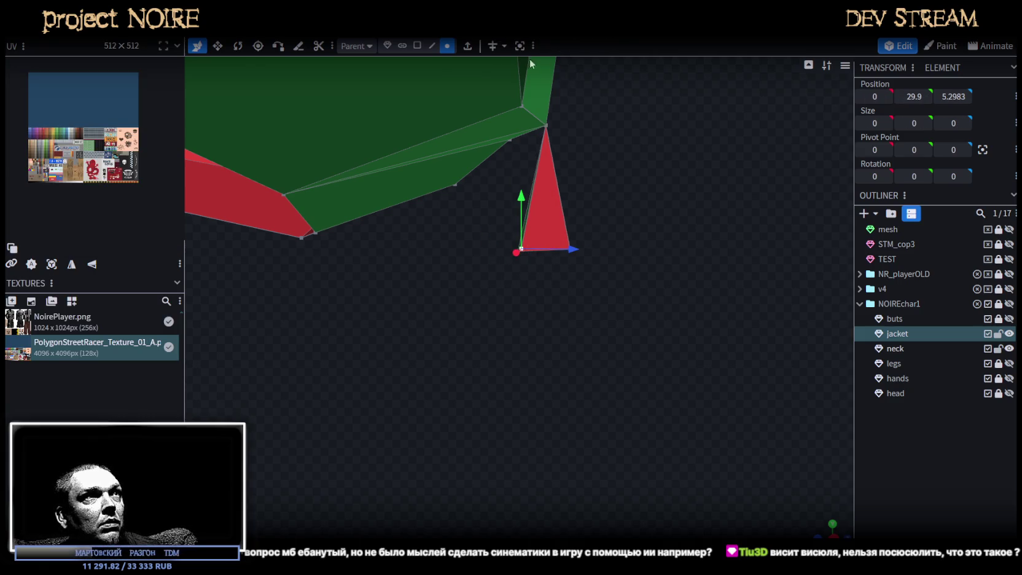
mouse_move(575, 250)
left_mouse_down()
mouse_move(565, 250)
mouse_move(636, 207)
mouse_move(587, 313)
mouse_move(612, 310)
left_mouse_up()
- Lower both bottom vertices together to stretch the triangular flap into a thin point
left_click(520, 270, "shift")
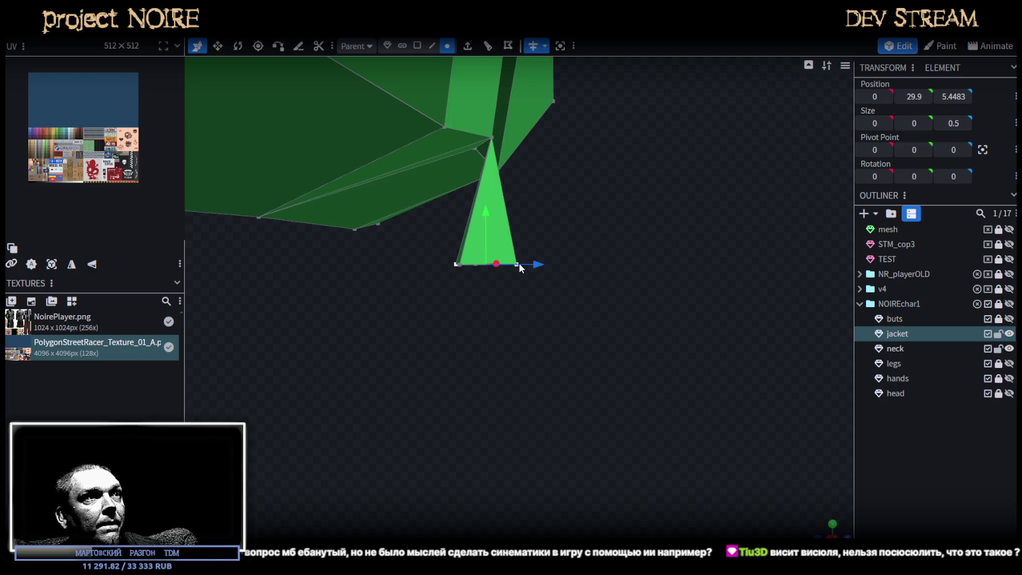
mouse_move(488, 218)
left_mouse_down()
mouse_move(489, 241)
mouse_move(595, 257)
mouse_move(528, 255)
mouse_move(535, 341)
mouse_move(510, 355)
mouse_move(440, 86)
left_mouse_up()
left_click(432, 287, "shift")
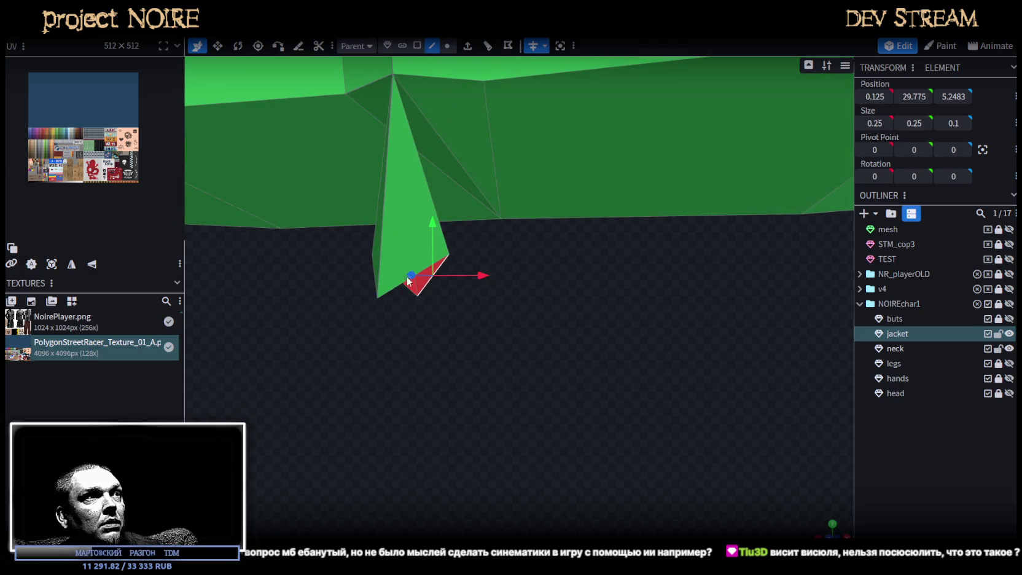
mouse_move(495, 301)
left_mouse_down()
mouse_move(549, 280)
mouse_move(571, 319)
mouse_move(621, 328)
mouse_move(619, 307)
mouse_move(657, 309)
mouse_move(786, 398)
mouse_move(734, 311)
mouse_move(621, 303)
mouse_move(538, 279)
mouse_move(538, 224)
mouse_move(598, 205)
mouse_move(670, 316)
mouse_move(715, 341)
mouse_move(625, 337)
mouse_move(706, 326)
mouse_move(640, 349)
mouse_move(536, 228)
mouse_move(430, 135)
left_mouse_up()
left_click(558, 322)
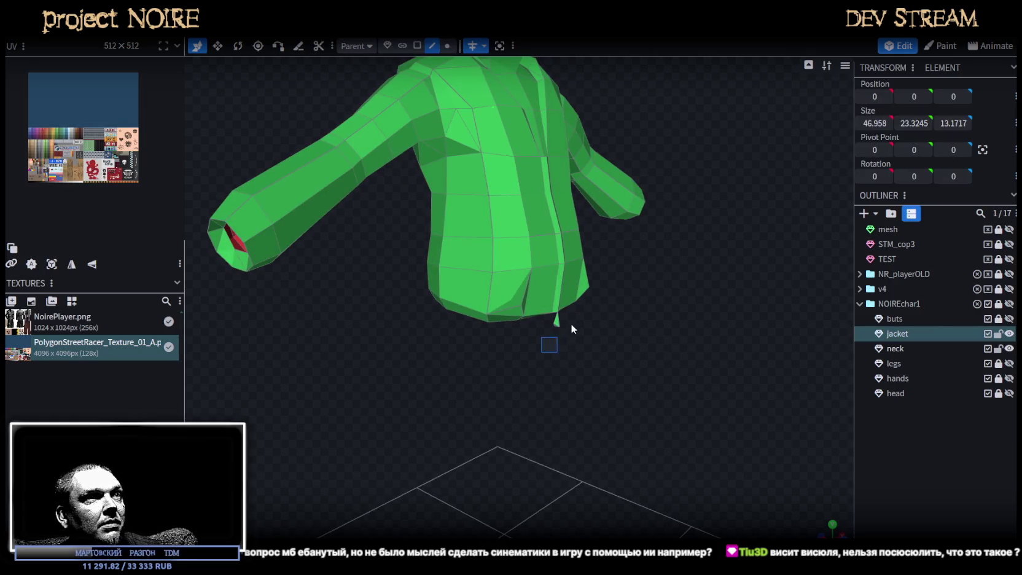
- Box-select the faces around the flap at the jacket's front hem
left_click(417, 45)
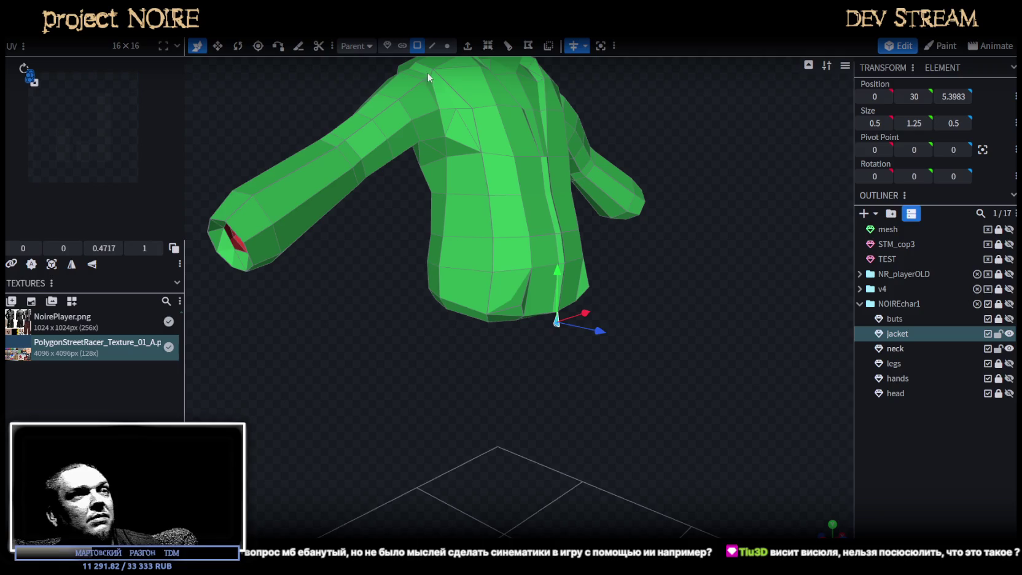
scroll(712, 341, "up", 3)
right_click_drag(711, 341, 473, 343)
left_click_drag(473, 343, 527, 295)
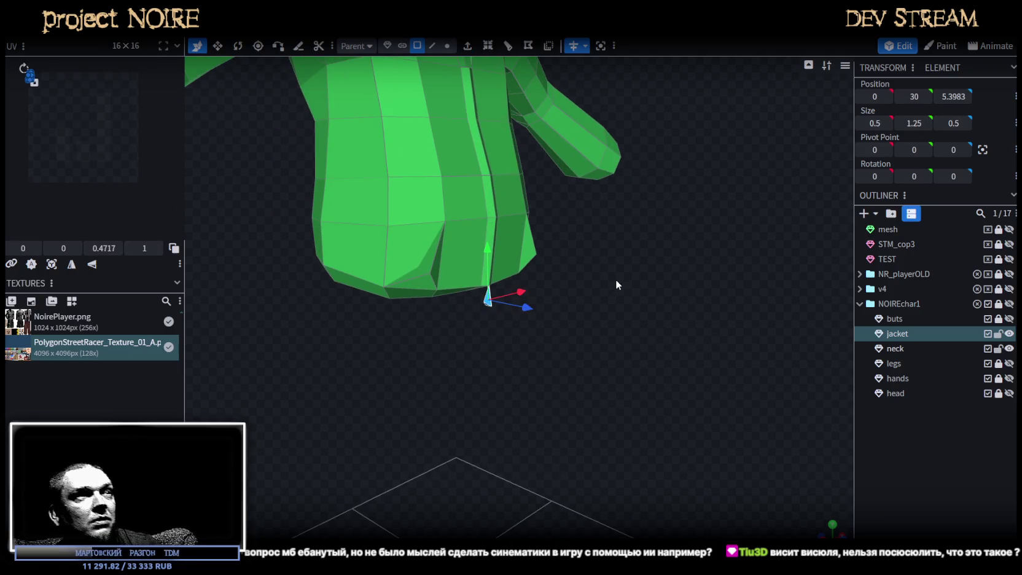
left_click_drag(621, 267, 580, 359)
- Lower the front hem vertex one unit to Y 30.9 and save as NoireNPC.bbmodel
left_click(447, 46)
mouse_move(551, 224)
left_mouse_down()
mouse_move(591, 262)
mouse_move(545, 280)
left_mouse_up()
key("ctrl+s")
scroll(545, 262, "down", 3)
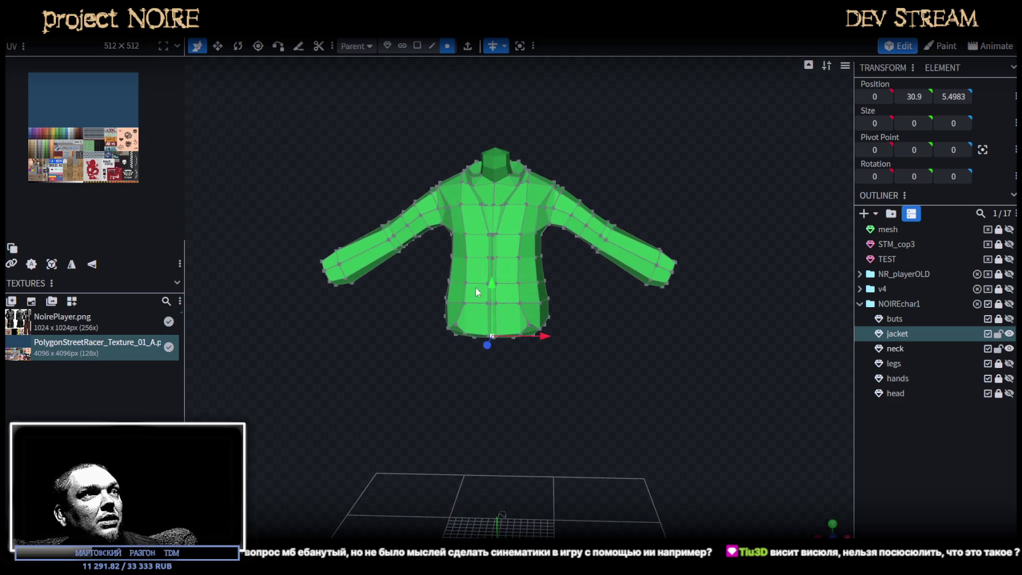
left_click_drag(495, 275, 552, 345)
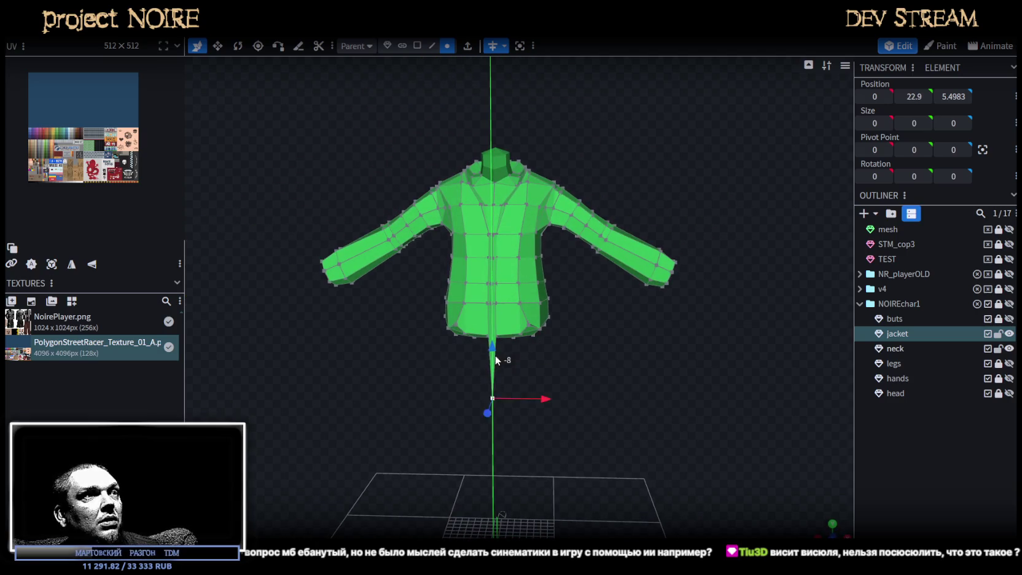
key("ctrl+a")
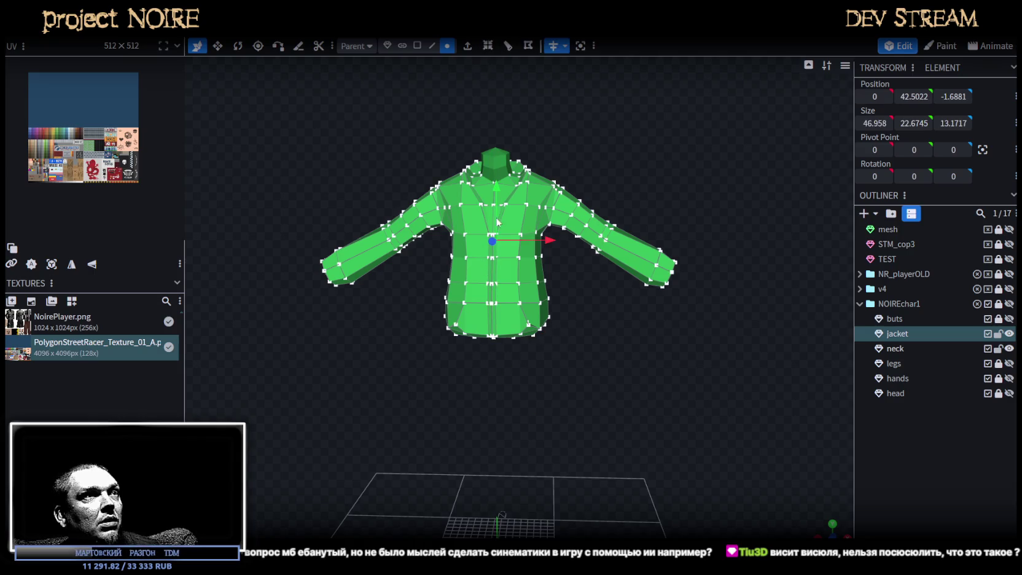
scroll(626, 344, "up", 5)
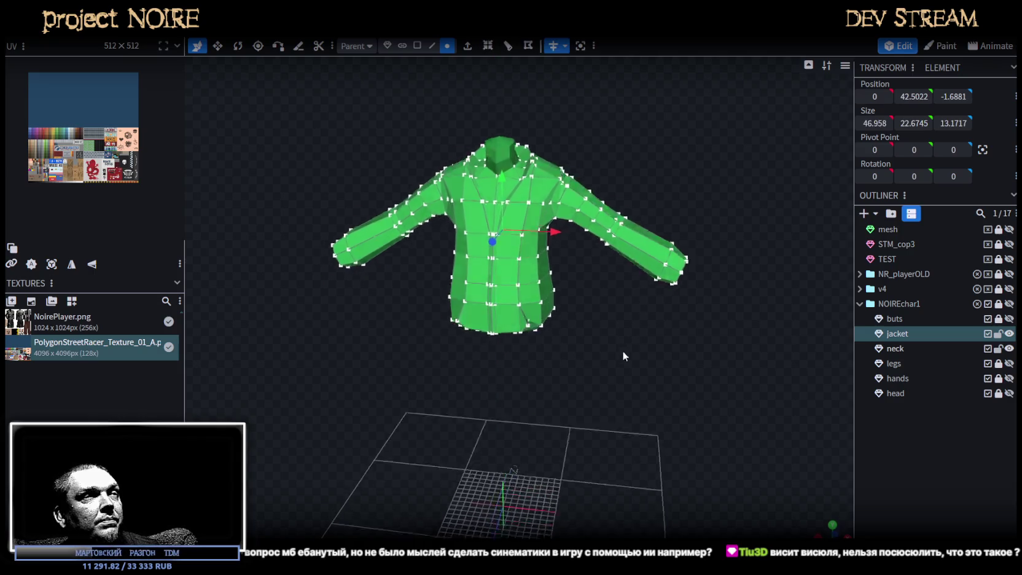
key("ctrl+s")
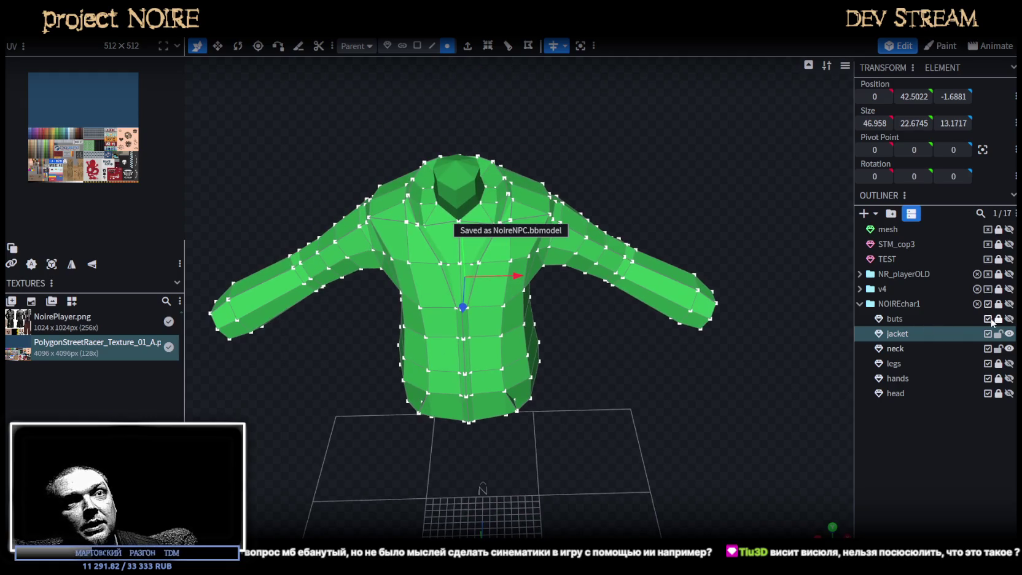
- Apply the PolygonStreetRacer texture to every part from buts to head
left_click(999, 319)
left_click(907, 321)
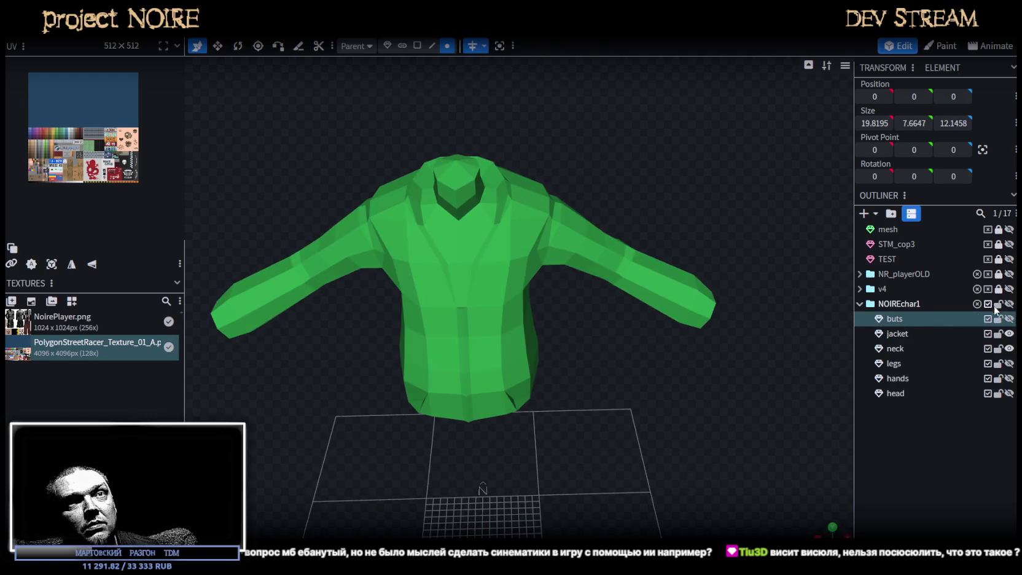
left_click(891, 395, "shift")
right_click(891, 395)
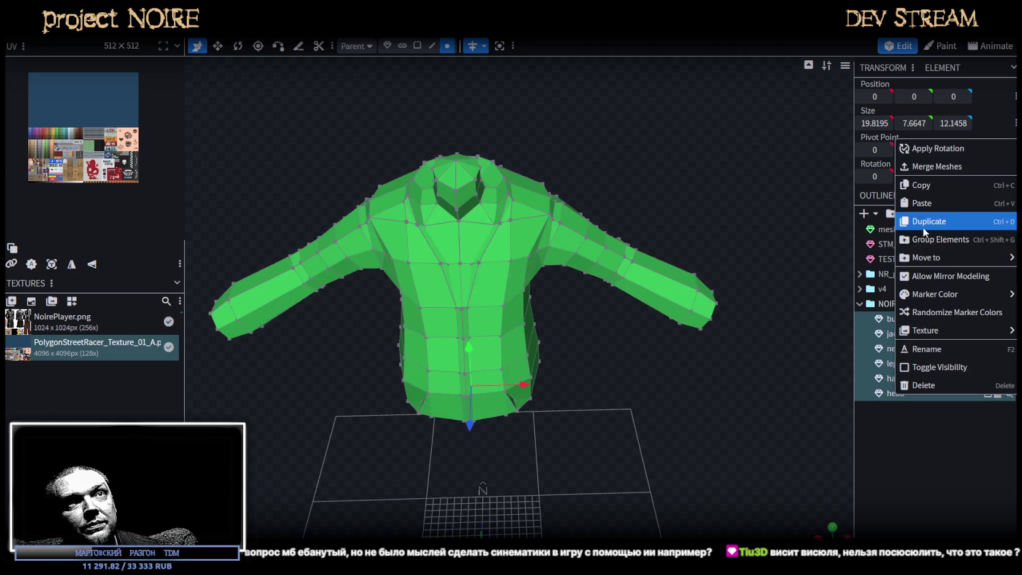
mouse_move(934, 293)
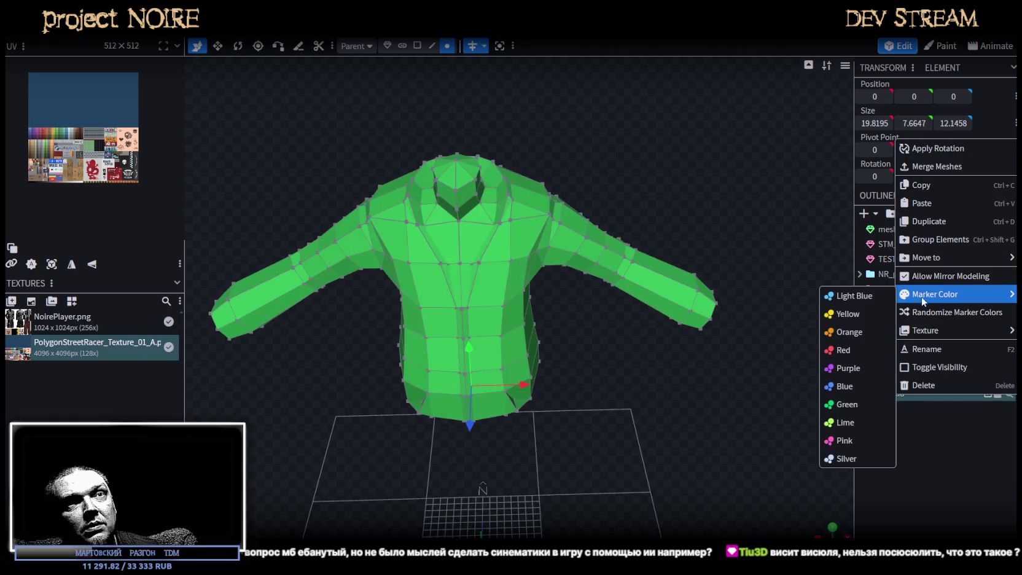
mouse_move(925, 330)
left_click(805, 369)
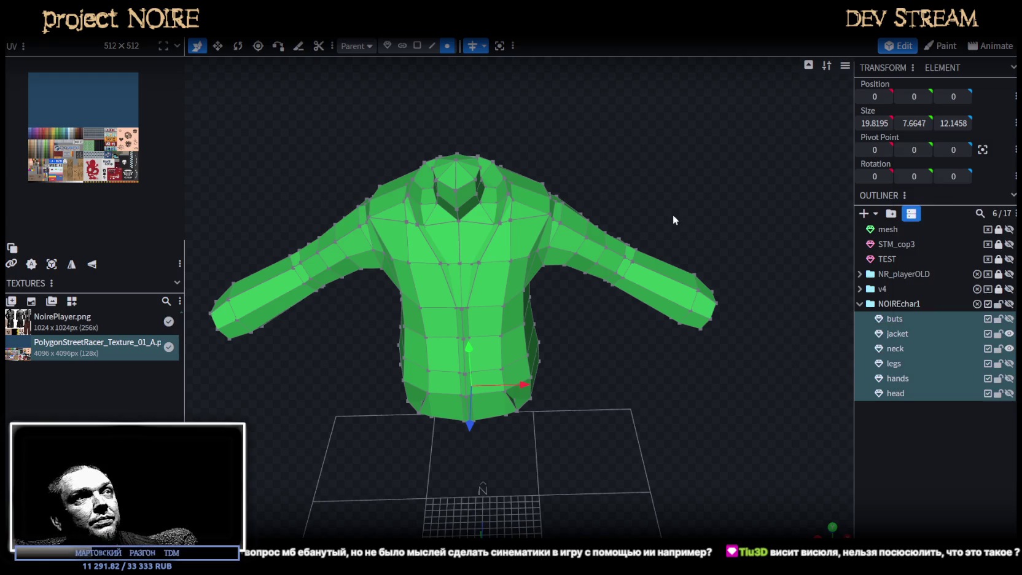
left_click_drag(674, 220, 726, 213)
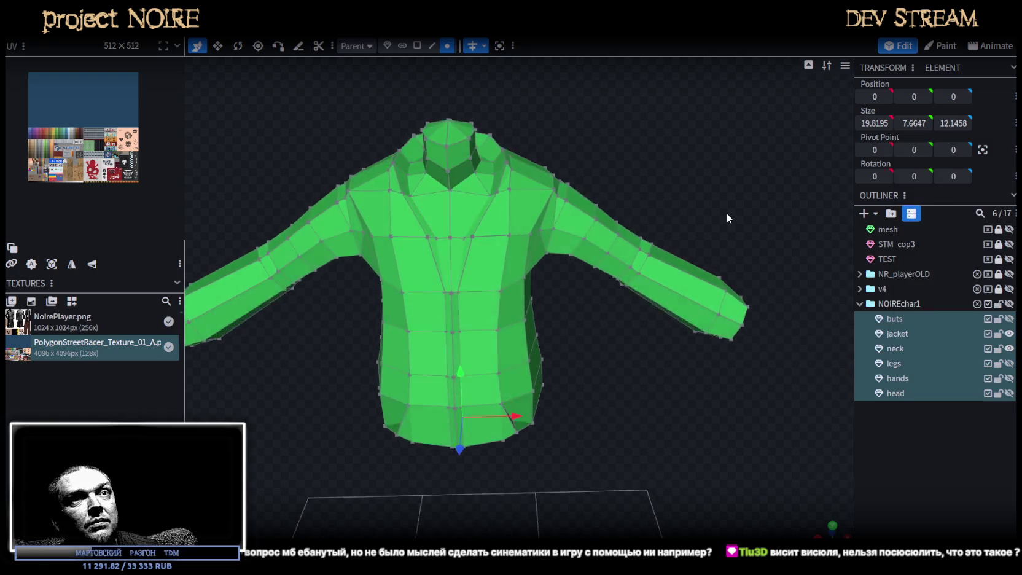
- Lock the NOIREchar1 group, unhide the buts boots mesh and focus on it
left_click(999, 304)
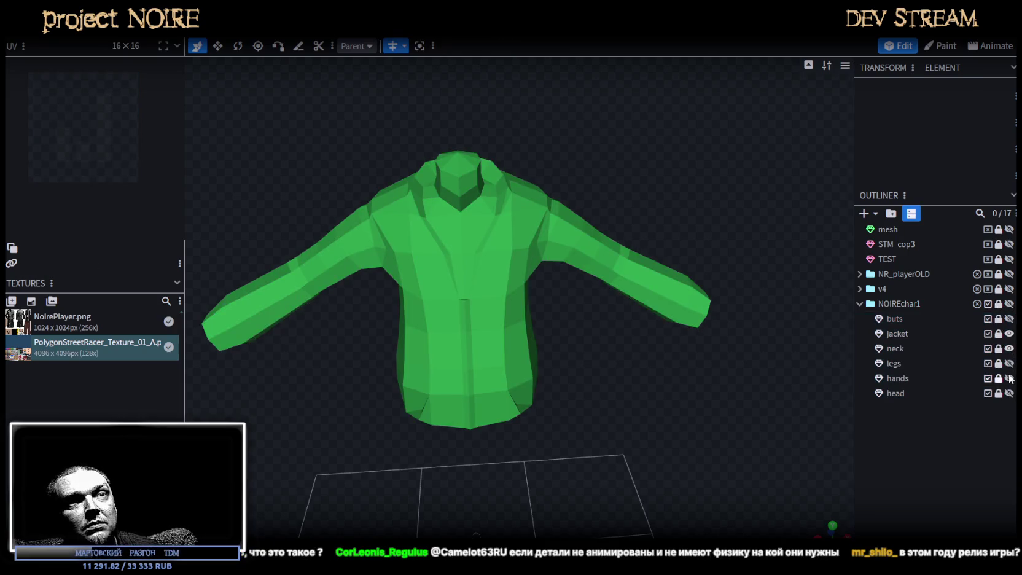
left_click(1009, 320)
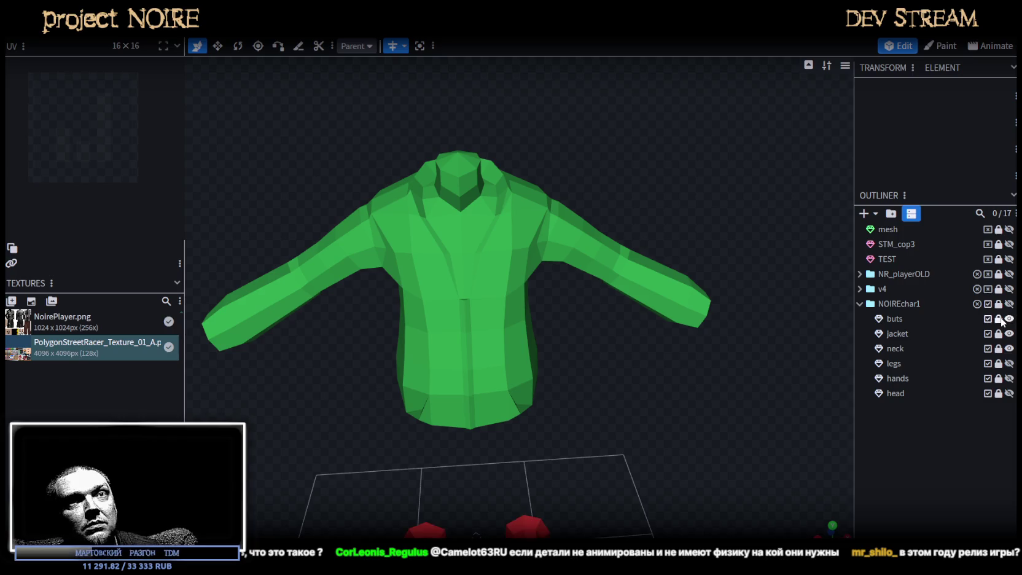
double_click(891, 319)
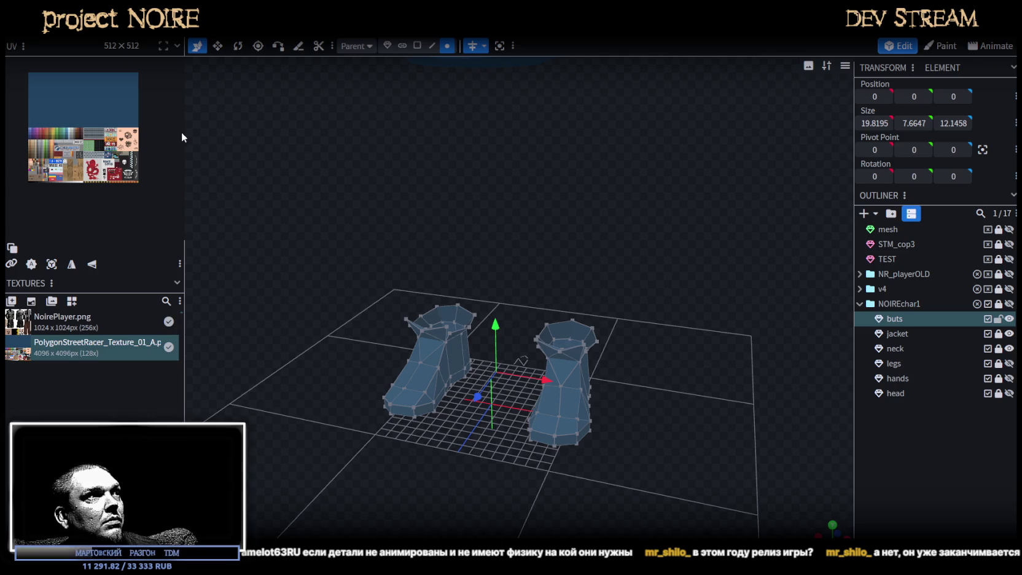
- Widen the UV editor and turn on the UV overlay for the boots
left_click_drag(184, 134, 286, 135)
left_click(14, 355)
scroll(92, 142, "up", 3)
scroll(158, 144, "up", 3)
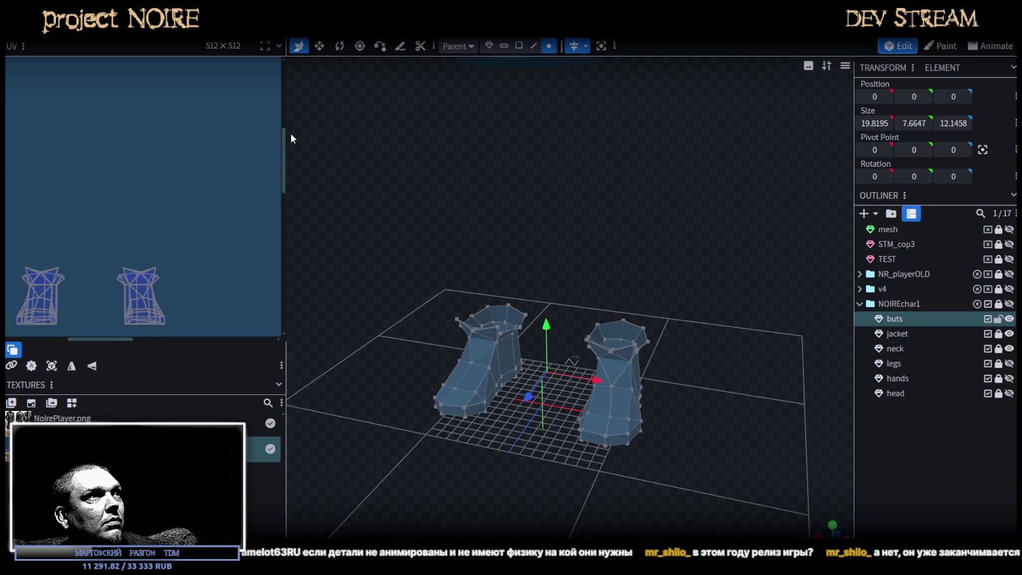
left_click_drag(291, 139, 355, 136)
scroll(212, 283, "down", 5)
- Switch to face selection and box-select the right boot's sole faces in front view
mouse_move(553, 428)
left_mouse_down()
mouse_move(618, 439)
mouse_move(625, 393)
mouse_move(643, 428)
left_mouse_up()
scroll(633, 436, "up", 3)
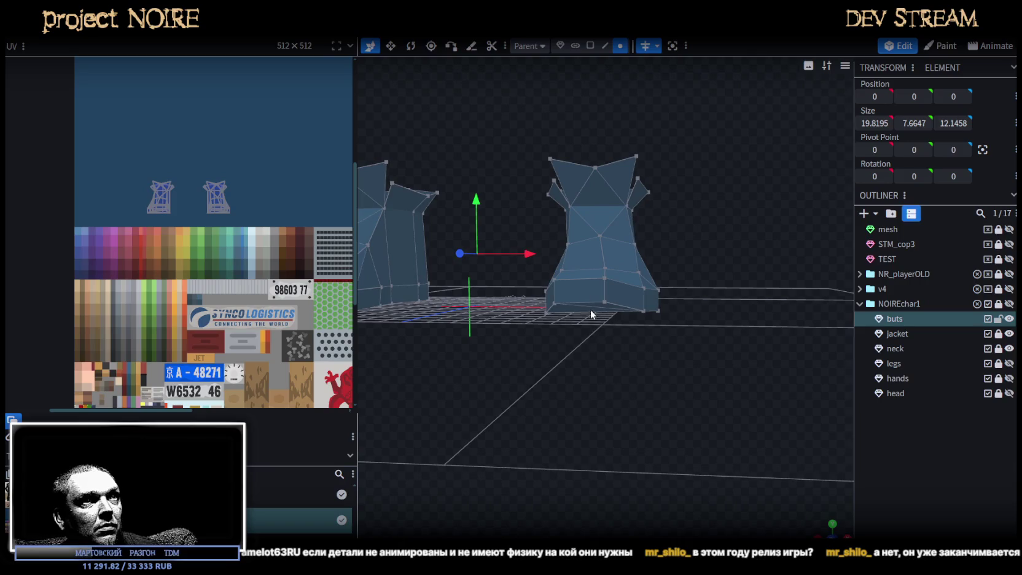
left_click_drag(655, 345, 542, 117)
left_click(591, 46)
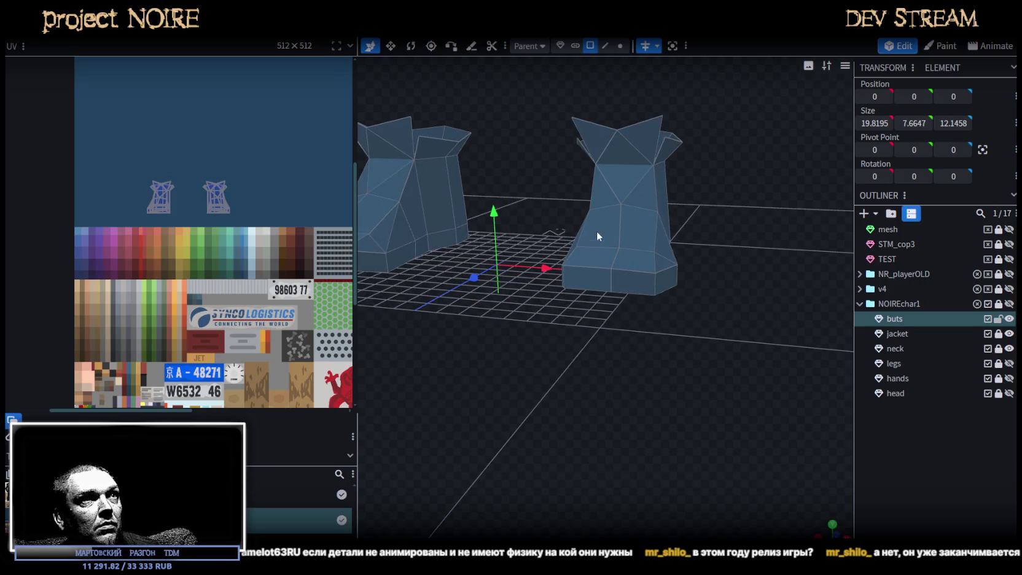
left_click(599, 279)
left_click_drag(665, 279, 654, 334)
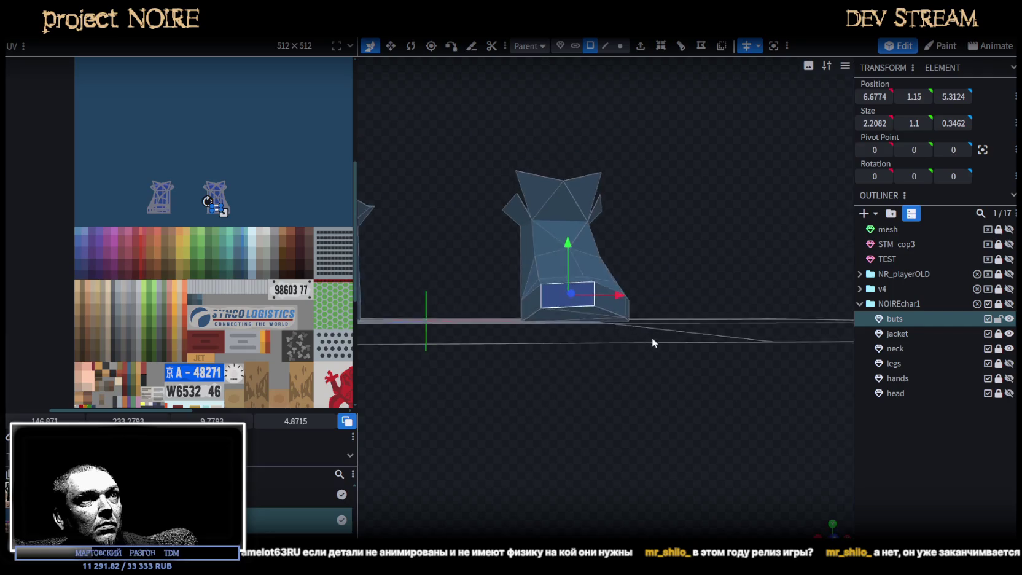
left_click(833, 527)
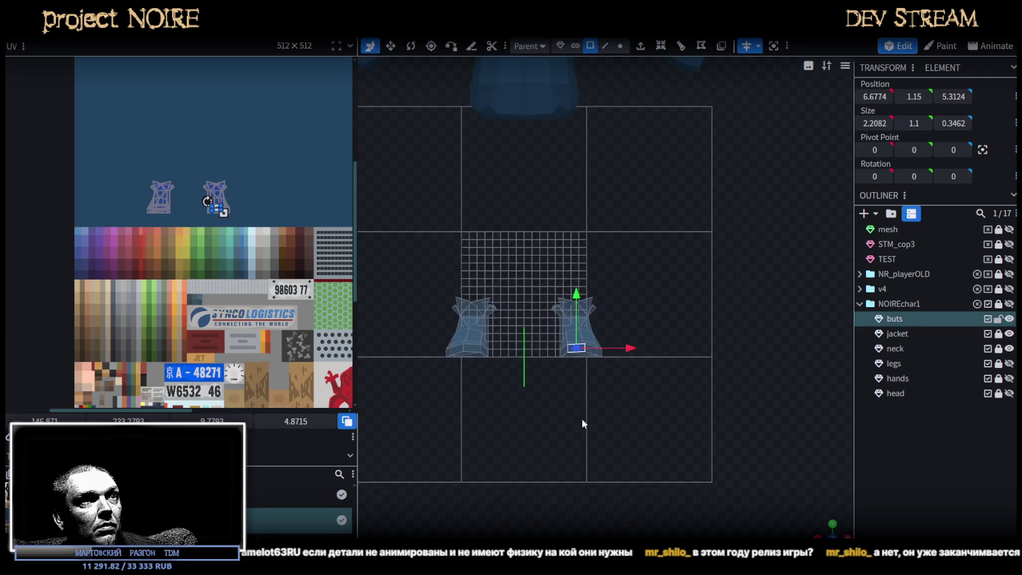
scroll(581, 417, "up", 3)
left_click_drag(449, 451, 640, 422)
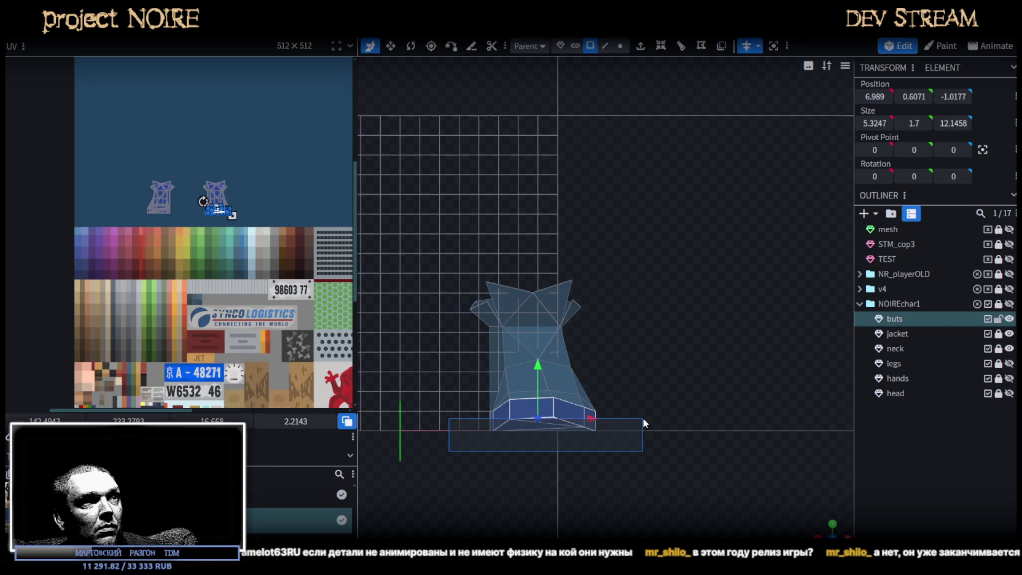
- Clear that selection and reselect the boot's sole faces from a low side view
mouse_move(831, 529)
left_mouse_down()
mouse_move(548, 410)
mouse_move(539, 372)
mouse_move(649, 343)
mouse_move(340, 210)
left_mouse_up()
scroll(217, 244, "up", 2)
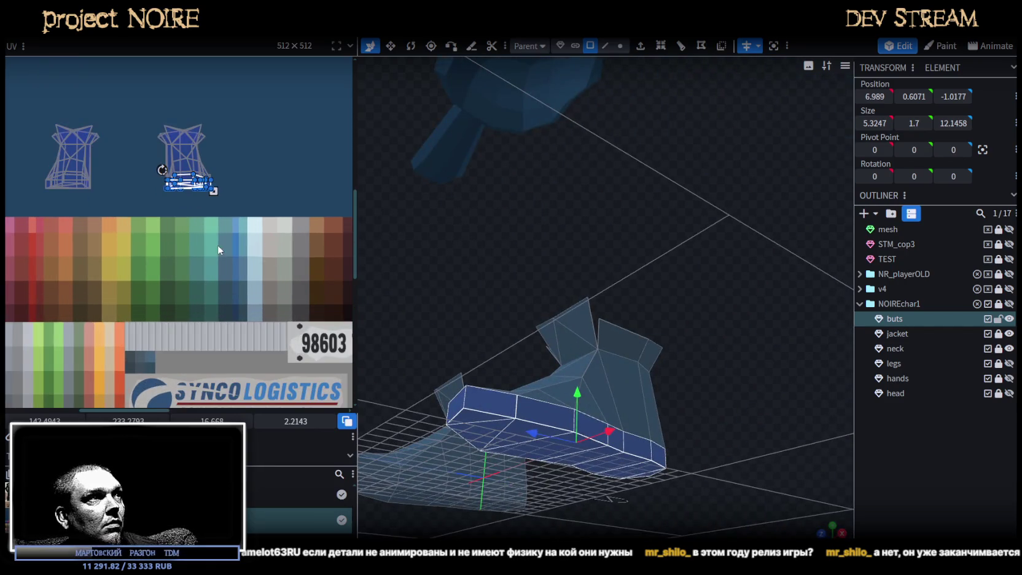
scroll(217, 245, "down", 3)
mouse_move(452, 262)
left_mouse_down()
mouse_move(485, 285)
mouse_move(559, 274)
mouse_move(596, 296)
left_mouse_up()
left_click(484, 286)
mouse_move(513, 452)
left_mouse_down()
mouse_move(521, 466)
mouse_move(477, 475)
left_mouse_up()
left_click(616, 449)
mouse_move(616, 450)
left_mouse_down()
mouse_move(587, 394)
mouse_move(674, 424)
mouse_move(803, 367)
mouse_move(681, 218)
mouse_move(642, 291)
left_mouse_up()
- Add the remaining sole and side faces of the boot to the selection
left_click(645, 286, "shift")
left_click(675, 273, "shift")
scroll(674, 274, "up", 5)
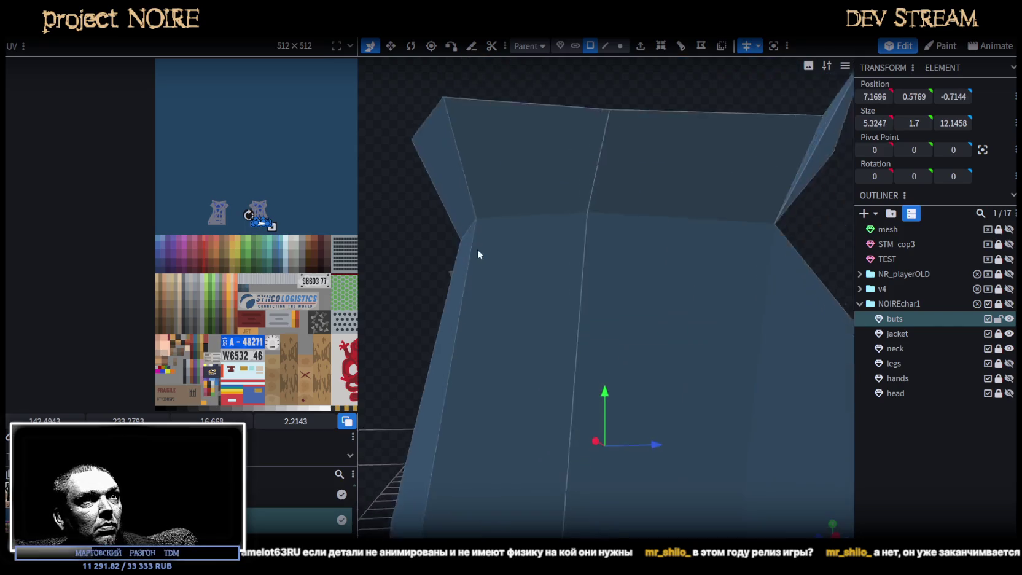
left_click_drag(389, 321, 474, 223)
scroll(474, 223, "down", 5)
left_click(621, 308, "shift")
scroll(224, 250, "up", 4)
- Drag the sole's UV island onto the colour palette area of the atlas
left_click_drag(249, 208, 247, 337)
scroll(284, 309, "down", 3)
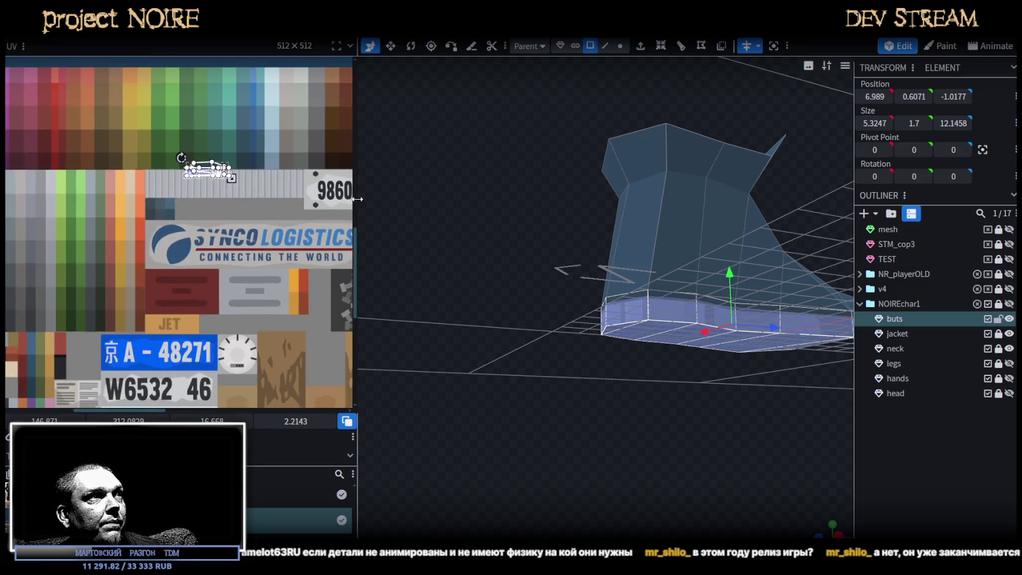
left_click_drag(357, 199, 575, 246)
scroll(352, 320, "down", 3)
scroll(352, 326, "up", 1)
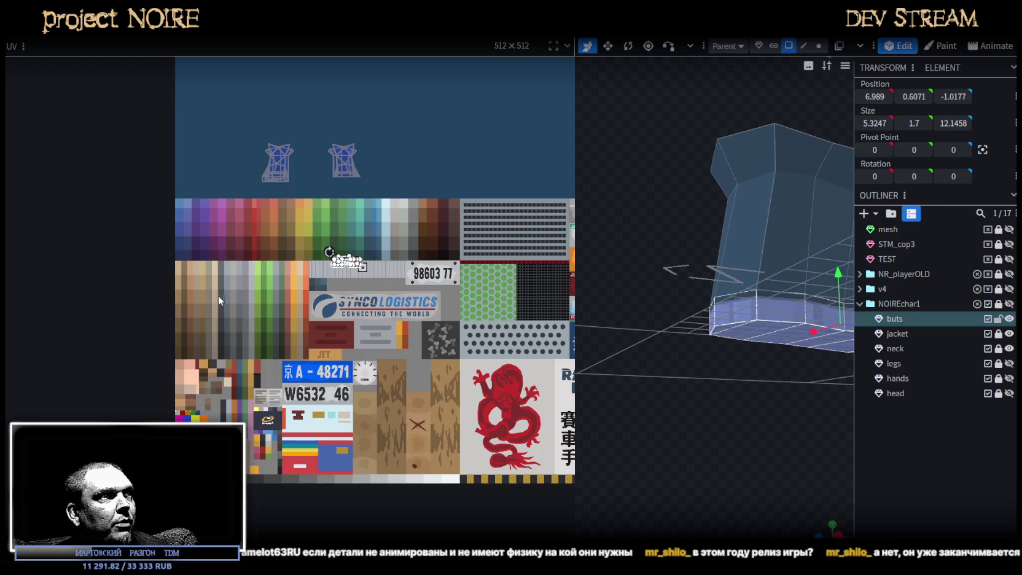
- Rotate the sole UV island 90 degrees and move it onto a palette column
scroll(323, 246, "up", 2)
scroll(311, 270, "up", 3)
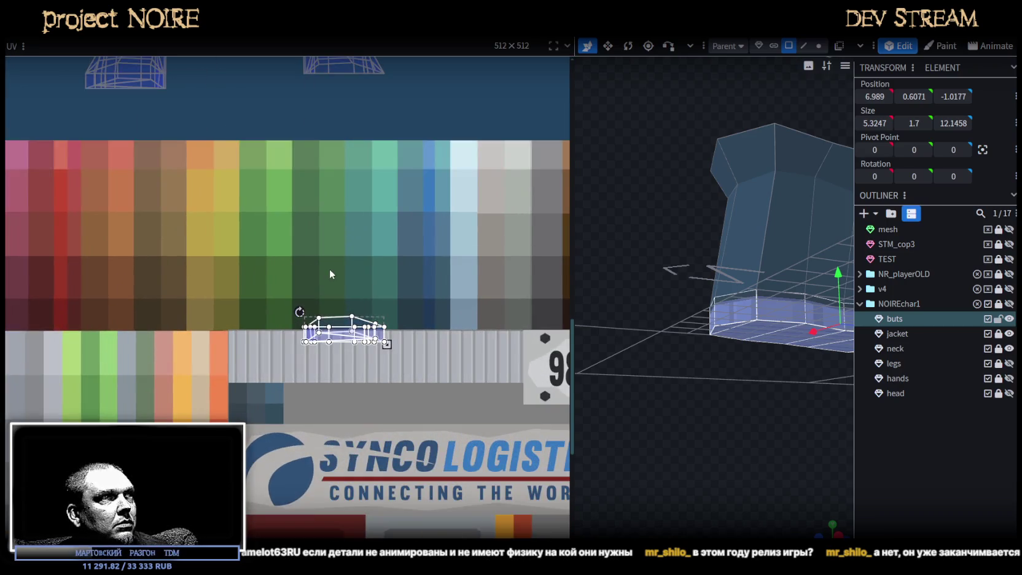
scroll(331, 268, "down", 1)
left_click_drag(335, 316, 403, 294)
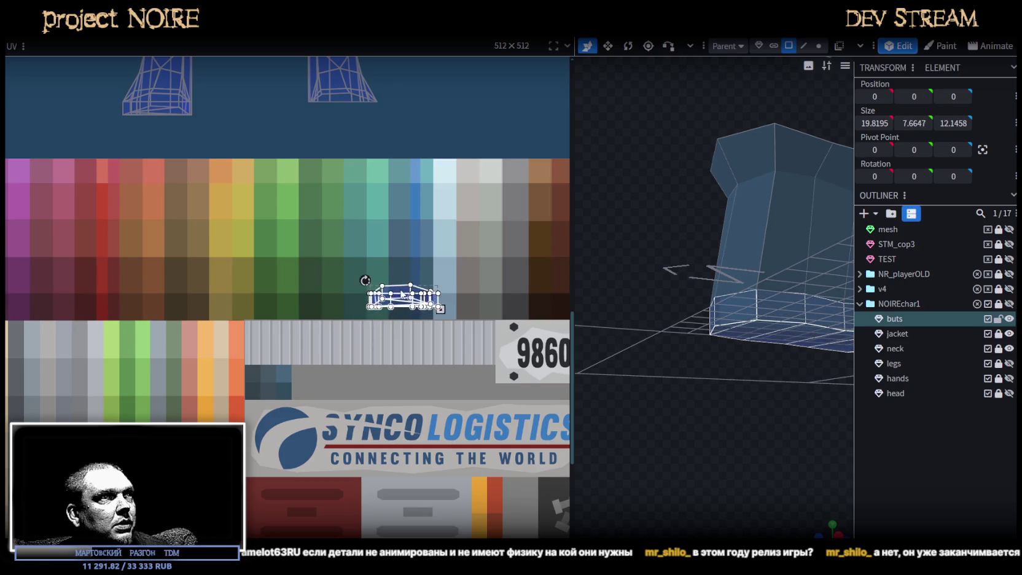
right_click(404, 294)
left_click(430, 462)
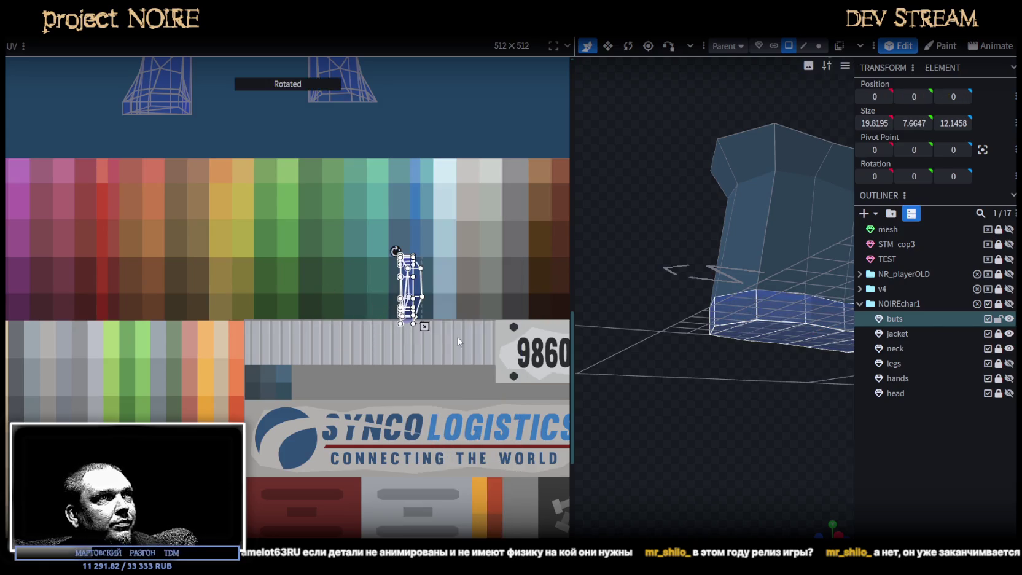
scroll(457, 337, "up", 2)
scroll(405, 288, "up", 1)
mouse_move(391, 269)
left_mouse_down()
mouse_move(392, 207)
mouse_move(373, 196)
left_mouse_up()
- Place the island on the dark brown swatch, shrink it, and shift it to the next dark swatch
scroll(386, 275, "down", 3)
scroll(386, 275, "down", 1)
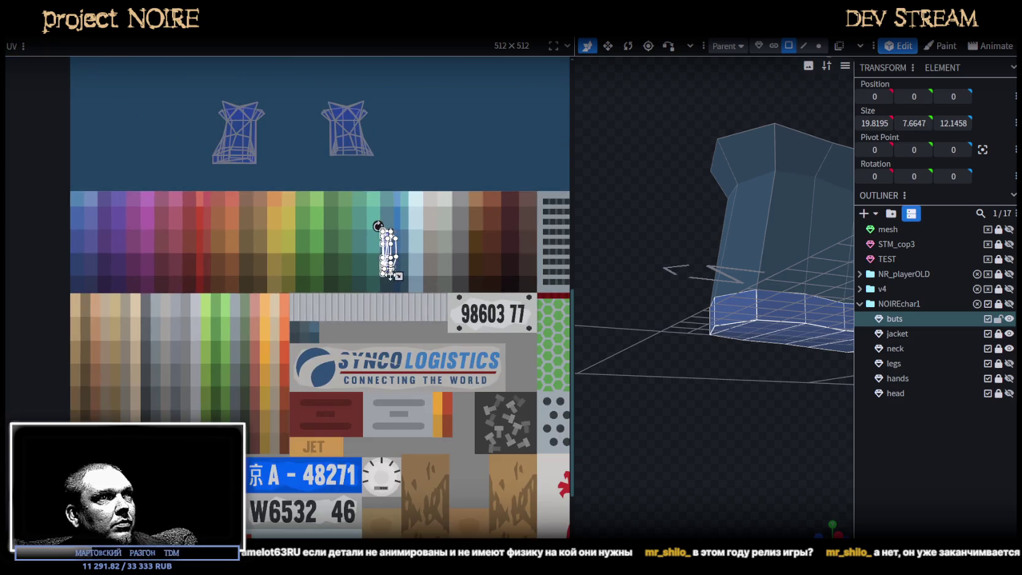
scroll(390, 277, "up", 2)
scroll(234, 270, "right", 3)
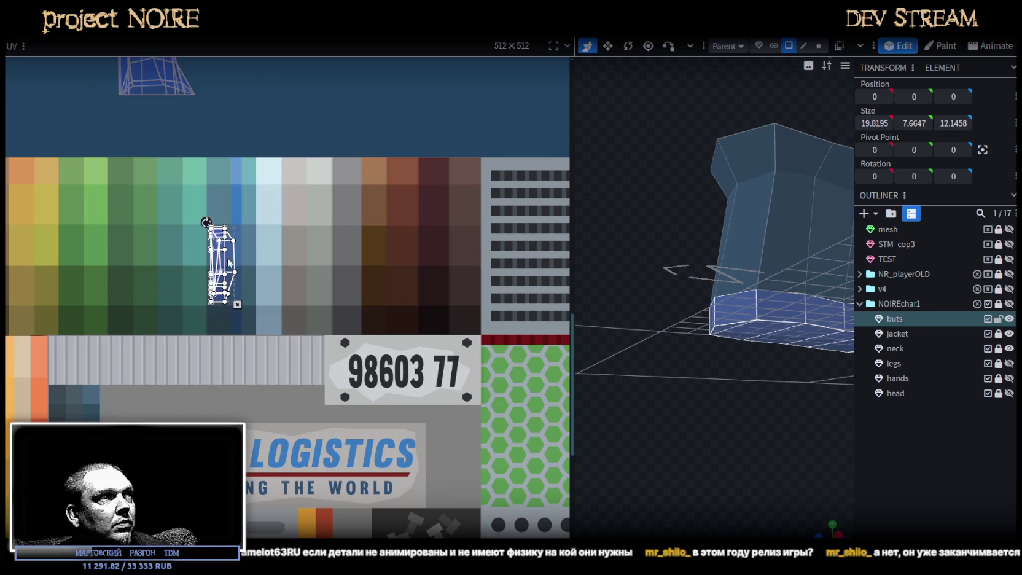
mouse_move(233, 254)
left_mouse_down()
mouse_move(452, 261)
mouse_move(443, 265)
left_mouse_up()
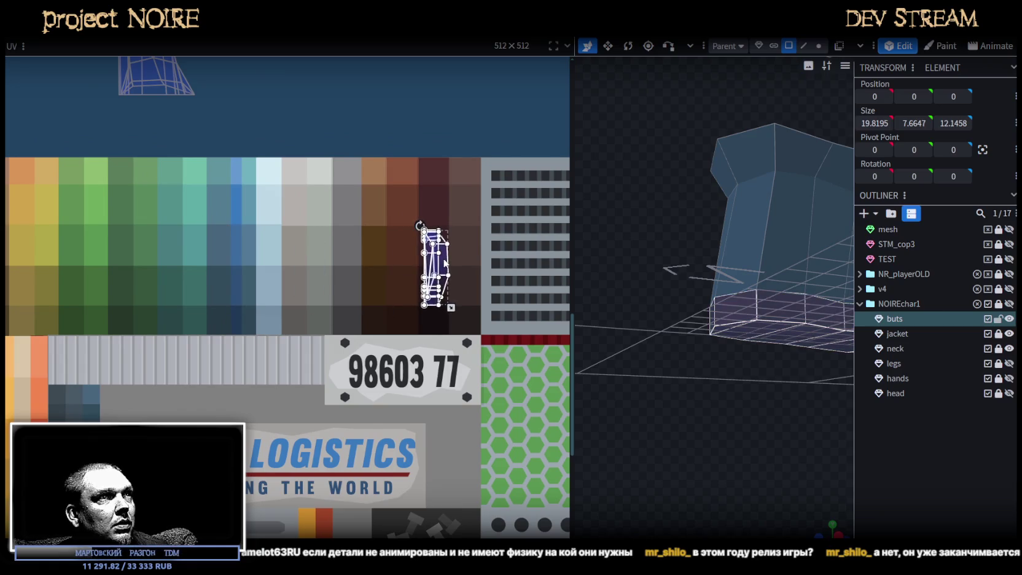
scroll(444, 266, "up", 2)
left_click_drag(442, 347, 421, 318)
left_click_drag(405, 245, 457, 312)
- Select the top and front faces of the boot's lower sole
mouse_move(685, 360)
left_mouse_down()
mouse_move(758, 385)
mouse_move(780, 258)
left_mouse_up()
left_click(745, 231)
left_click(741, 224, "shift")
left_click(759, 261, "shift")
left_click(763, 291, "shift")
left_click(775, 334, "shift")
left_click(771, 338, "shift")
left_click(767, 341, "shift")
left_click(761, 347, "shift")
- Move those faces' UVs onto a dark swatch and squash them into a thin strip
left_click_drag(458, 312, 457, 369)
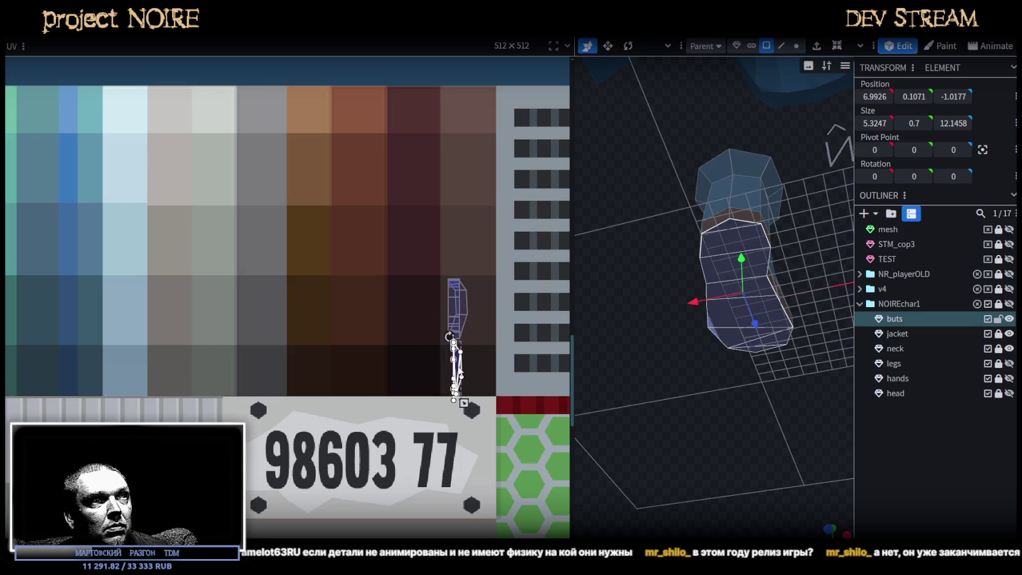
scroll(435, 346, "up", 3)
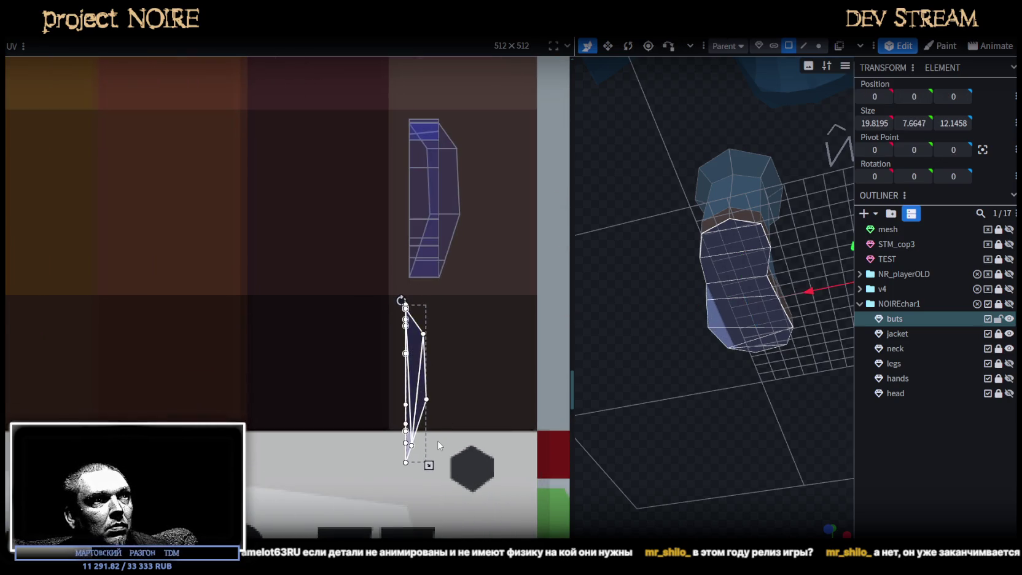
mouse_move(444, 456)
left_mouse_down()
mouse_move(466, 434)
mouse_move(454, 424)
left_mouse_up()
mouse_move(768, 381)
left_mouse_down()
mouse_move(791, 342)
mouse_move(771, 434)
mouse_move(745, 437)
mouse_move(832, 443)
left_mouse_up()
left_click(784, 348)
mouse_move(785, 348)
left_mouse_down()
mouse_move(811, 472)
mouse_move(730, 443)
mouse_move(787, 449)
mouse_move(789, 393)
left_mouse_up()
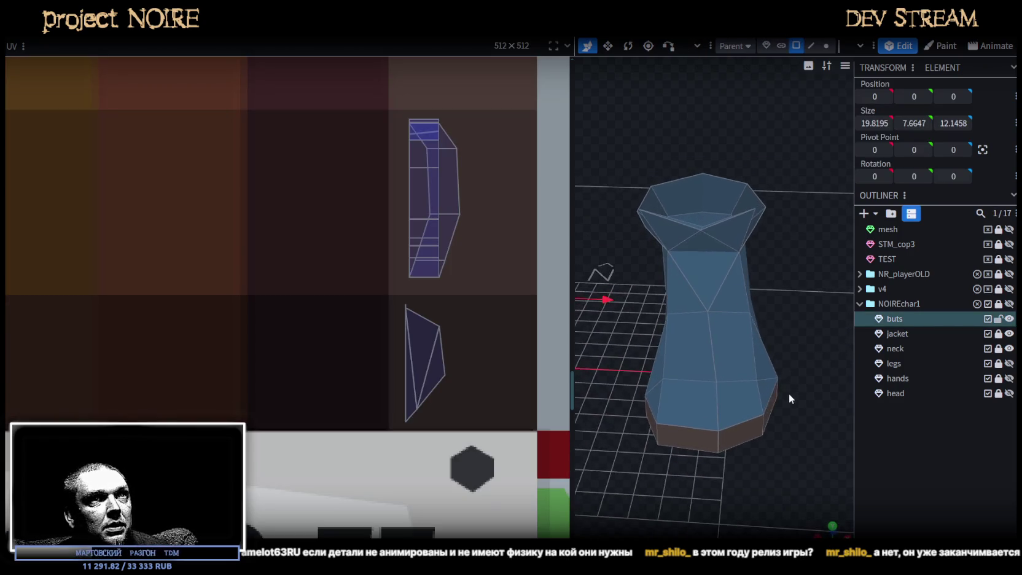
- Select the front and neighbouring toe faces of the boot
left_click(690, 303)
left_click_drag(812, 402, 776, 400)
left_click(627, 389)
left_click(698, 387, "shift")
left_click(722, 396, "shift")
left_click_drag(717, 486, 750, 479)
left_click(707, 353, "shift")
scroll(269, 245, "down", 5)
scroll(270, 246, "down", 2)
scroll(237, 242, "up", 1)
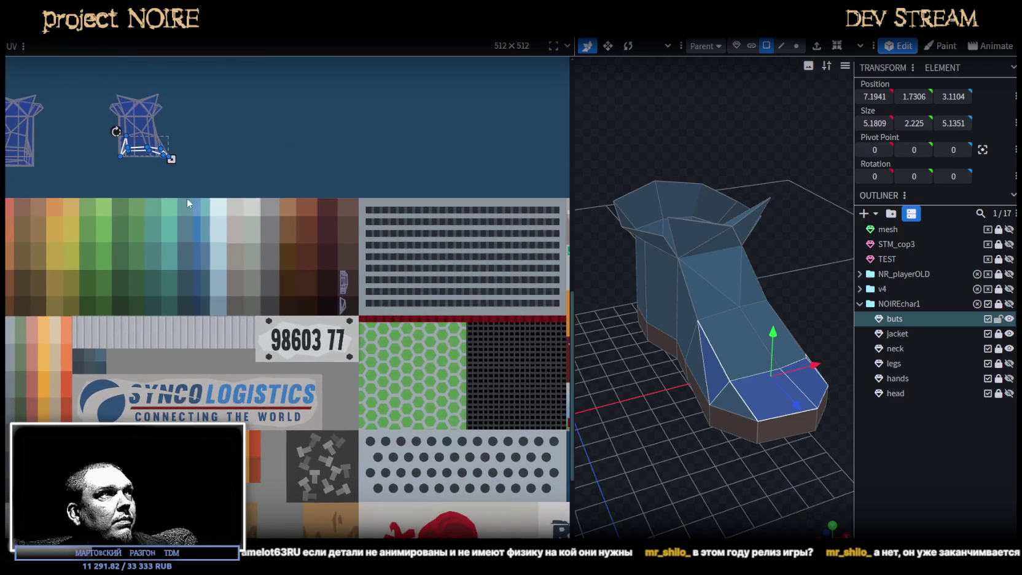
left_click(718, 382)
left_click(798, 408)
left_click(815, 392, "shift")
left_click_drag(755, 490, 715, 389)
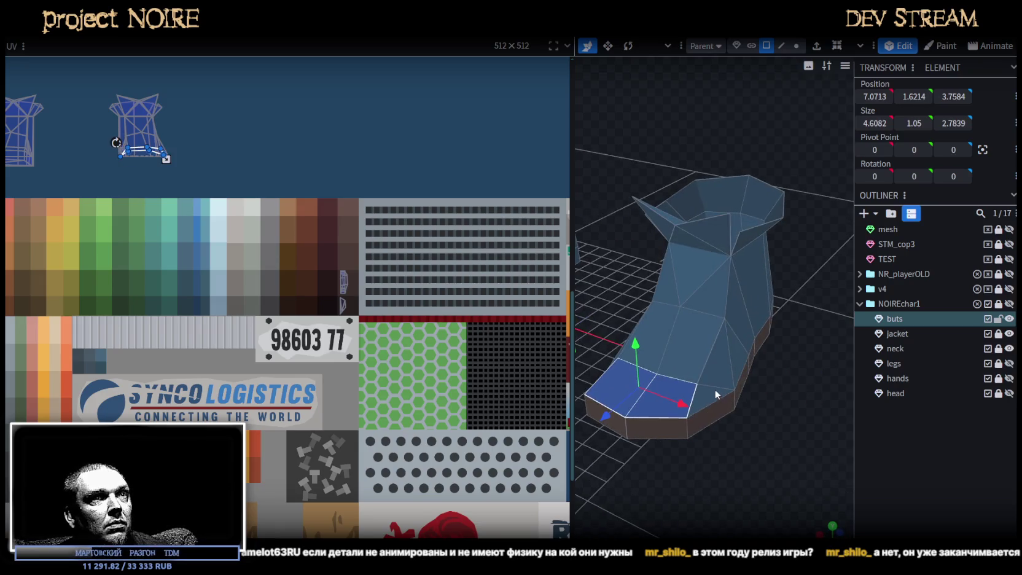
- Move the toe faces' UV island onto the brown swatches and shrink it to fit one swatch
mouse_move(140, 154)
left_mouse_down()
mouse_move(297, 271)
mouse_move(324, 247)
left_mouse_up()
scroll(306, 271, "up", 3)
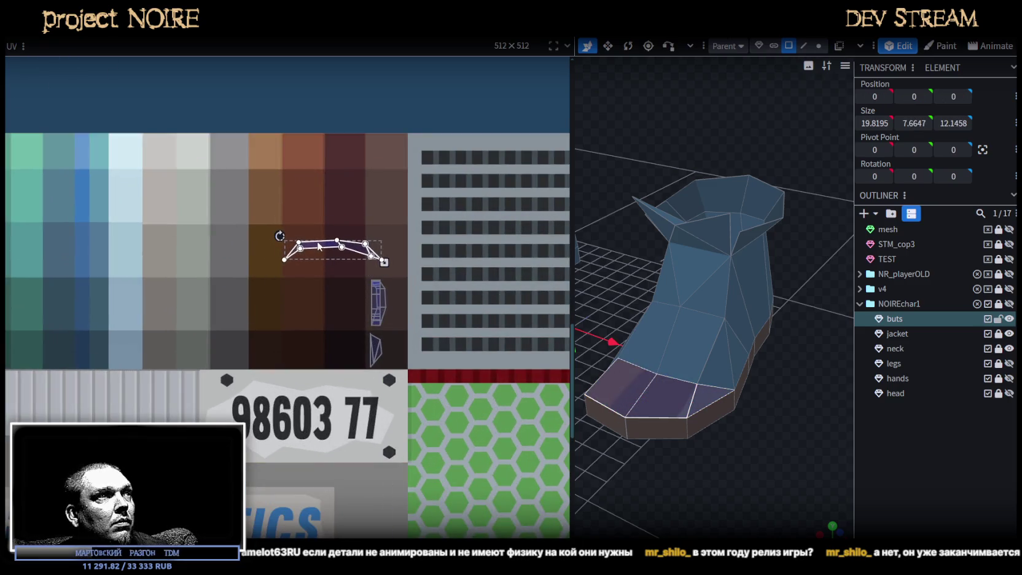
left_click_drag(390, 263, 302, 266)
scroll(287, 233, "up", 4)
left_click_drag(368, 326, 367, 329)
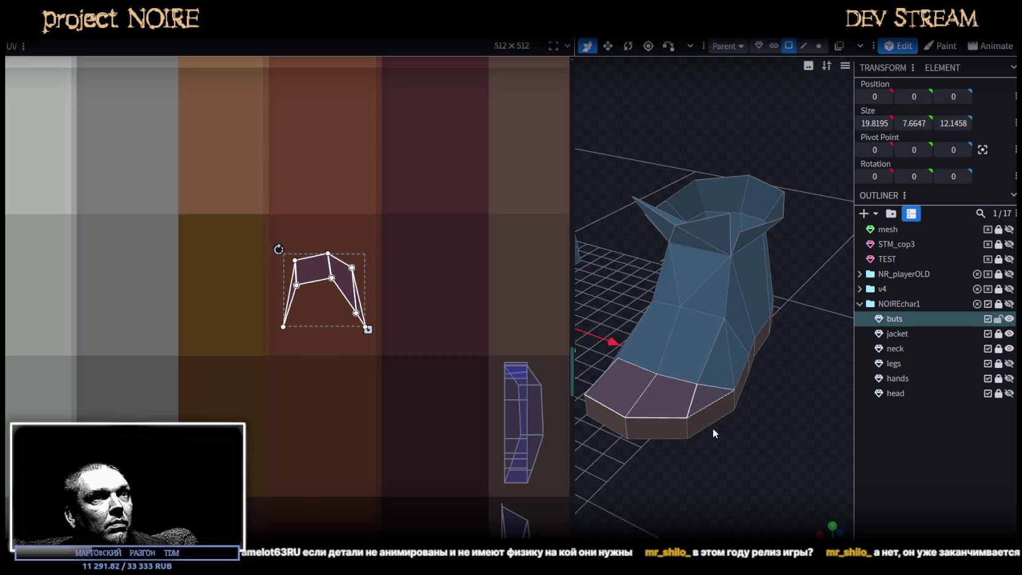
- Select the boot's upper front faces and move their UV island onto the pale grey-blue palette swatch
left_click(688, 341)
right_click_drag(688, 344, 712, 435)
mouse_move(714, 440)
left_mouse_down()
mouse_move(699, 417)
mouse_move(792, 418)
mouse_move(772, 411)
left_mouse_up()
left_click(707, 286, "shift")
scroll(242, 251, "down", 5)
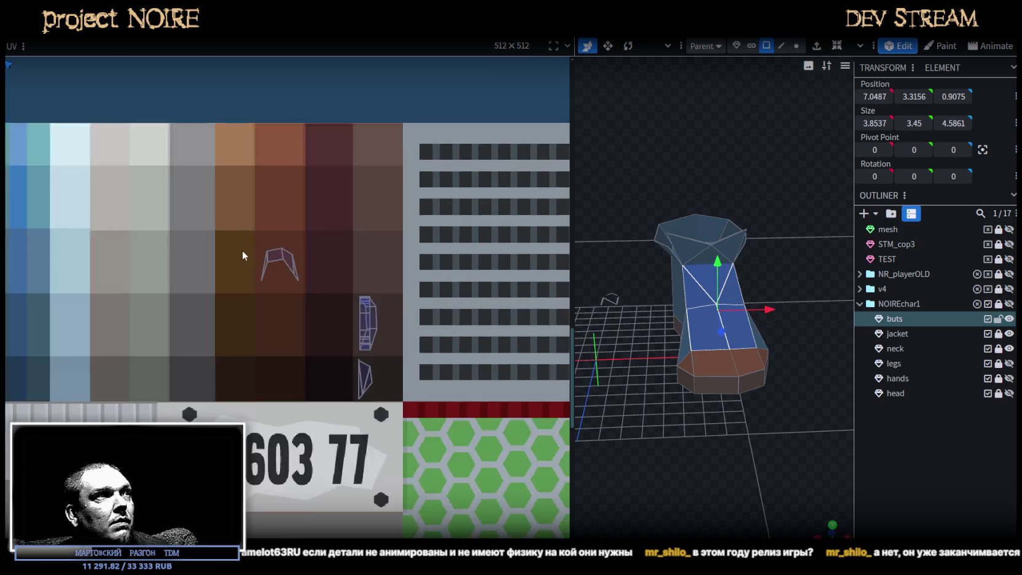
scroll(236, 250, "down", 2)
scroll(99, 143, "up", 2)
mouse_move(74, 126)
left_mouse_down()
mouse_move(276, 342)
mouse_move(185, 361)
left_mouse_up()
scroll(184, 361, "down", 3)
scroll(342, 382, "up", 1)
middle_click_drag(340, 381, 352, 381)
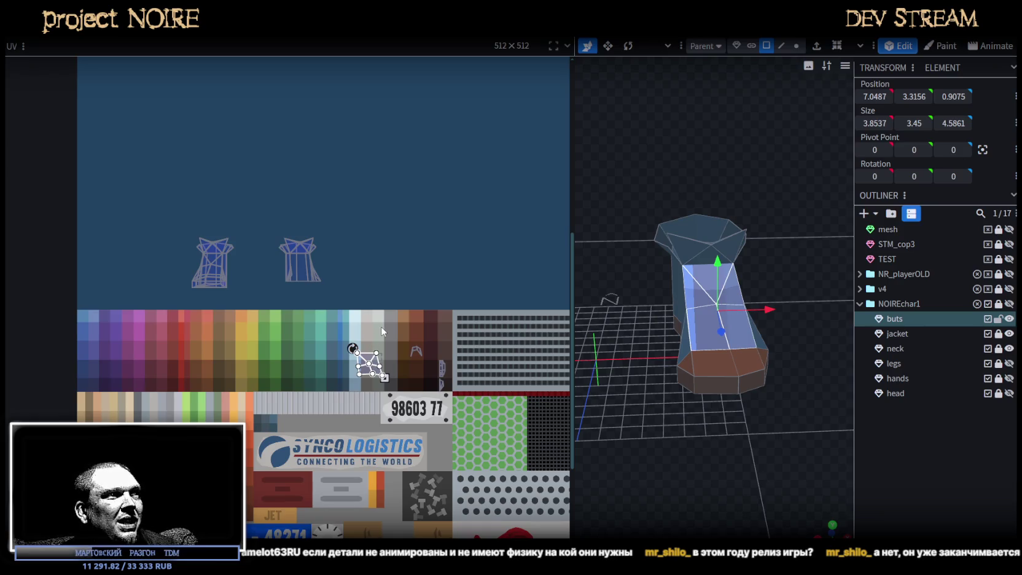
- Widen the 3D viewport so both boots are visible
scroll(382, 332, "up", 2)
scroll(691, 379, "down", 1)
scroll(691, 380, "down", 1)
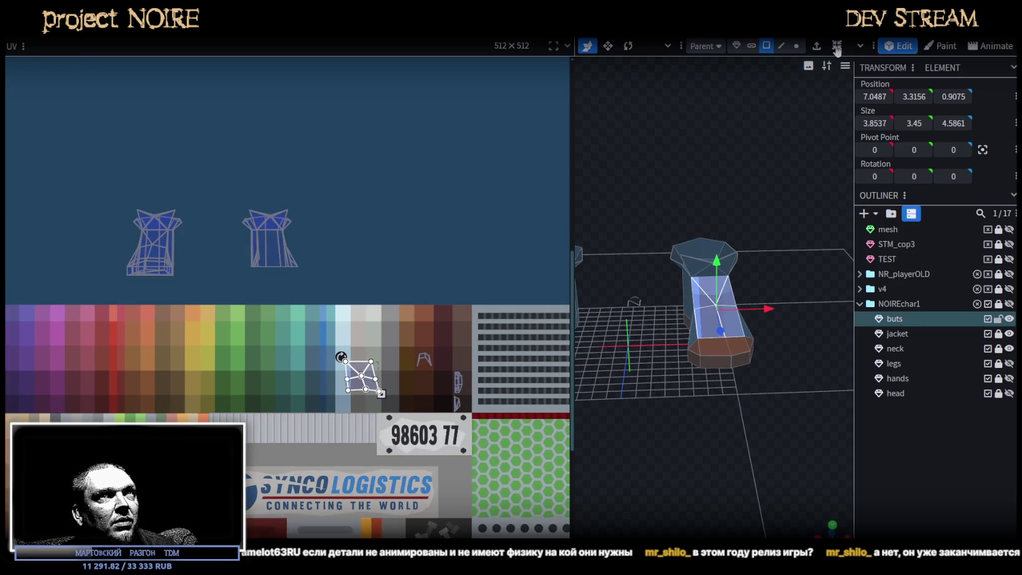
left_click_drag(574, 112, 388, 103)
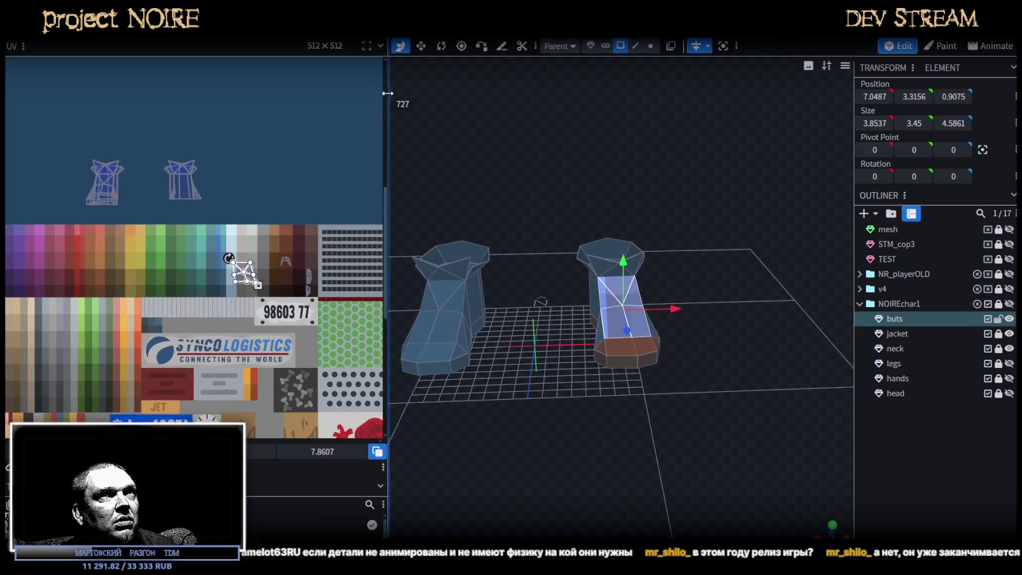
- With mirror modelling on, move both boots' front face mapping onto a blue swatch after trying green
left_click(708, 46)
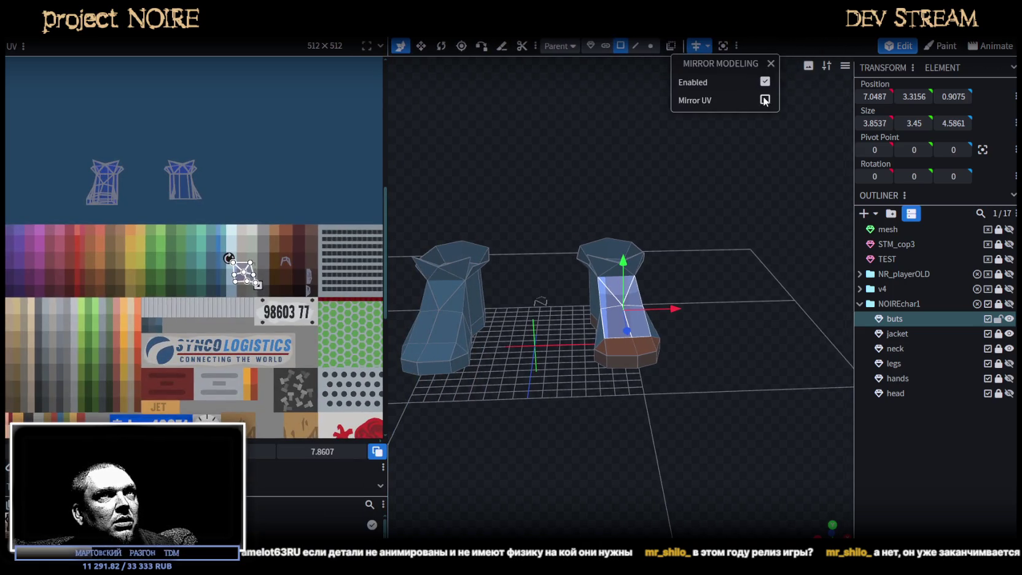
scroll(224, 260, "up", 2)
left_click(247, 258)
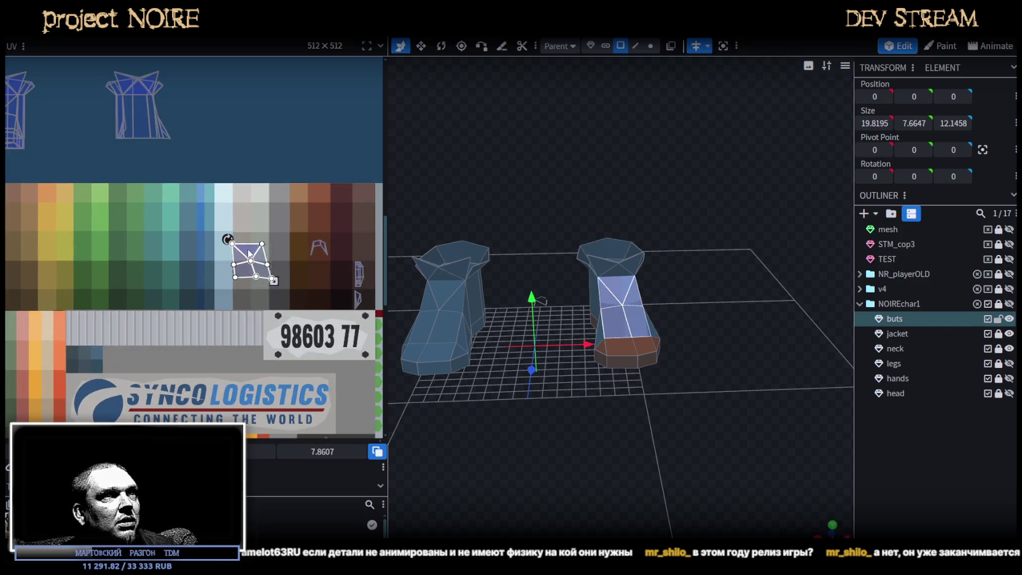
mouse_move(584, 424)
left_mouse_down()
mouse_move(543, 415)
mouse_move(519, 391)
left_mouse_up()
scroll(237, 307, "down", 1)
scroll(231, 307, "down", 1)
middle_click_drag(231, 307, 285, 318)
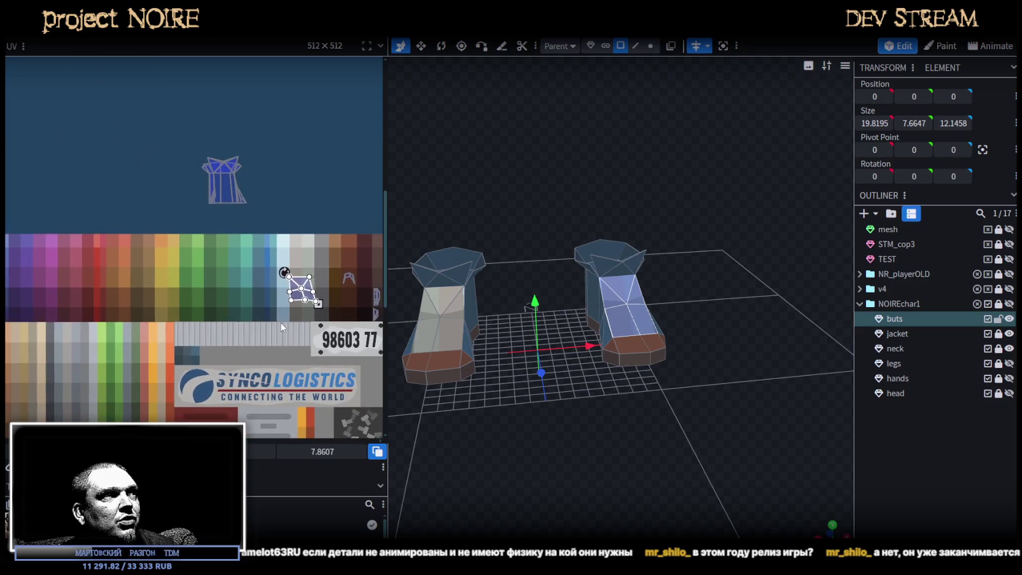
left_click_drag(307, 281, 210, 276)
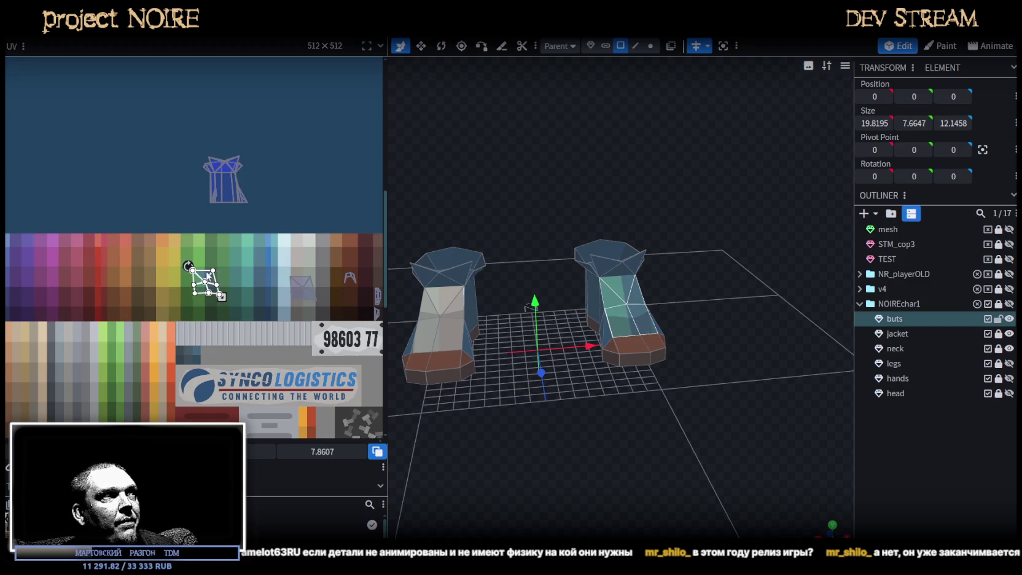
middle_click_drag(209, 276, 317, 300)
mouse_move(318, 301)
left_mouse_down()
mouse_move(162, 293)
mouse_move(118, 269)
mouse_move(155, 257)
left_mouse_up()
- Shrink the front face mapping to about half size, turning and nudging it slightly
scroll(118, 269, "up", 2)
scroll(119, 269, "up", 2)
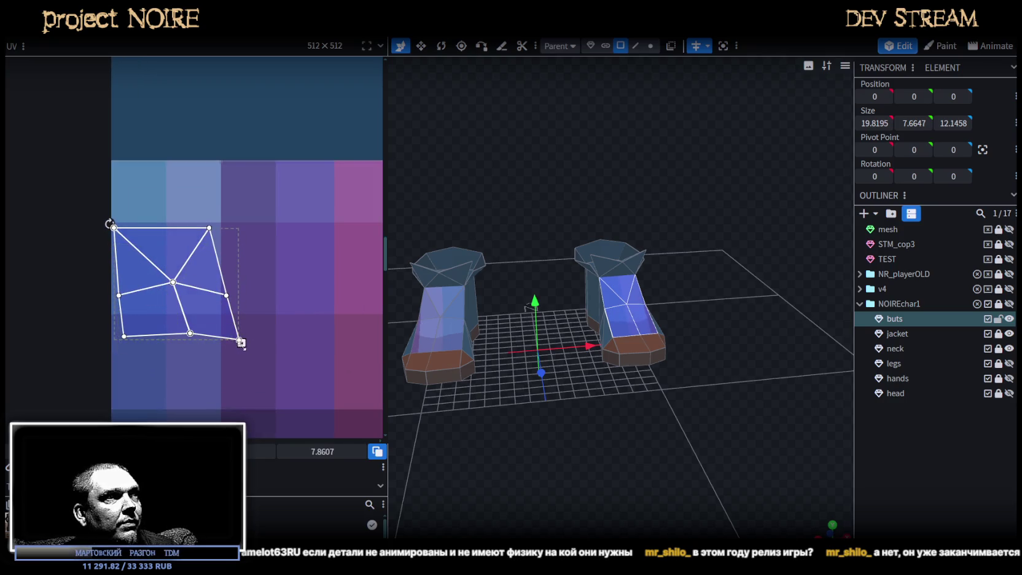
mouse_move(241, 343)
left_mouse_down()
mouse_move(166, 276)
mouse_move(156, 294)
left_mouse_up()
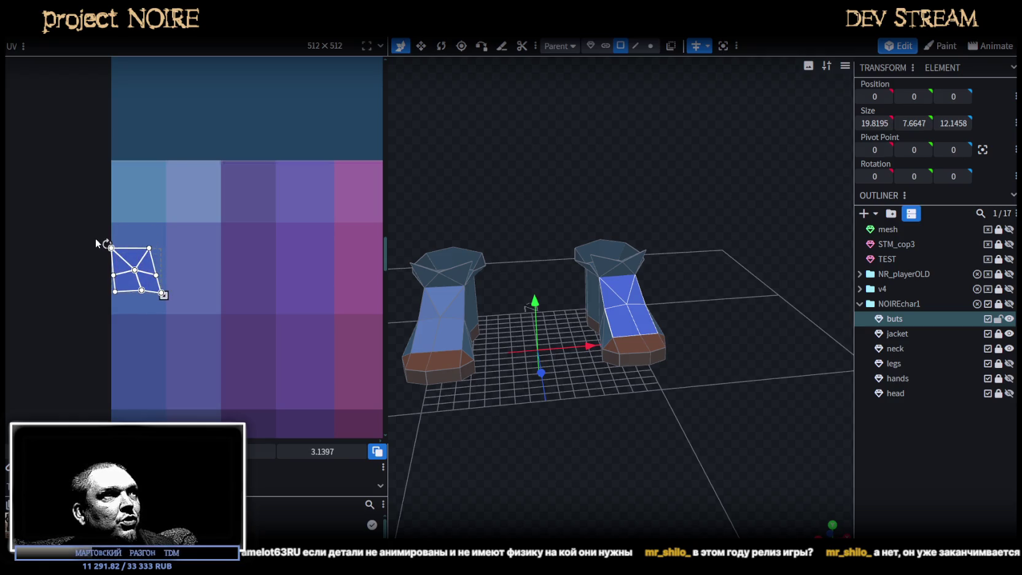
left_click_drag(104, 240, 105, 237)
left_click_drag(153, 287, 154, 285)
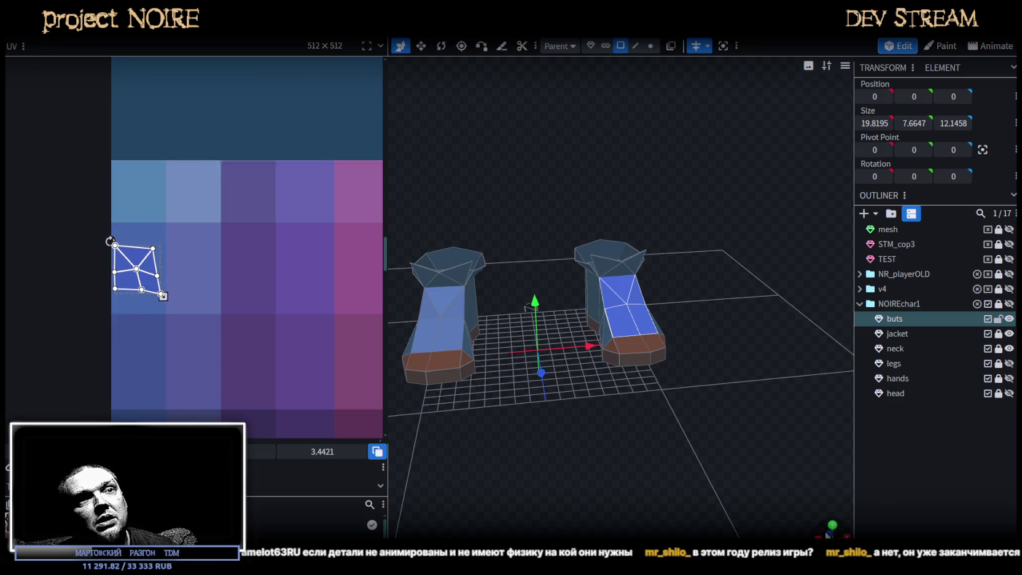
left_click_drag(706, 399, 733, 415)
scroll(677, 406, "up", 3)
scroll(594, 335, "up", 2)
left_click(595, 335)
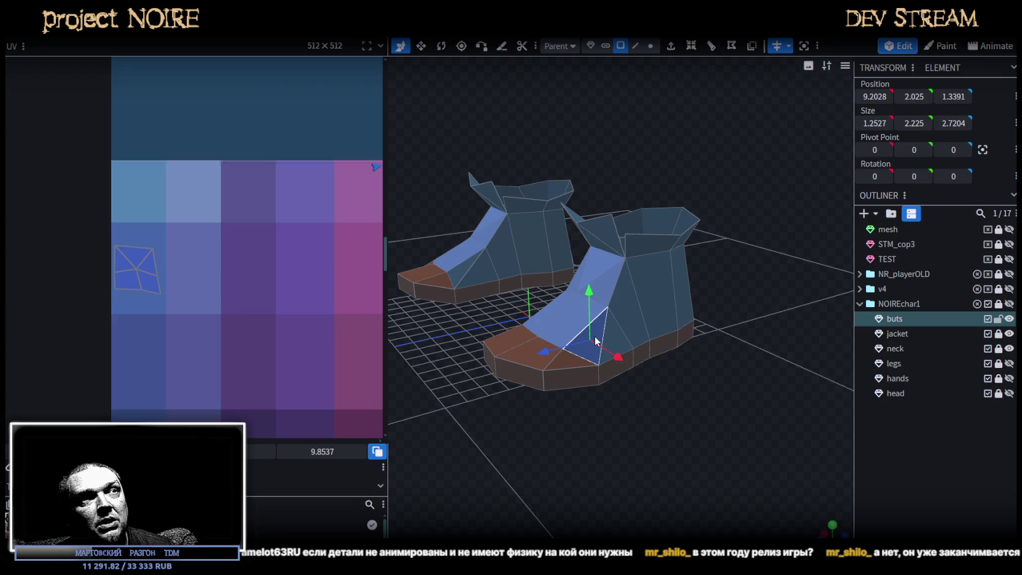
- Select the boot's side faces, move their UV island onto the blue-purple swatches and shrink it
left_click(635, 311, "shift")
left_click(657, 291, "shift")
mouse_move(691, 296)
left_mouse_down()
mouse_move(617, 334)
mouse_move(640, 413)
mouse_move(584, 346)
left_mouse_up()
left_click(636, 332, "shift")
left_click(700, 313, "shift")
mouse_move(700, 310)
left_mouse_down()
mouse_move(722, 260)
mouse_move(562, 248)
left_mouse_up()
scroll(276, 252, "down", 2)
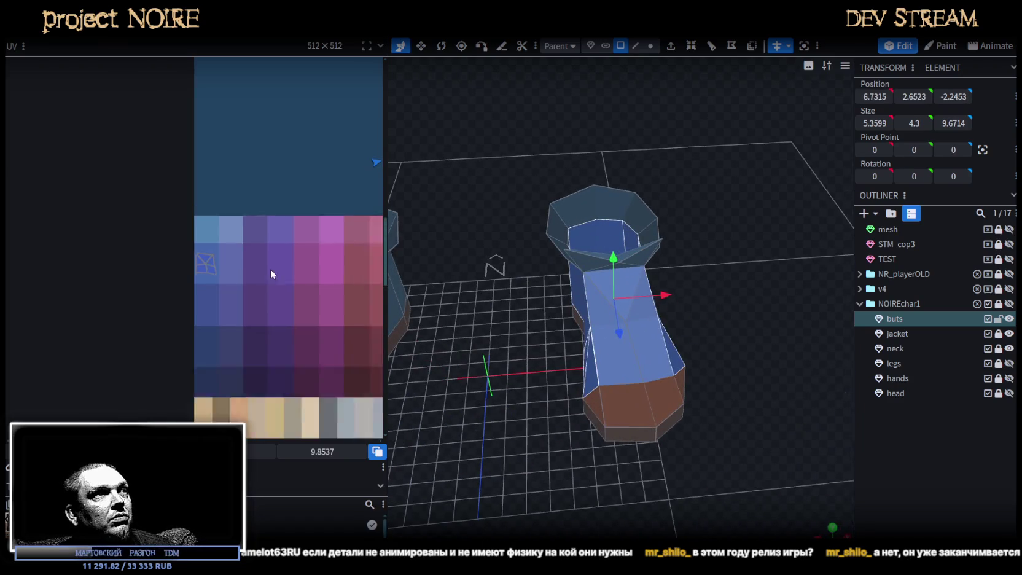
scroll(271, 274, "down", 2)
scroll(273, 231, "down", 2)
scroll(242, 259, "up", 3)
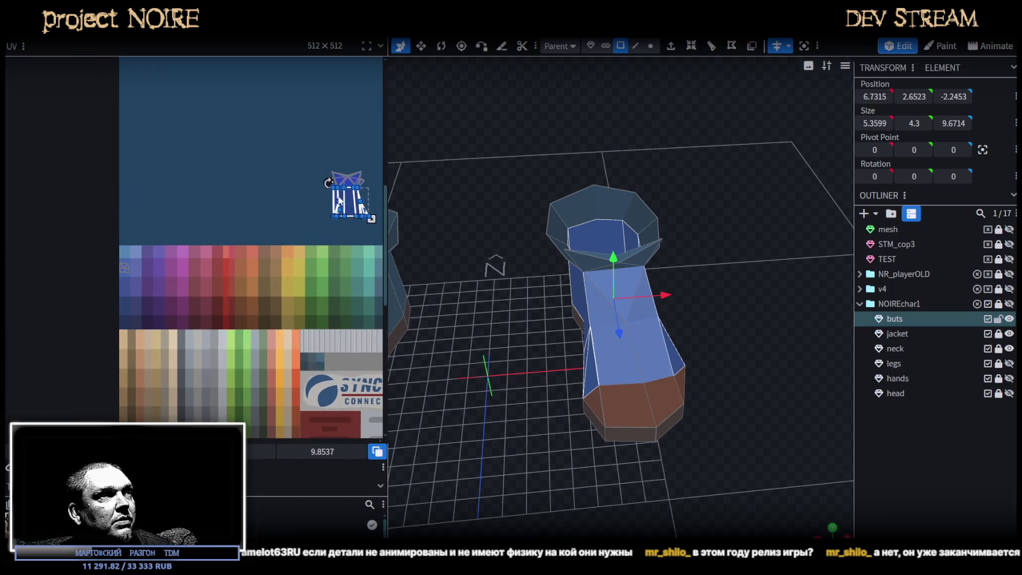
mouse_move(359, 206)
left_mouse_down()
mouse_move(133, 280)
mouse_move(123, 301)
mouse_move(156, 287)
left_mouse_up()
scroll(117, 300, "up", 3)
scroll(147, 295, "up", 2)
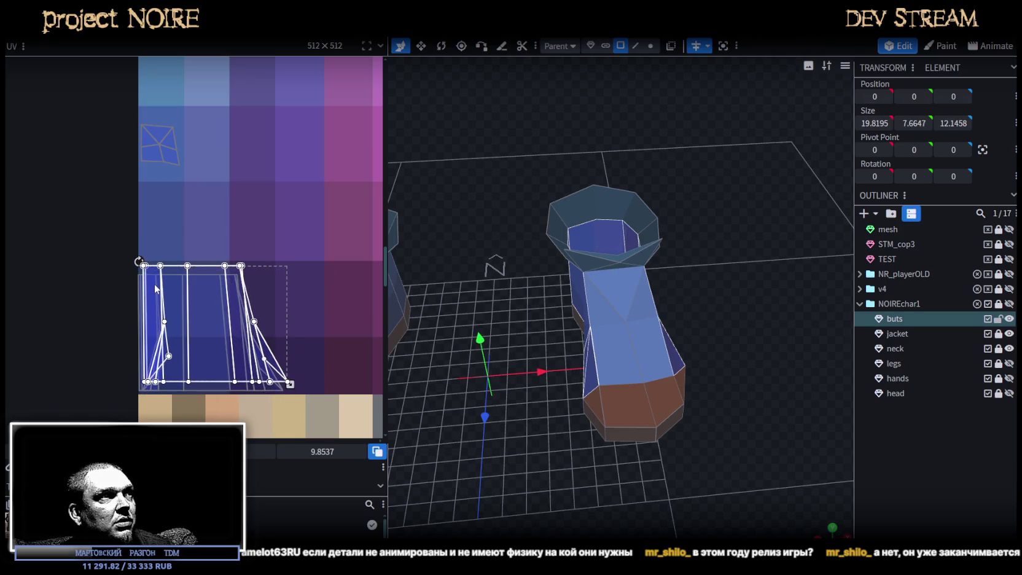
mouse_move(294, 387)
left_mouse_down()
mouse_move(194, 346)
mouse_move(192, 309)
mouse_move(176, 330)
left_mouse_up()
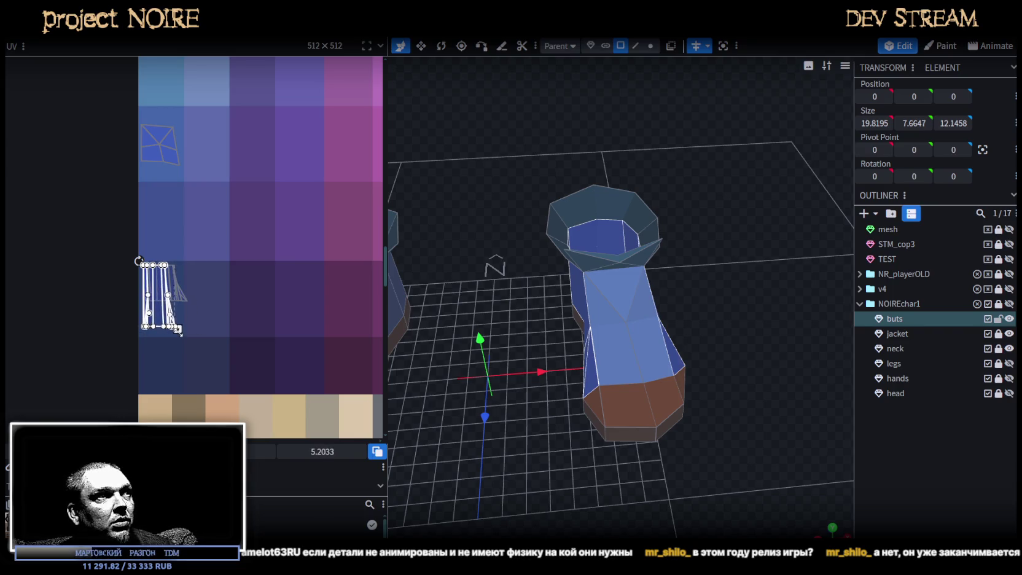
- Select the rim faces around the boot opening
left_click(653, 457)
mouse_move(652, 451)
left_mouse_down()
mouse_move(694, 463)
mouse_move(696, 492)
mouse_move(565, 425)
mouse_move(559, 483)
mouse_move(607, 313)
left_mouse_up()
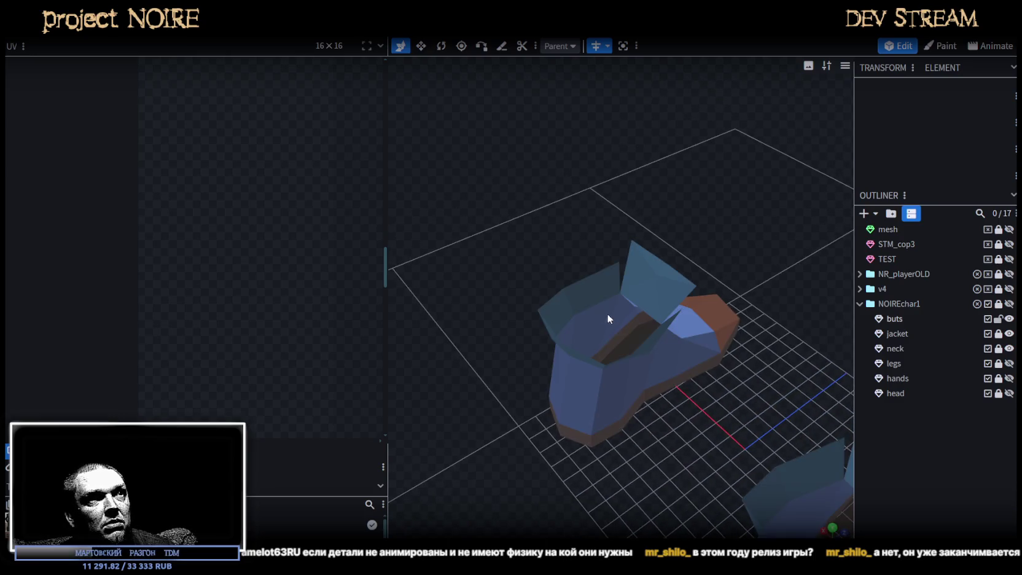
left_click(607, 313)
left_click(556, 306)
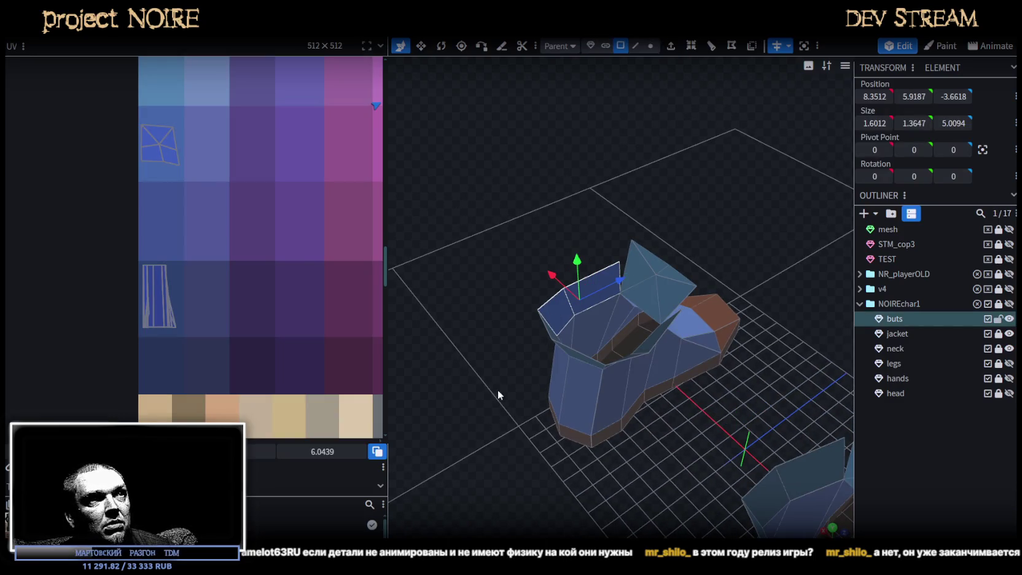
left_click_drag(498, 395, 531, 319)
left_click(518, 346)
left_click_drag(529, 457, 639, 396)
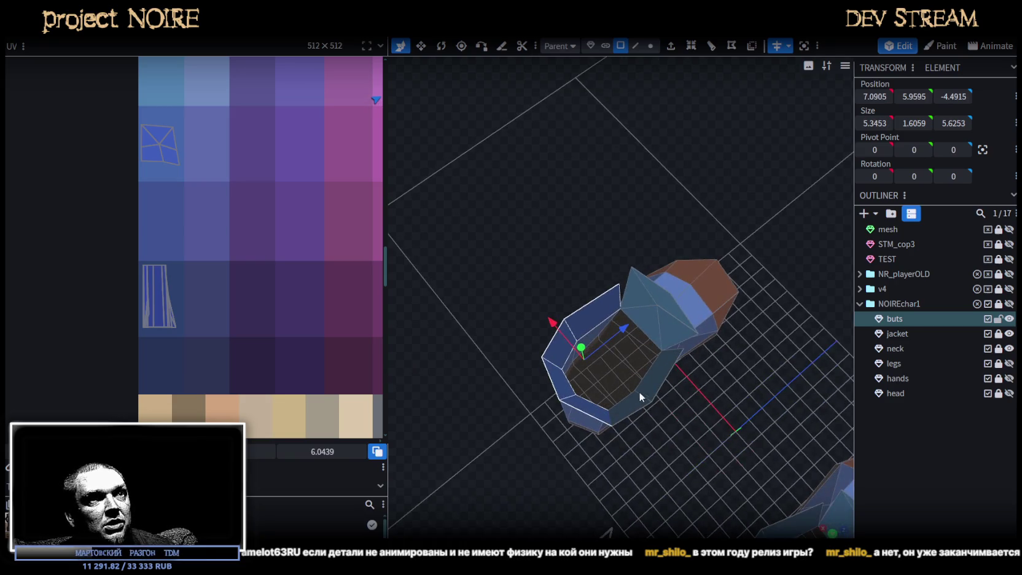
left_click(653, 385, "shift")
scroll(262, 218, "down", 2)
scroll(263, 214, "down", 1)
scroll(335, 142, "down", 1)
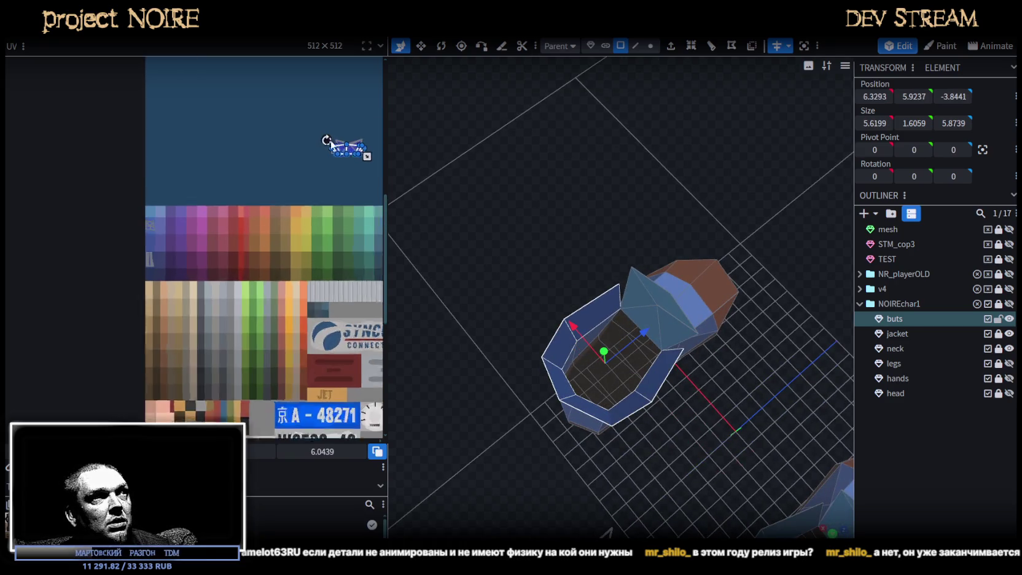
scroll(341, 150, "down", 1)
- Place the rim UV island on the dark purple swatches, shrunk and rotated upright
left_click_drag(345, 157, 105, 308)
scroll(104, 308, "up", 2)
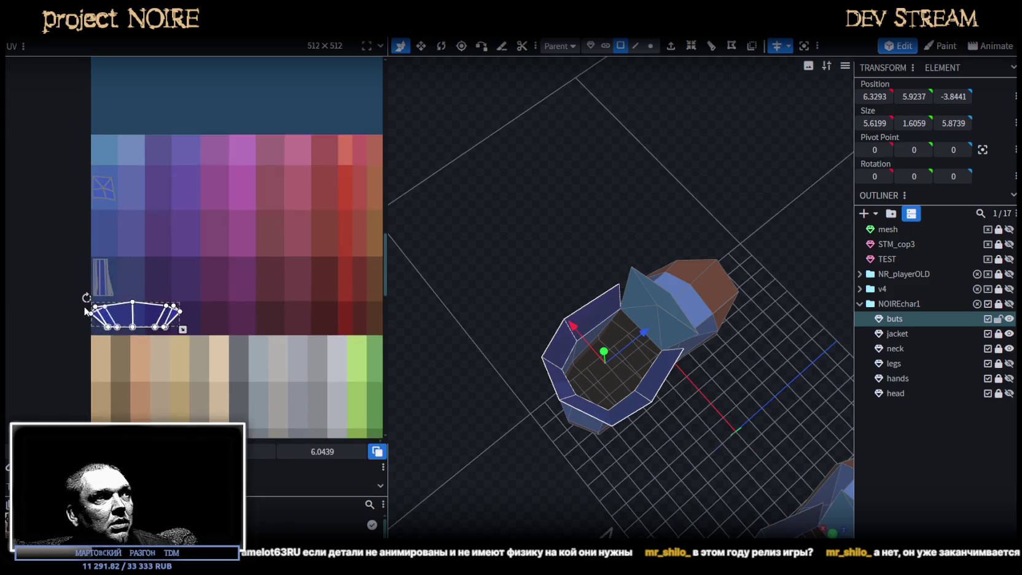
scroll(123, 311, "up", 2)
left_click_drag(227, 345, 142, 321)
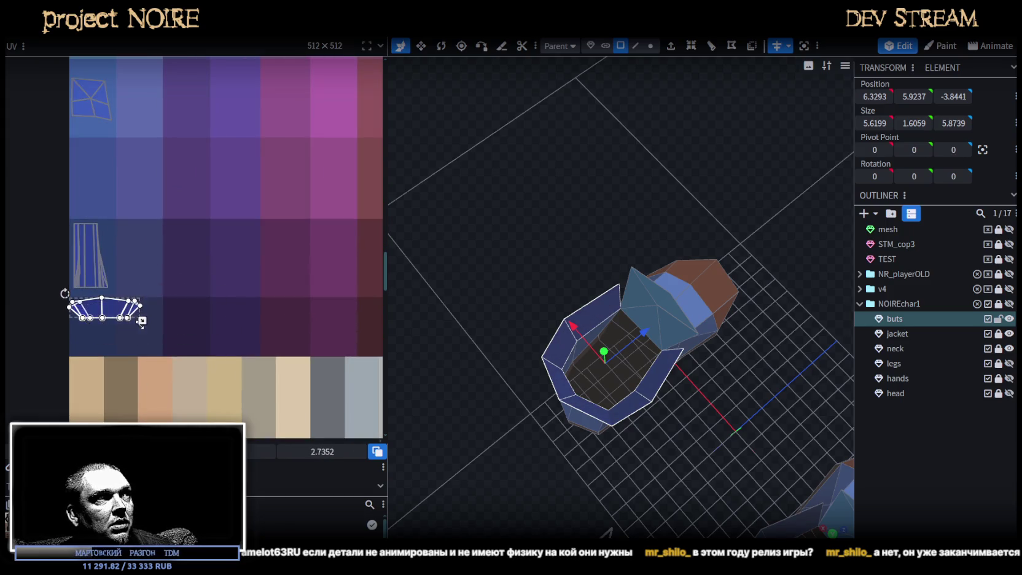
right_click(119, 332)
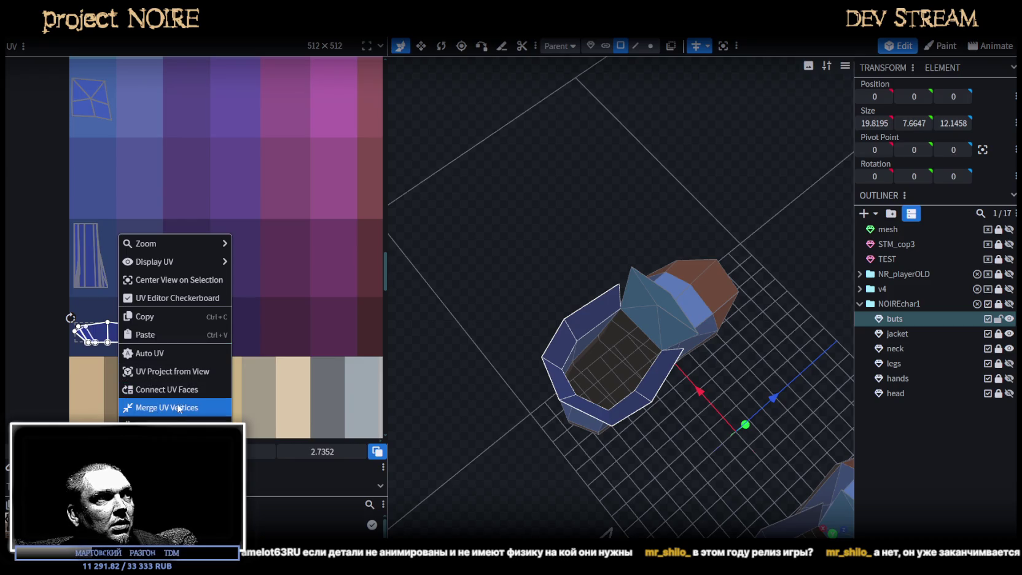
left_click(147, 421)
mouse_move(118, 369)
left_mouse_down()
mouse_move(102, 376)
mouse_move(230, 357)
left_mouse_up()
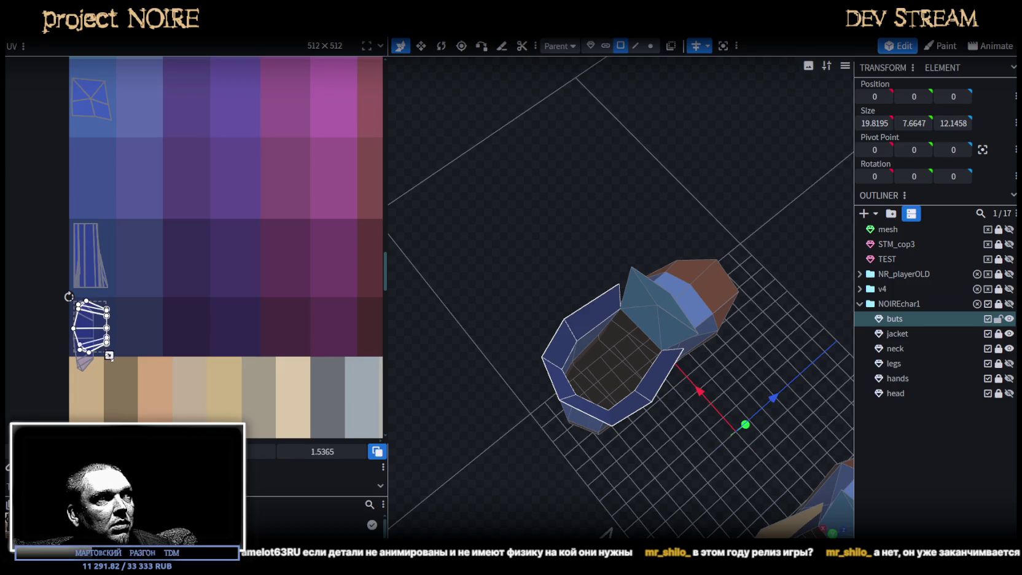
- Move the tall UV island into the second palette row and the quad island into the top-left blue tile
left_click_drag(139, 217, 40, 291)
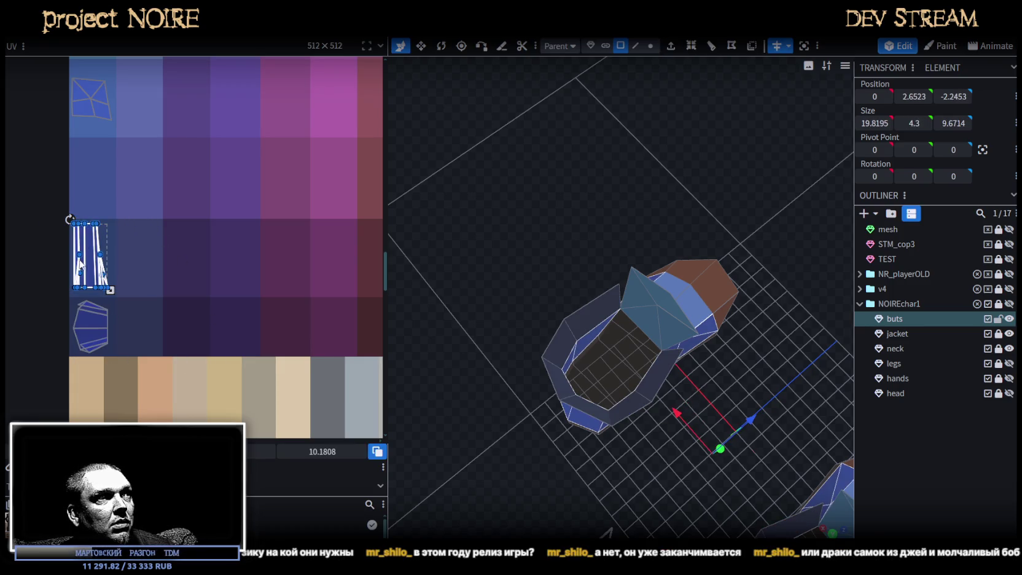
left_click_drag(92, 269, 94, 192)
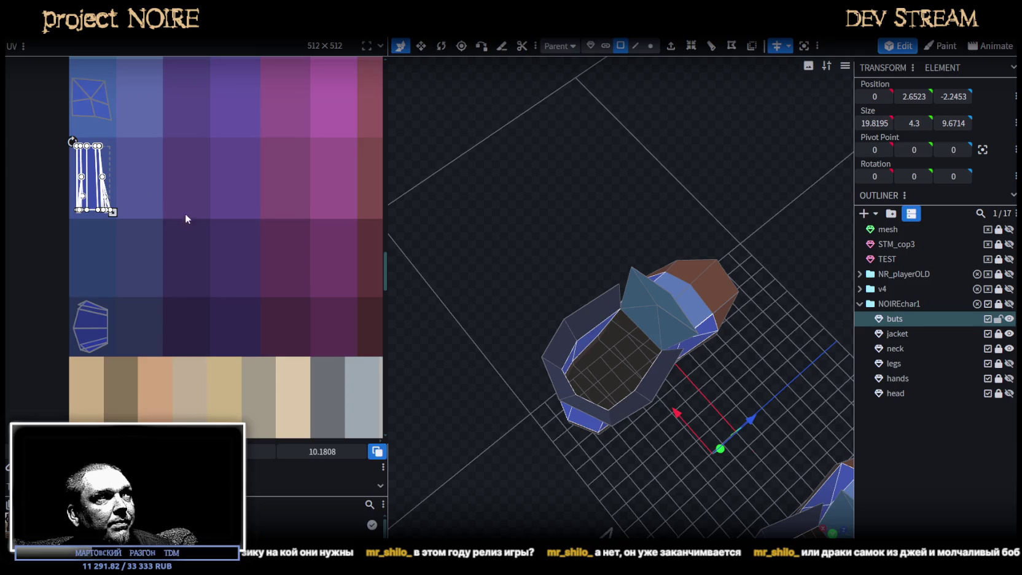
middle_click_drag(186, 214, 212, 320)
left_click_drag(202, 219, 121, 283)
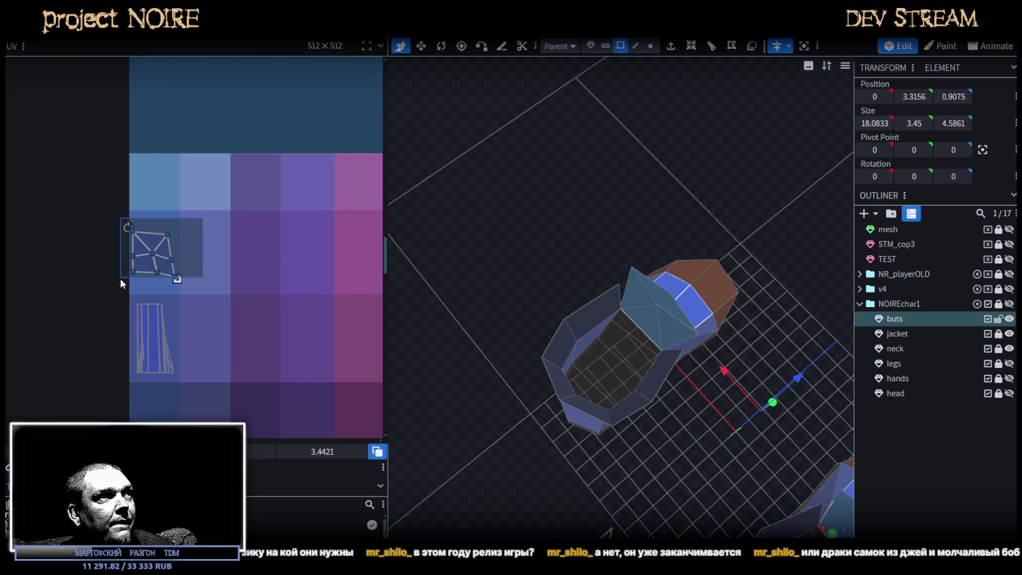
left_click_drag(149, 244, 152, 175)
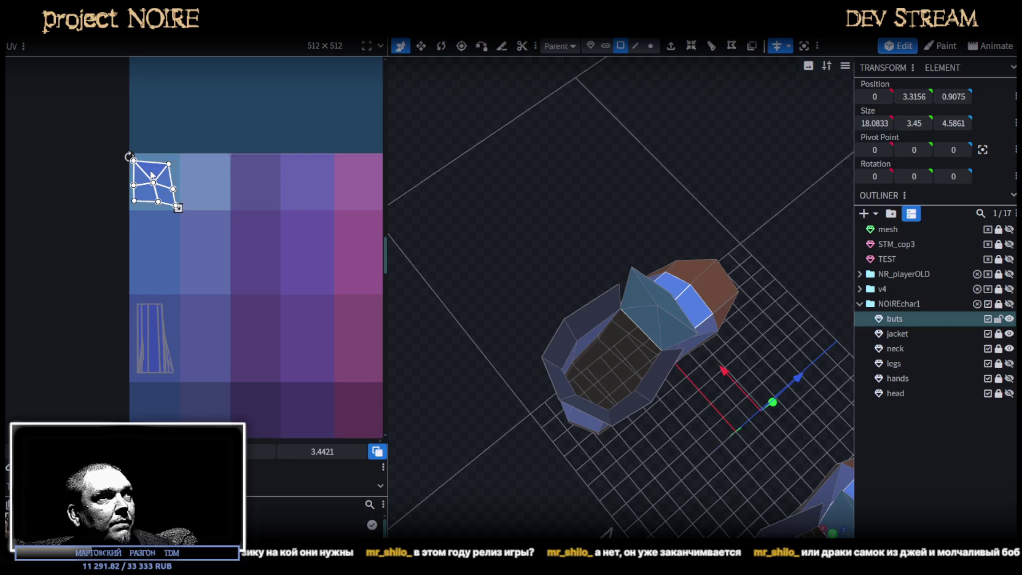
mouse_move(442, 442)
left_mouse_down()
mouse_move(541, 385)
mouse_move(711, 324)
mouse_move(564, 299)
mouse_move(645, 280)
mouse_move(605, 264)
left_mouse_up()
left_click(719, 322)
left_click(607, 233)
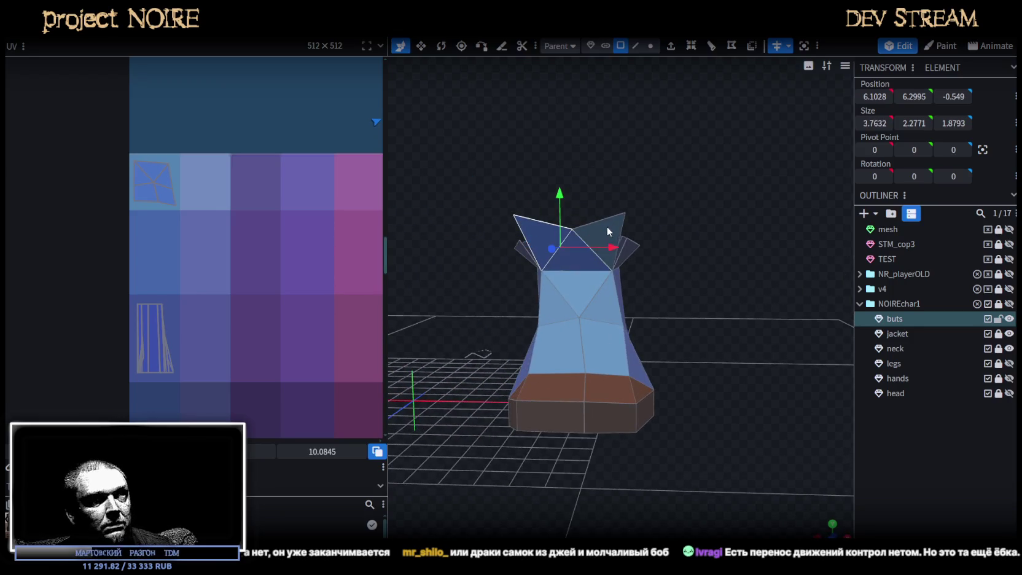
- Try the cap faces' UV island on the purple palette cells
scroll(192, 382, "down", 2)
scroll(223, 370, "down", 1)
scroll(296, 320, "down", 1)
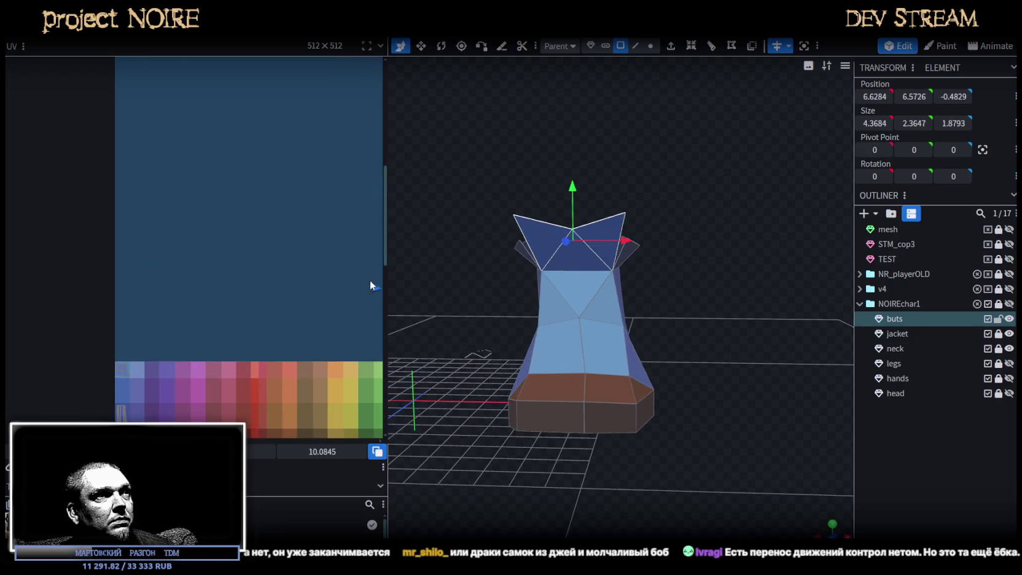
scroll(244, 271, "down", 1)
scroll(245, 271, "down", 2)
mouse_move(316, 194)
left_mouse_down()
mouse_move(59, 314)
mouse_move(247, 297)
mouse_move(287, 307)
mouse_move(246, 305)
left_mouse_up()
scroll(284, 308, "up", 4)
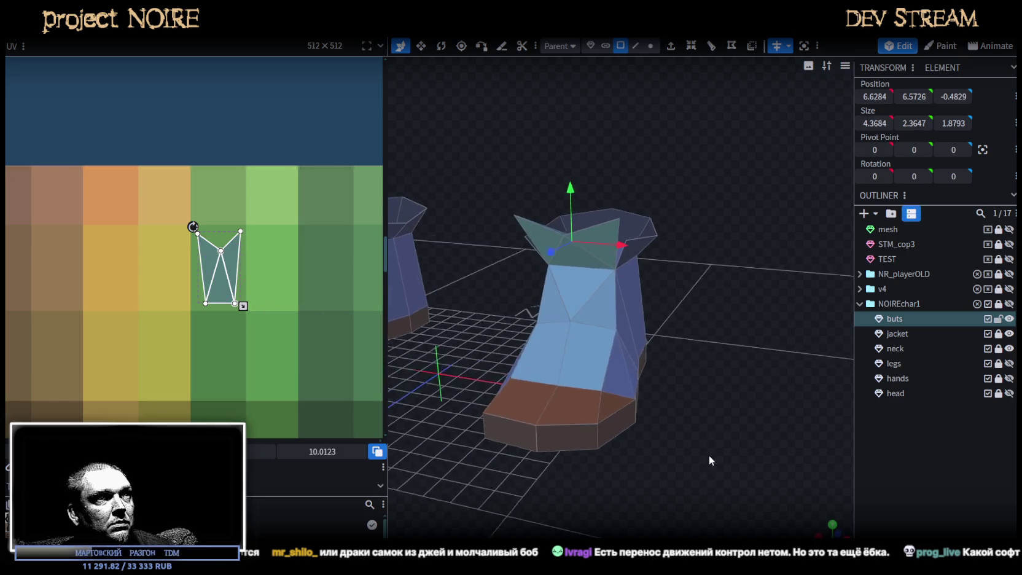
scroll(227, 307, "down", 3)
left_click(831, 455)
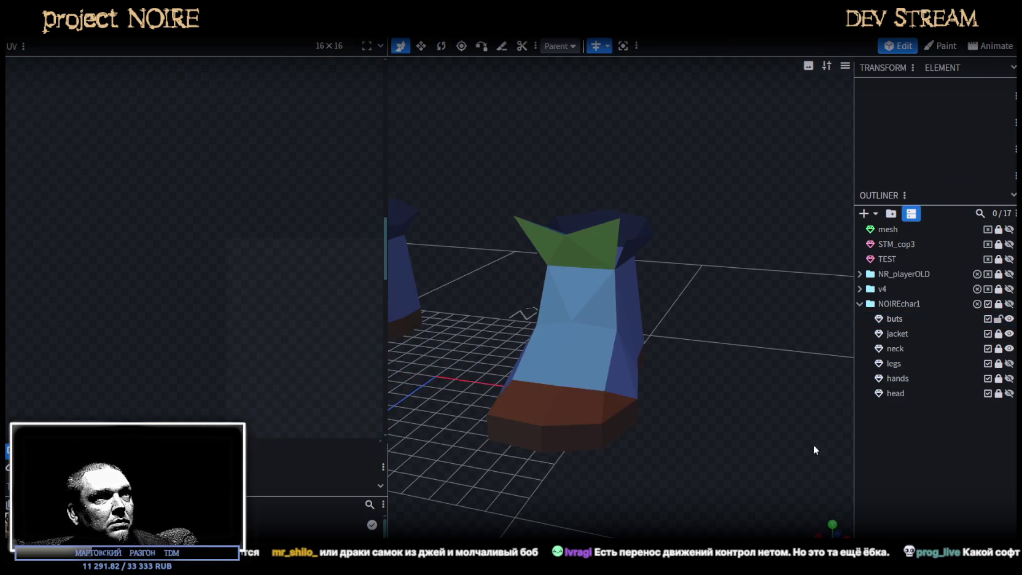
- Select the cap faces on both boots and move their UVs into the top-left blue column
scroll(716, 392, "down", 2)
left_click(557, 237)
scroll(581, 256, "down", 5)
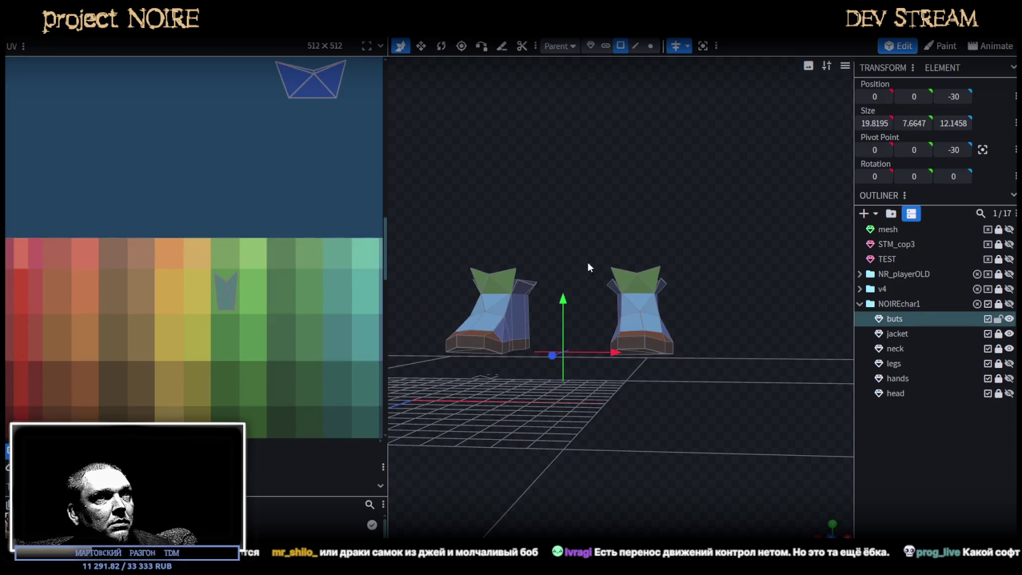
left_click(622, 281)
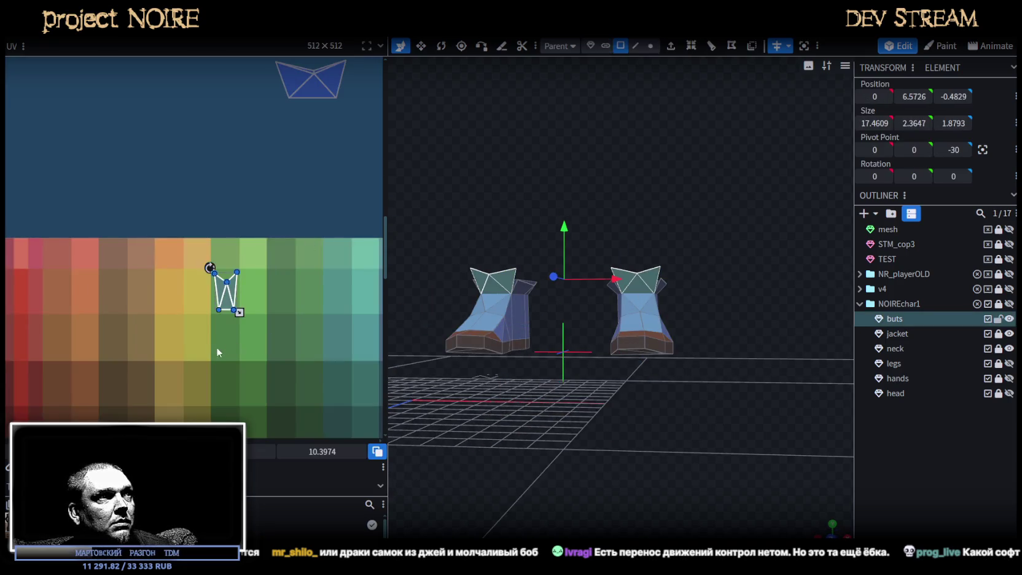
middle_click_drag(218, 347, 355, 338)
scroll(345, 325, "down", 2)
scroll(358, 301, "up", 1)
mouse_move(358, 301)
left_mouse_down()
mouse_move(267, 308)
mouse_move(48, 355)
left_mouse_up()
scroll(32, 332, "up", 2)
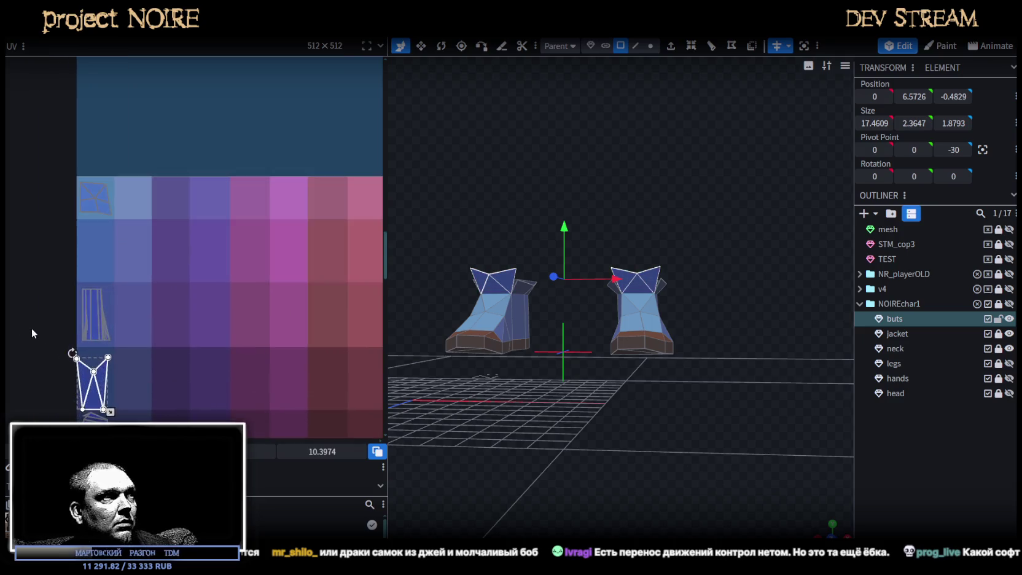
scroll(32, 332, "up", 2)
left_click_drag(132, 390, 128, 164)
mouse_move(467, 295)
left_mouse_down()
mouse_move(653, 399)
mouse_move(602, 447)
mouse_move(651, 443)
mouse_move(563, 422)
mouse_move(555, 496)
left_mouse_up()
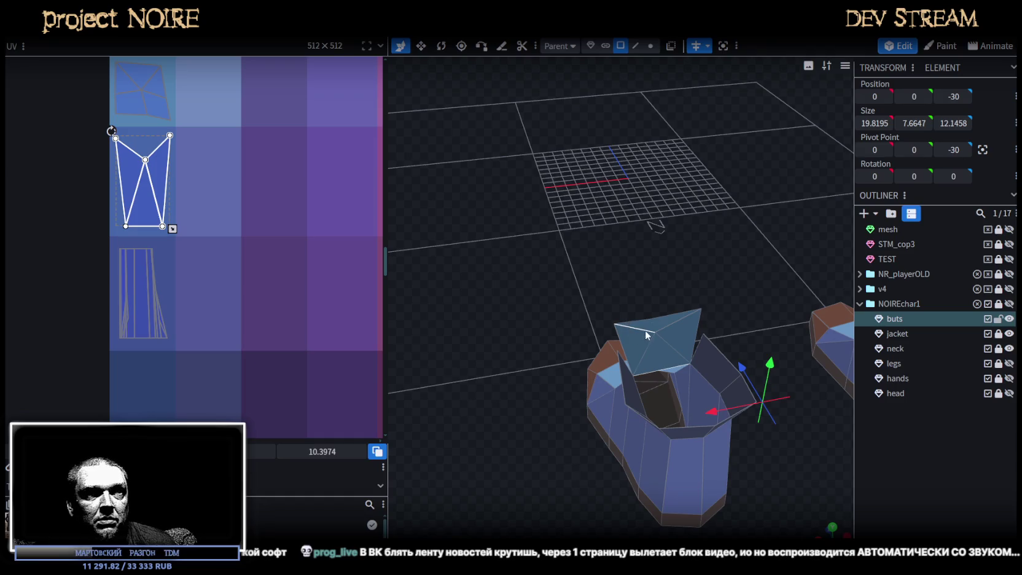
- Select the whole pyramid cap of the boot
left_click(674, 326)
double_click(658, 348)
left_click_drag(578, 295, 690, 231)
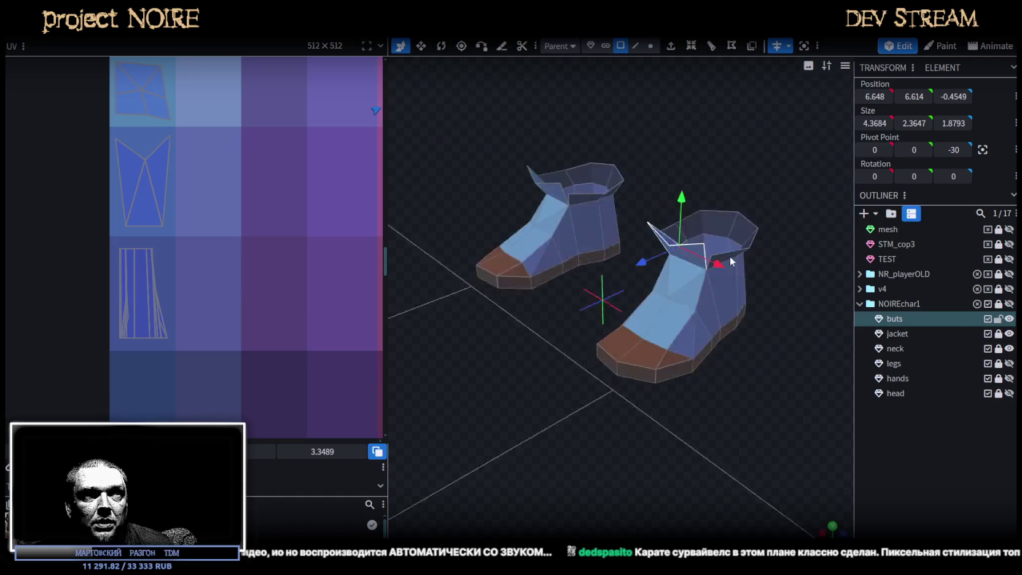
scroll(226, 211, "down", 3)
scroll(262, 163, "down", 2)
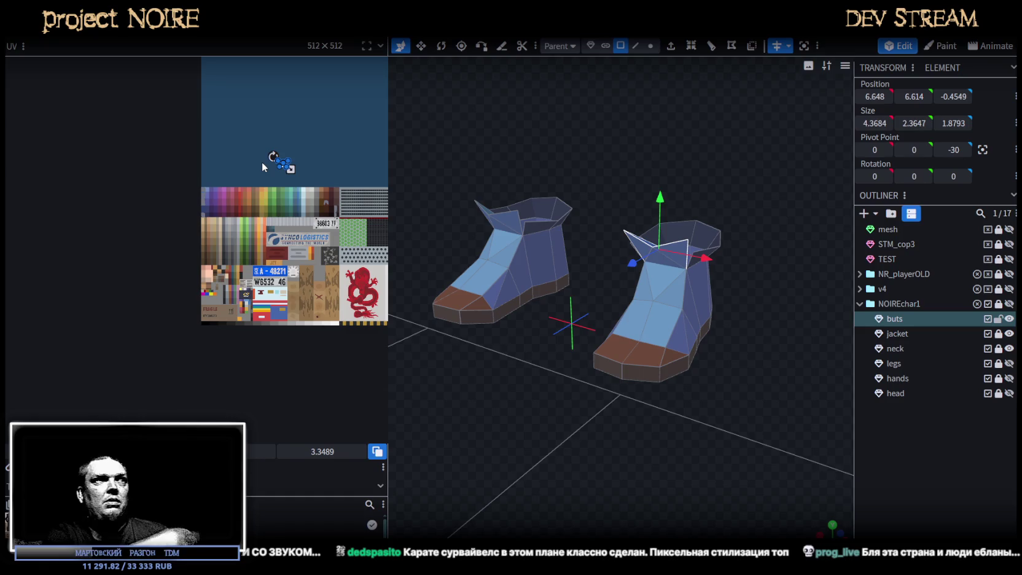
scroll(262, 162, "up", 3)
- Place the cap UV island on the dark purple cell and narrow it to fit, then deselect
left_click_drag(269, 162, 106, 346)
scroll(365, 168, "up", 2)
left_click_drag(307, 164, 146, 179)
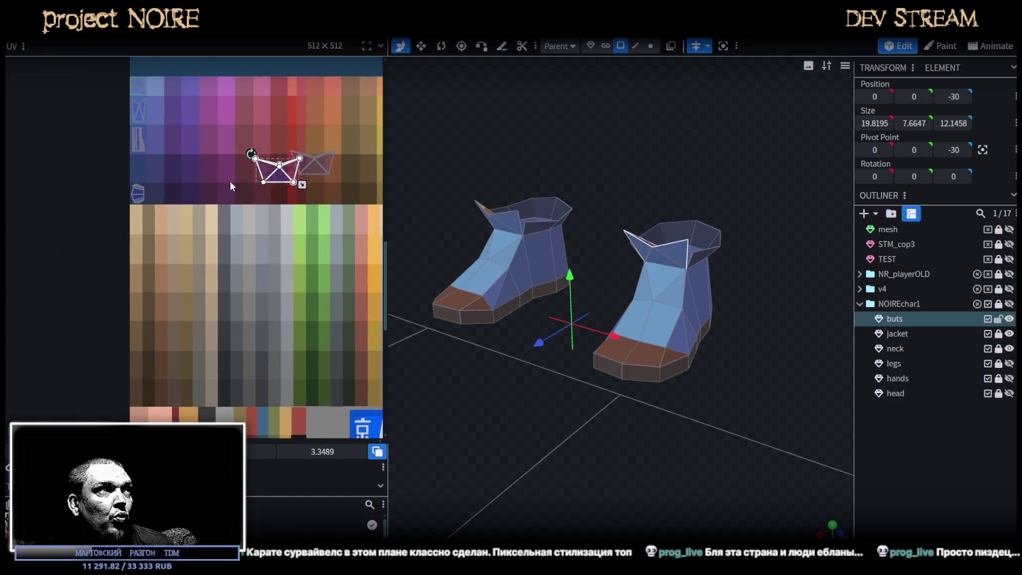
scroll(147, 178, "up", 2)
scroll(207, 208, "up", 2)
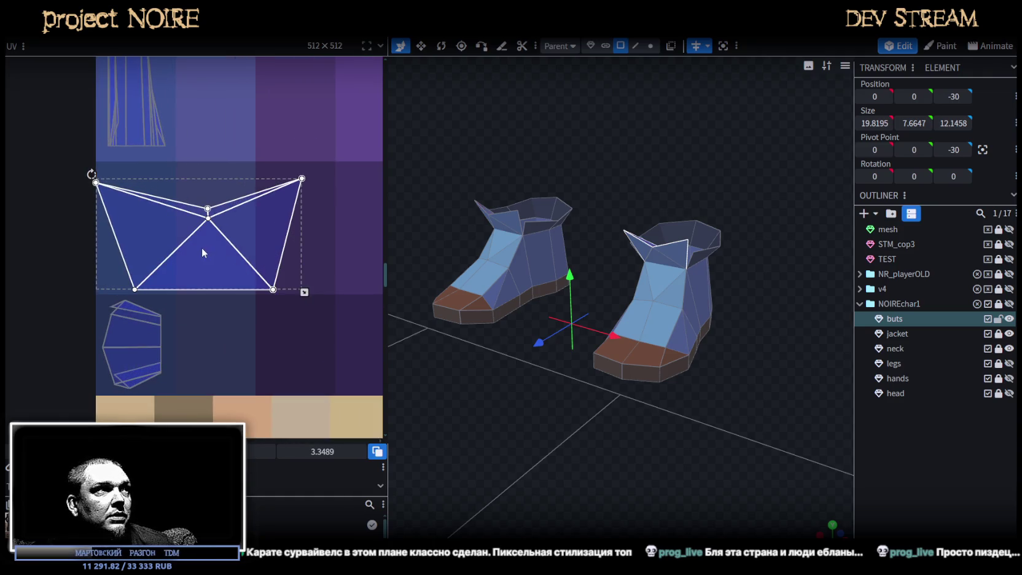
left_click_drag(202, 248, 204, 242)
left_click_drag(307, 286, 183, 285)
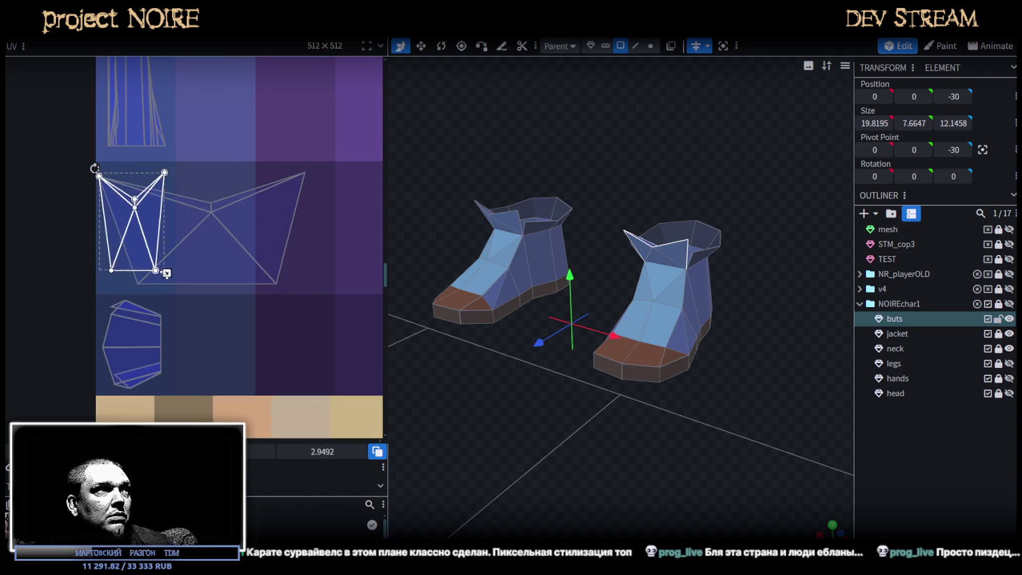
left_click(742, 439)
mouse_move(742, 439)
left_mouse_down()
mouse_move(596, 411)
mouse_move(573, 466)
mouse_move(668, 454)
mouse_move(642, 465)
mouse_move(689, 418)
left_mouse_up()
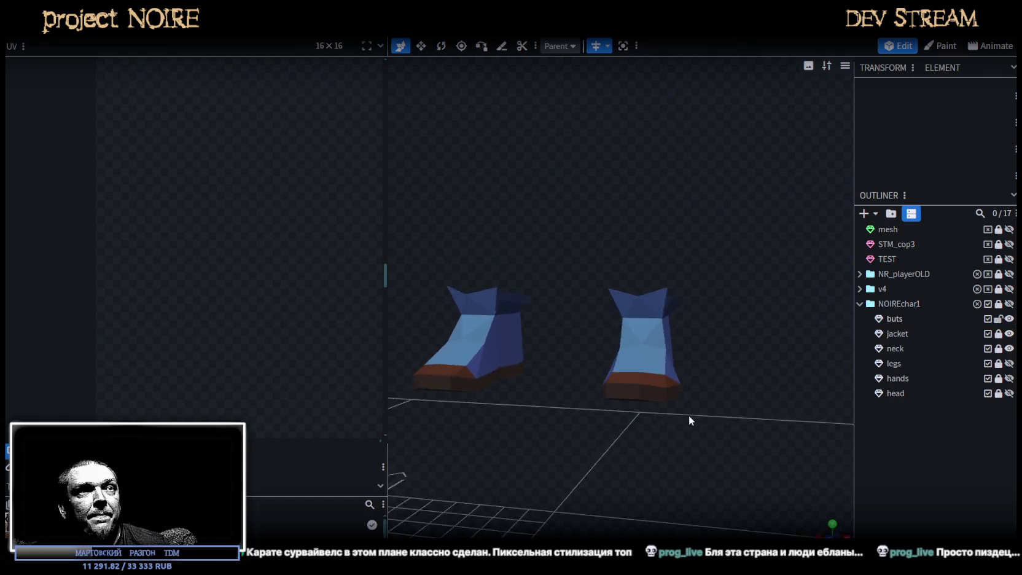
- Move the legs entry directly under the boots in the Outliner and make the legs visible
scroll(670, 433, "up", 3)
left_click(691, 454)
mouse_move(699, 476)
left_mouse_down()
mouse_move(601, 405)
mouse_move(722, 416)
mouse_move(691, 397)
mouse_move(675, 417)
mouse_move(547, 418)
mouse_move(642, 472)
mouse_move(575, 429)
mouse_move(655, 431)
mouse_move(754, 412)
mouse_move(738, 445)
mouse_move(542, 445)
mouse_move(616, 425)
mouse_move(691, 342)
left_mouse_up()
left_click(758, 421)
left_click(652, 285)
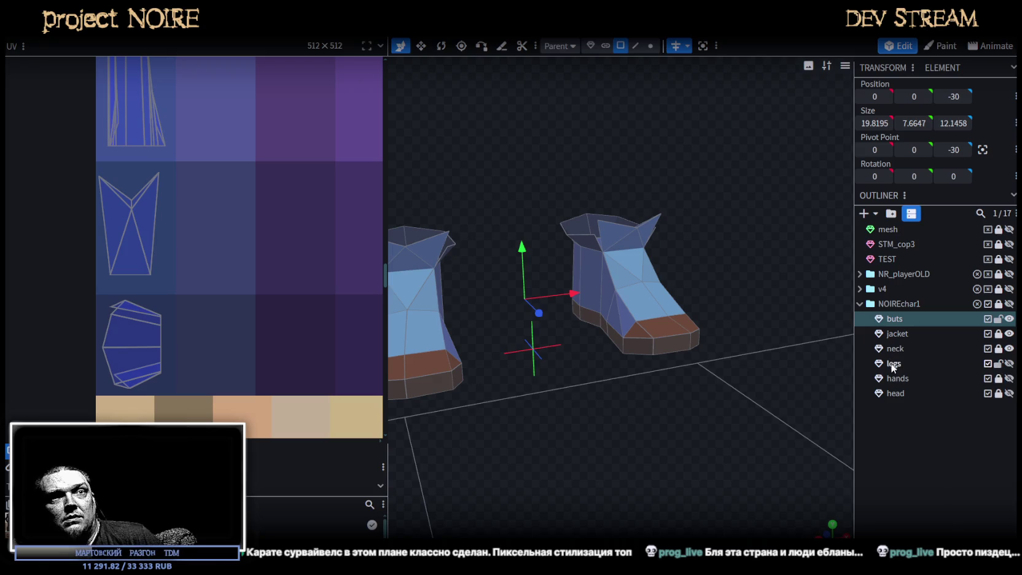
left_click_drag(893, 366, 921, 338)
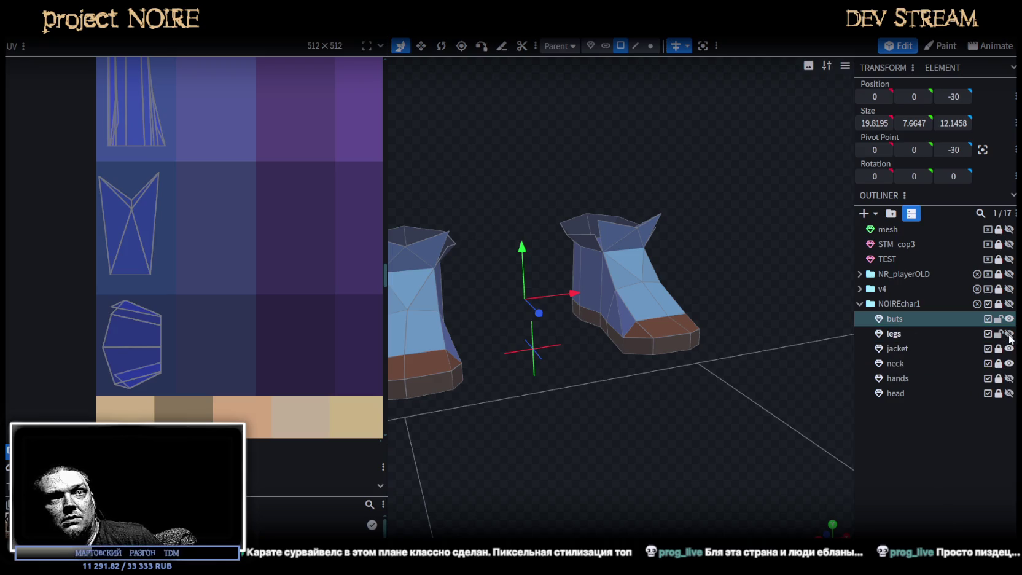
left_click(1009, 334)
scroll(515, 307, "down", 5)
scroll(622, 322, "down", 2)
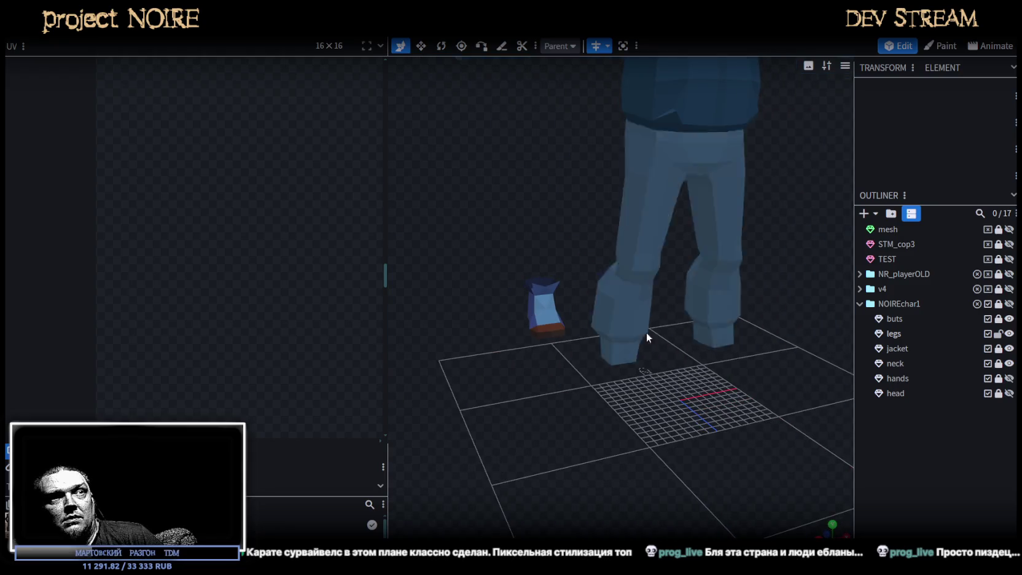
- Select the boots as a whole object and set its Position Z to 0
left_click_drag(623, 322, 783, 367)
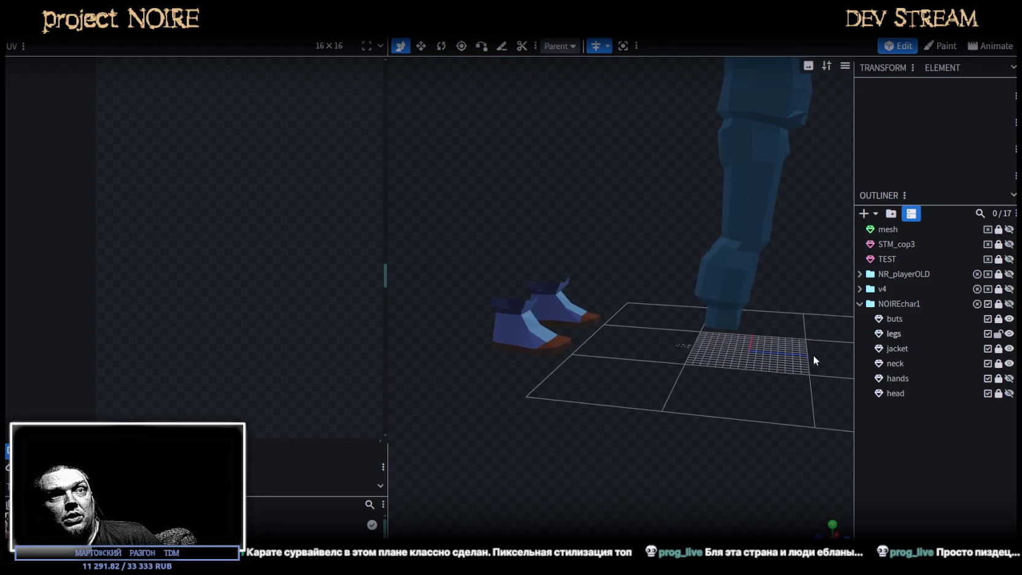
left_click(537, 346)
mouse_move(623, 381)
left_mouse_down()
mouse_move(641, 407)
mouse_move(622, 338)
left_mouse_up()
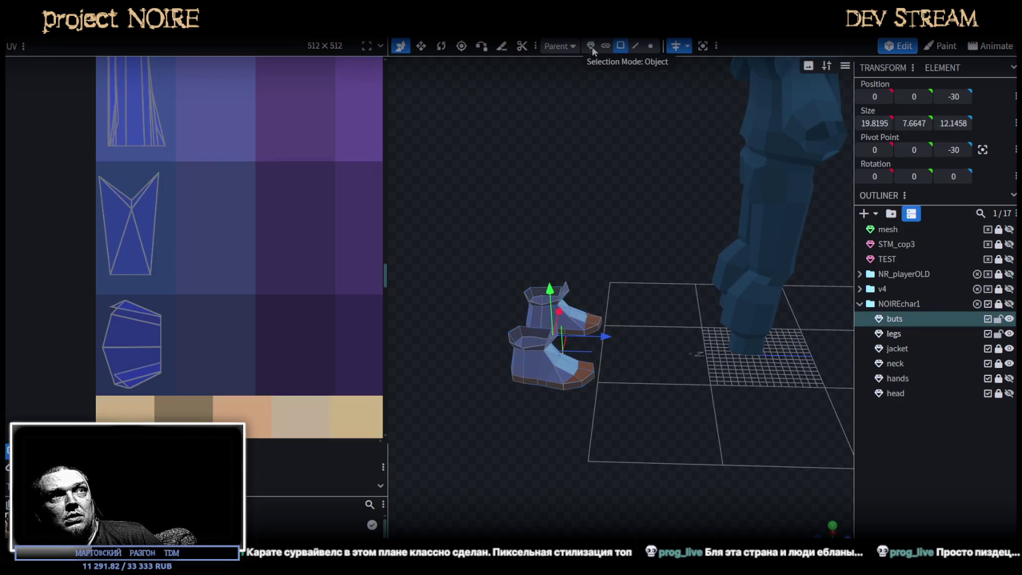
left_click(591, 45)
right_click_drag(599, 294, 547, 282)
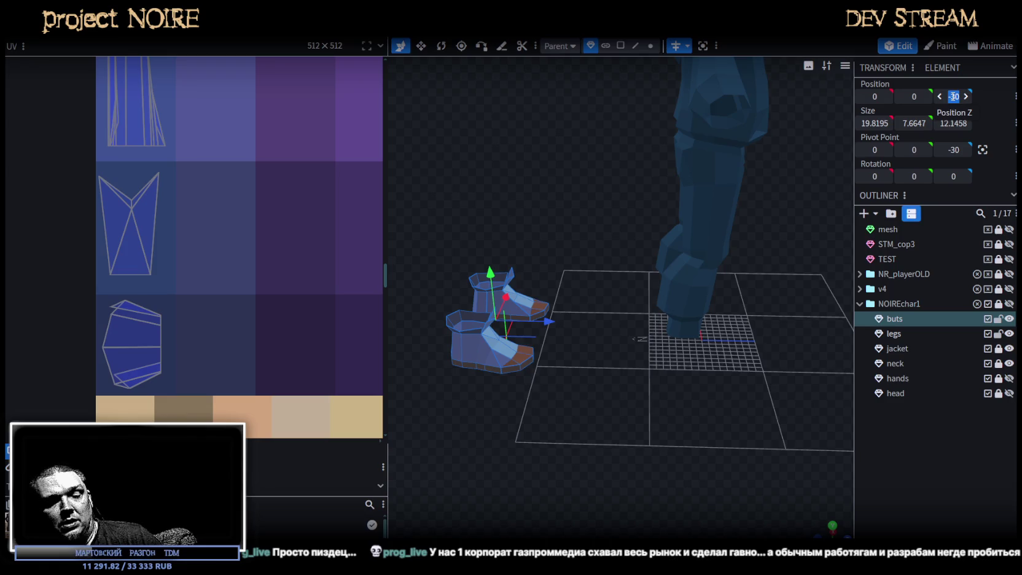
type("0")
- Check the boots from the front beneath the legs and select the legs mesh
mouse_move(691, 364)
left_mouse_down()
mouse_move(693, 339)
mouse_move(645, 339)
mouse_move(609, 357)
left_mouse_up()
left_click(683, 336)
scroll(682, 335, "up", 3)
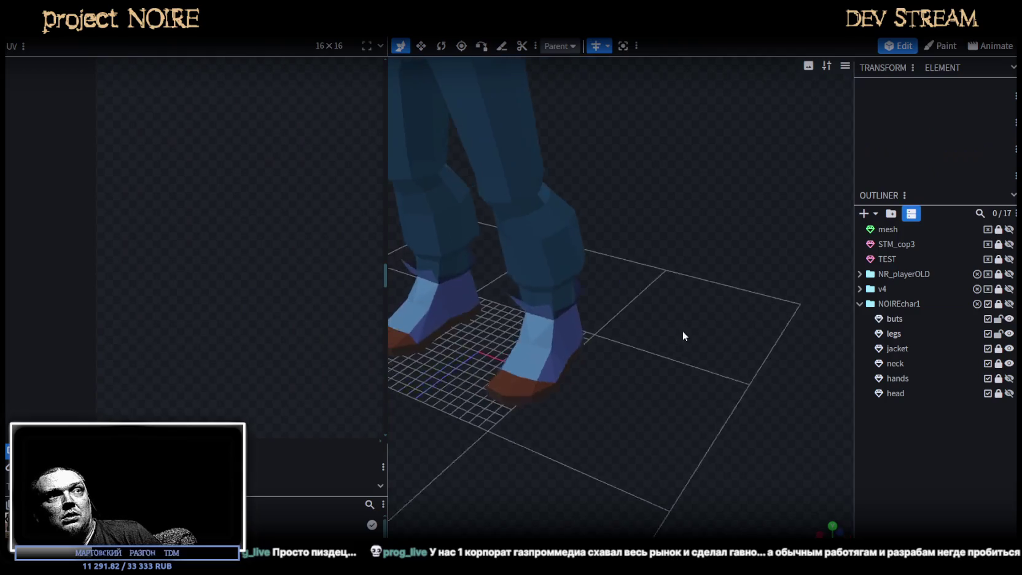
left_click_drag(683, 336, 689, 359)
left_click(546, 329)
mouse_move(710, 264)
left_mouse_down()
mouse_move(737, 224)
mouse_move(818, 237)
left_mouse_up()
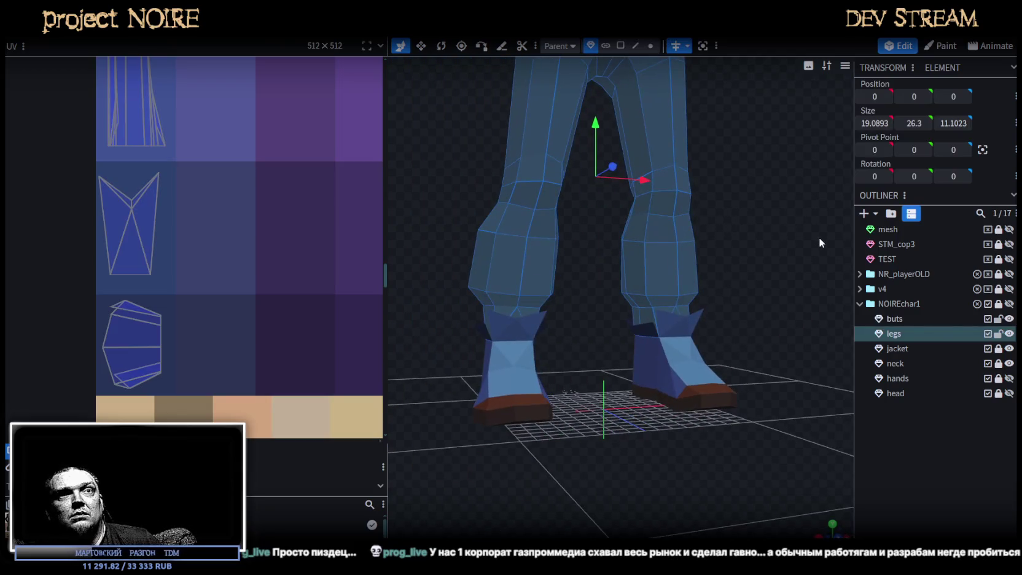
- Inspect the legs mesh from the side, toggling its visibility off and back on
left_click(999, 333)
mouse_move(733, 268)
left_mouse_down()
mouse_move(627, 280)
mouse_move(686, 290)
left_mouse_up()
scroll(676, 281, "up", 1)
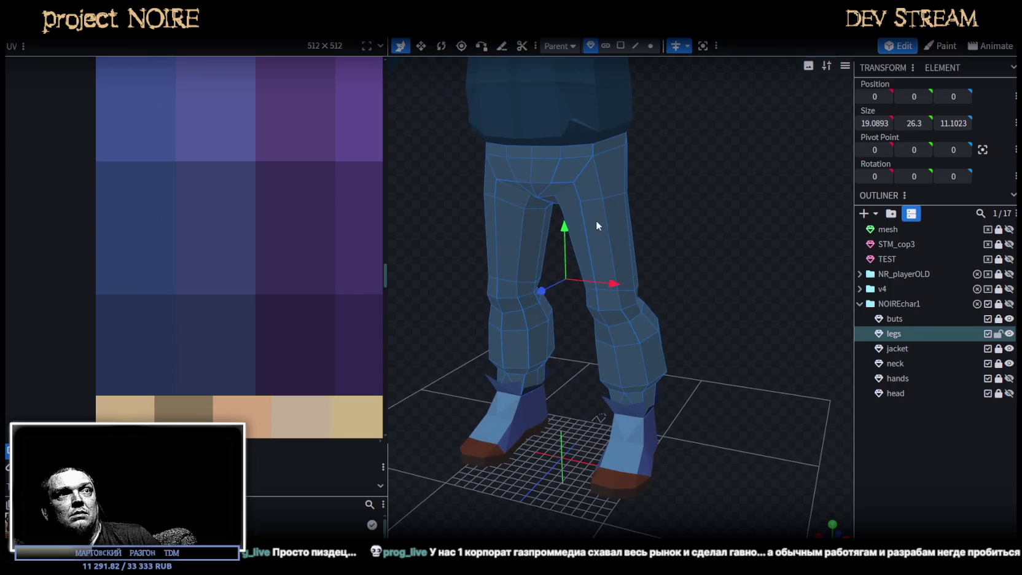
mouse_move(615, 295)
left_mouse_down()
mouse_move(689, 303)
mouse_move(716, 291)
left_mouse_up()
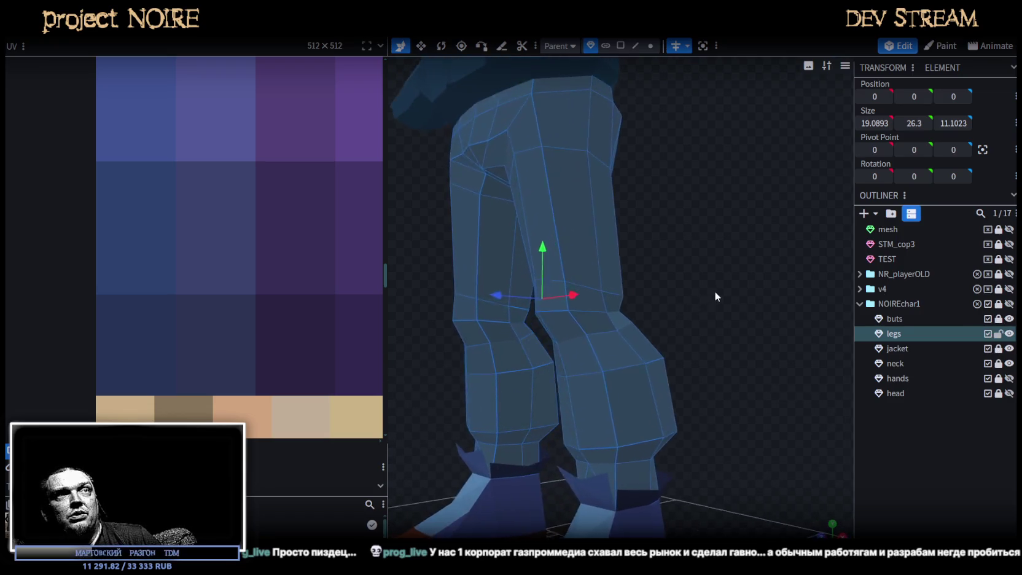
scroll(718, 289, "up", 2)
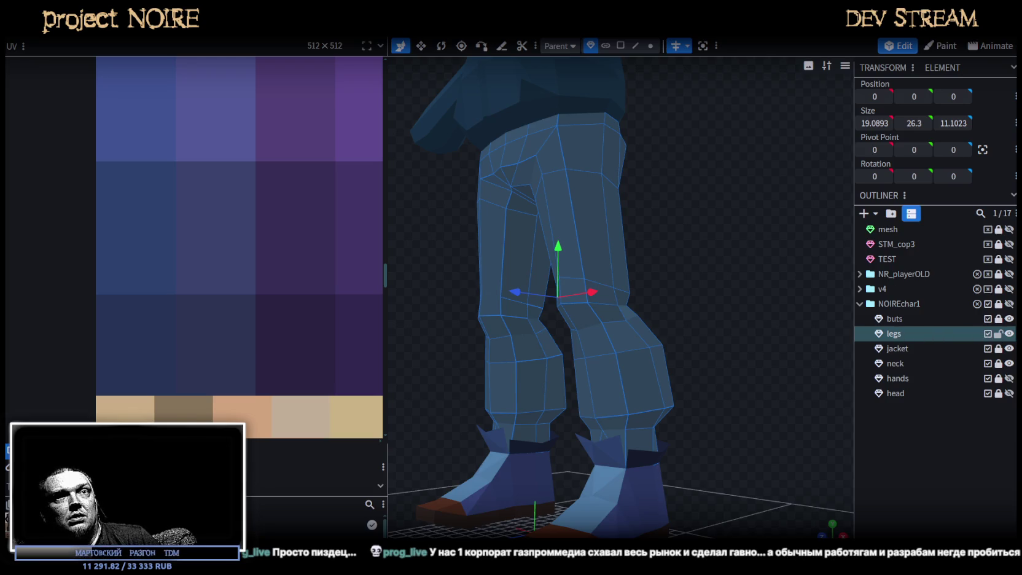
left_click(1009, 334)
left_click(1010, 334)
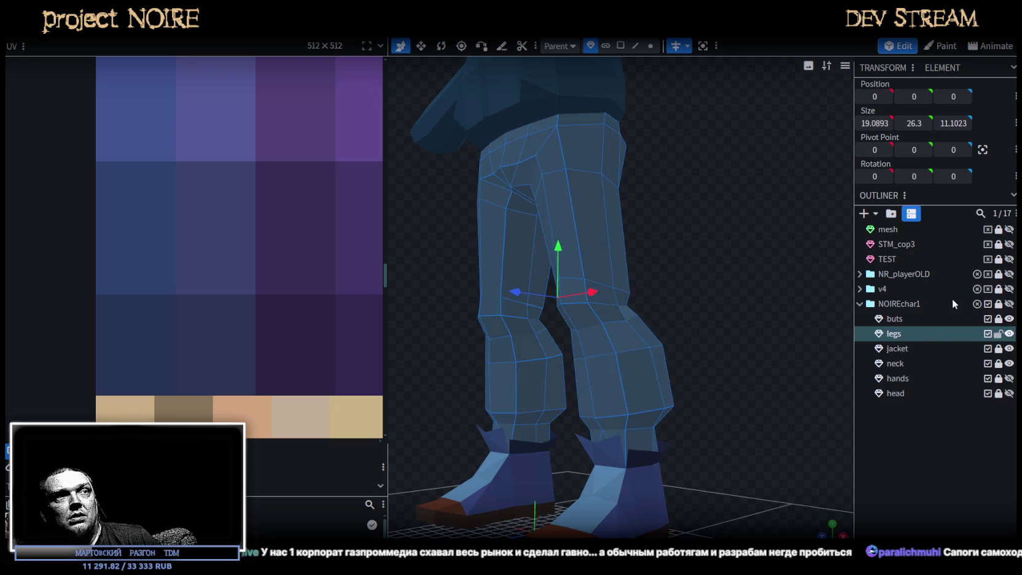
- Select a vertical edge on the right leg's outer side and loop-cut around the leg
left_click(621, 46)
left_click(590, 221)
mouse_move(623, 262)
left_mouse_down()
mouse_move(754, 277)
mouse_move(579, 259)
mouse_move(689, 263)
left_mouse_up()
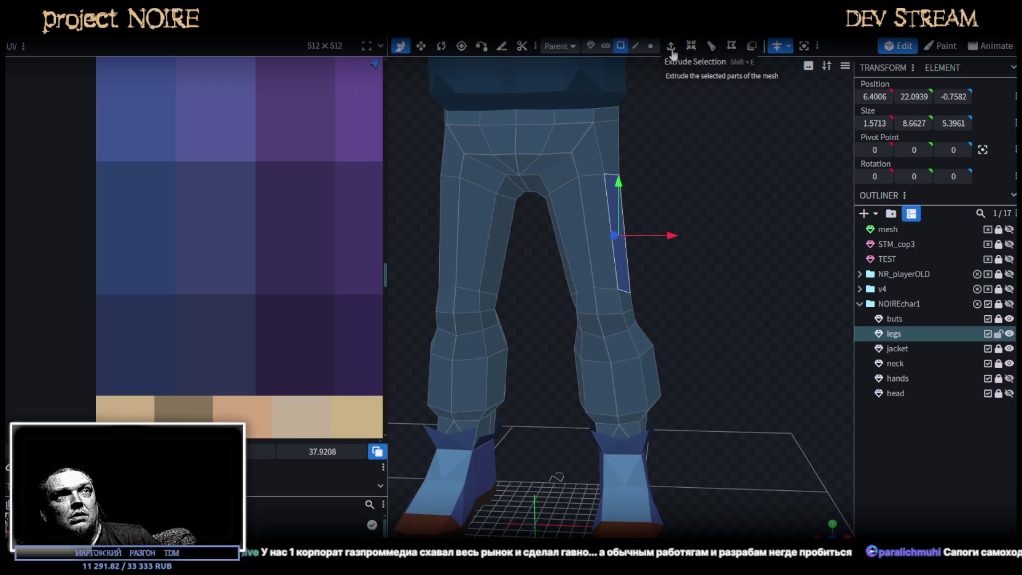
left_click(636, 46)
left_click(609, 202)
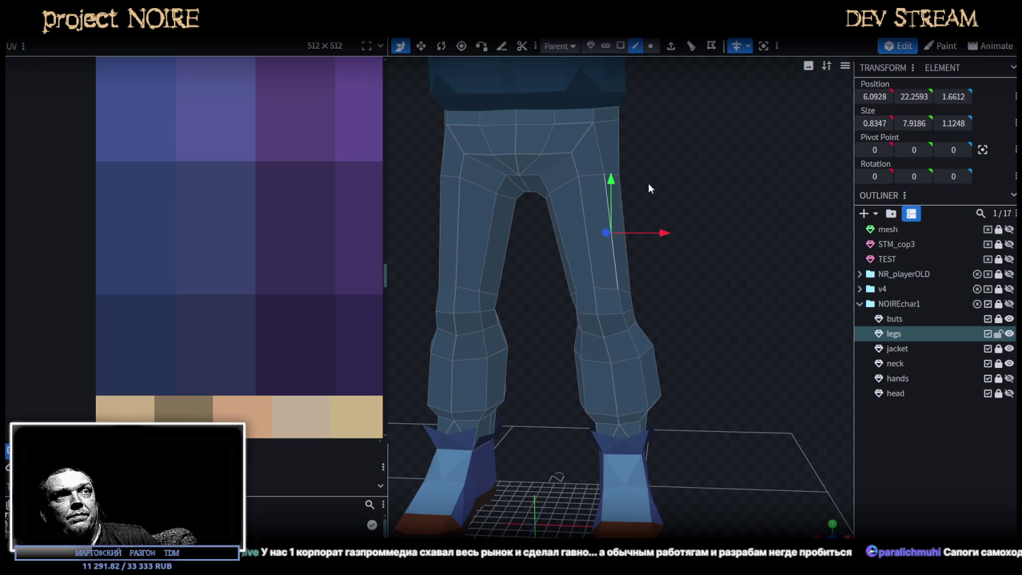
scroll(685, 159, "down", 5)
mouse_move(691, 159)
left_mouse_down()
mouse_move(502, 204)
mouse_move(694, 171)
left_mouse_up()
scroll(700, 220, "up", 3)
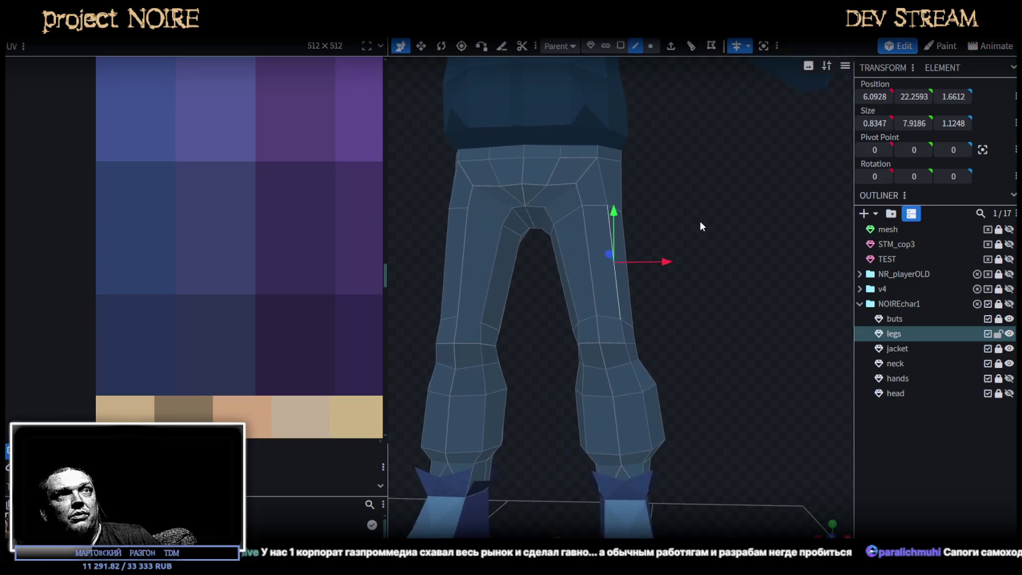
scroll(702, 221, "up", 3)
left_click(691, 45)
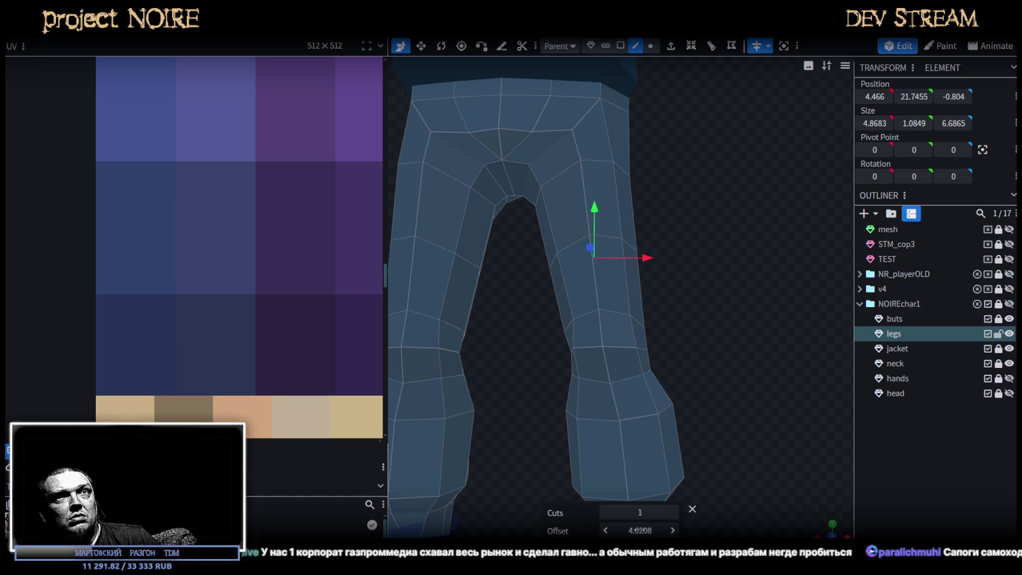
- Raise the new edge loop toward the hips at Position Y 22
left_click(914, 96)
type("22")
key("Return")
left_click_drag(598, 216, 587, 192)
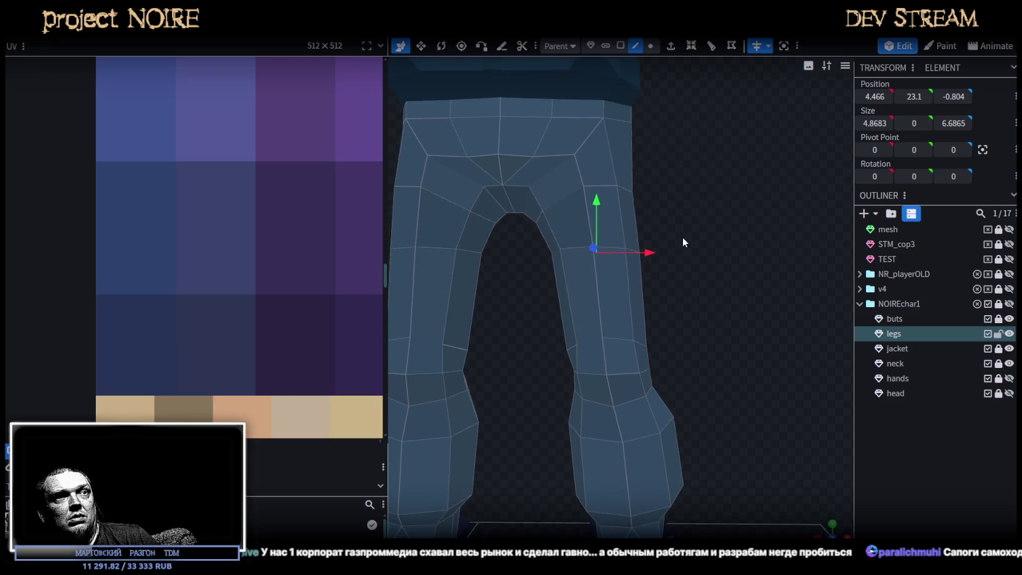
mouse_move(673, 236)
left_mouse_down()
mouse_move(561, 251)
mouse_move(670, 252)
mouse_move(507, 245)
mouse_move(707, 256)
mouse_move(737, 286)
mouse_move(811, 265)
mouse_move(735, 265)
mouse_move(758, 274)
left_mouse_up()
- Select a face on the side of the thigh for the pocket
left_click(648, 47)
left_click_drag(530, 295, 674, 223)
mouse_move(674, 223)
left_mouse_down()
mouse_move(580, 218)
mouse_move(476, 232)
mouse_move(604, 190)
mouse_move(587, 205)
mouse_move(523, 205)
left_mouse_up()
scroll(611, 184, "up", 3)
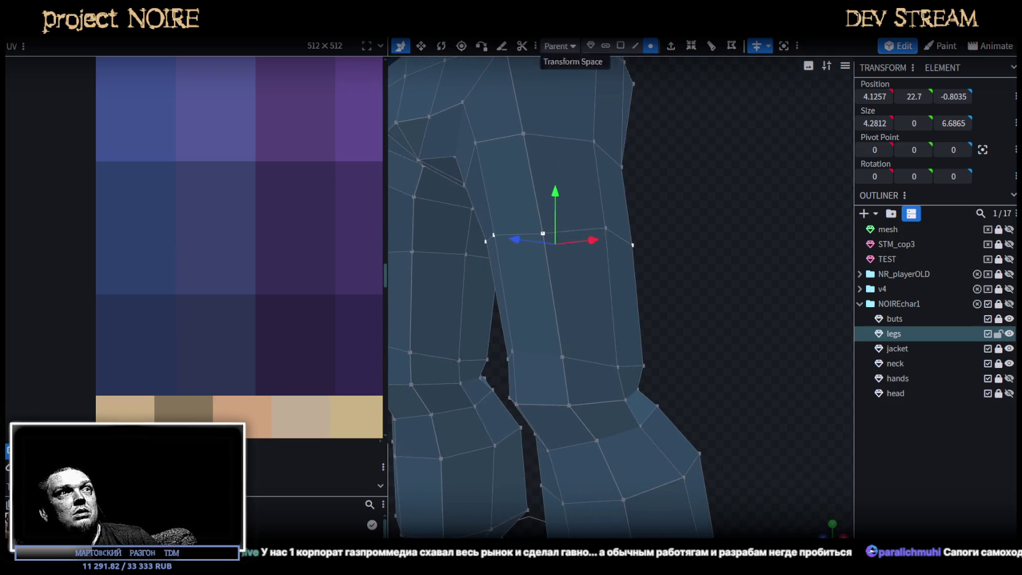
left_click(621, 45)
left_click(599, 270)
mouse_move(628, 274)
left_mouse_down()
mouse_move(744, 277)
mouse_move(731, 276)
left_mouse_up()
- Extrude the thigh face into a pocket, shrinking its height and narrowing its depth
left_click(671, 45)
mouse_move(717, 195)
left_mouse_down()
mouse_move(729, 232)
mouse_move(687, 215)
mouse_move(682, 195)
left_mouse_up()
key("v")
mouse_move(613, 230)
left_mouse_down()
mouse_move(614, 253)
mouse_move(621, 236)
mouse_move(595, 252)
mouse_move(646, 268)
mouse_move(595, 269)
left_mouse_up()
key("v")
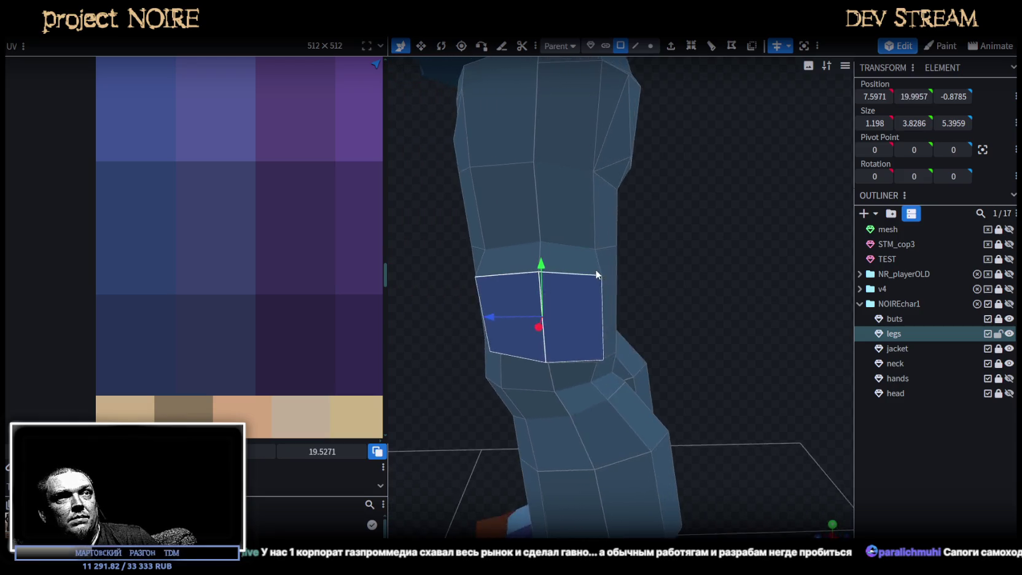
key("s")
left_click_drag(594, 315, 583, 319)
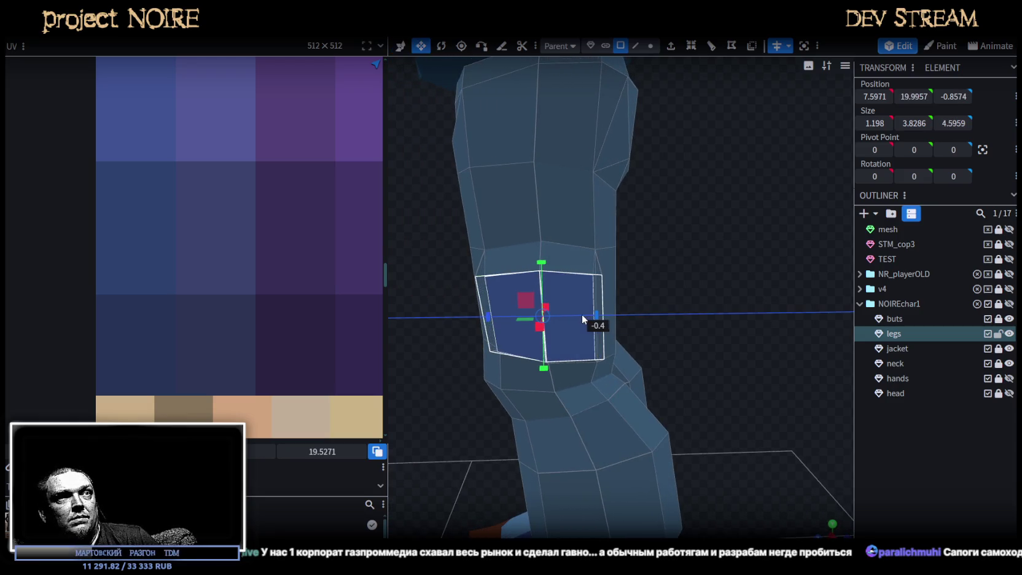
mouse_move(639, 304)
left_mouse_down()
mouse_move(711, 229)
mouse_move(699, 259)
mouse_move(692, 254)
left_mouse_up()
- Push two vertical pocket edges along Z to shape the pocket
left_click(635, 45)
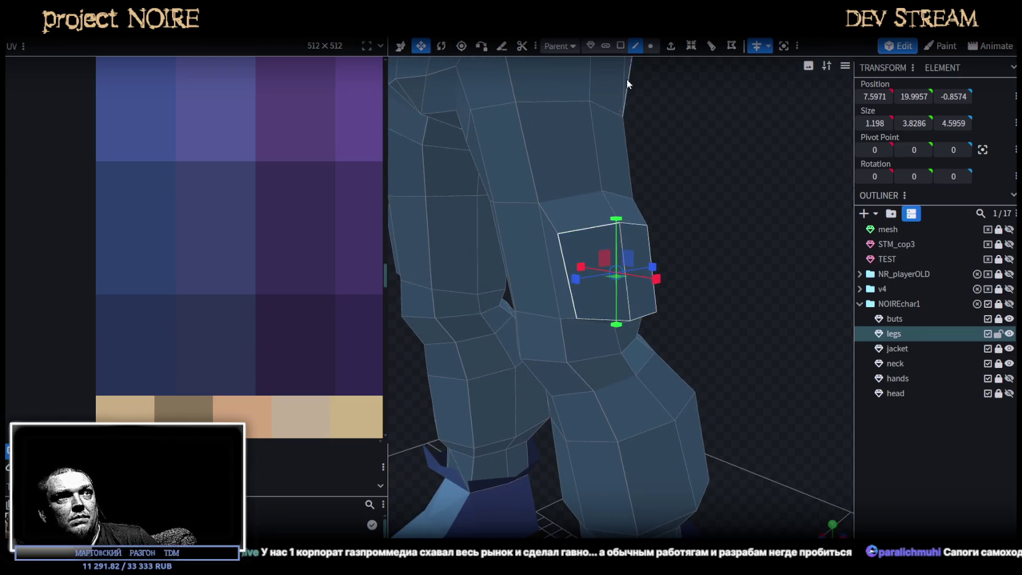
left_click(551, 258)
key("v")
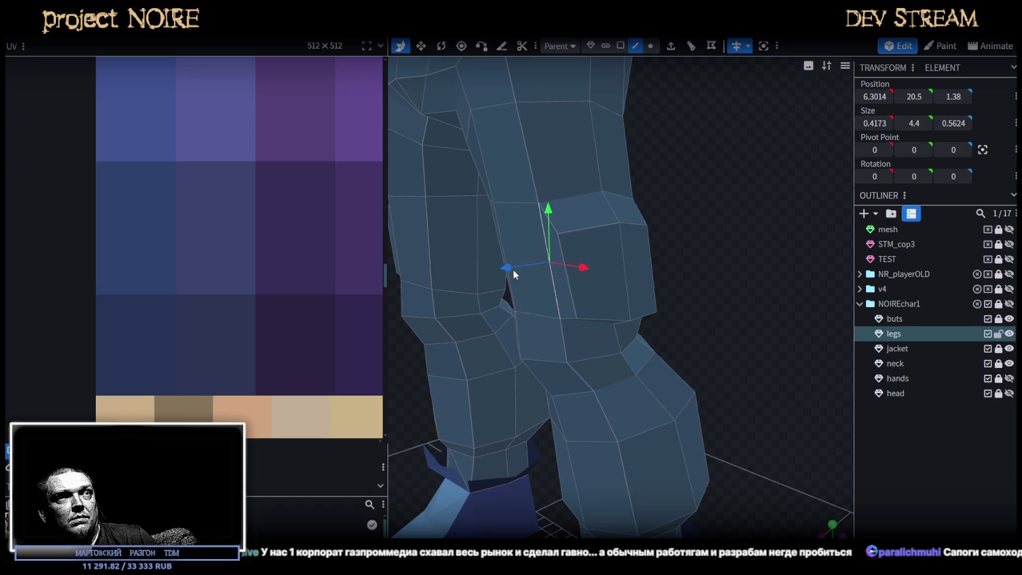
left_click_drag(514, 269, 508, 272)
mouse_move(630, 260)
left_mouse_down()
mouse_move(668, 163)
mouse_move(634, 142)
mouse_move(581, 201)
mouse_move(617, 239)
mouse_move(578, 255)
left_mouse_up()
left_click(617, 240)
left_click_drag(735, 251, 731, 307)
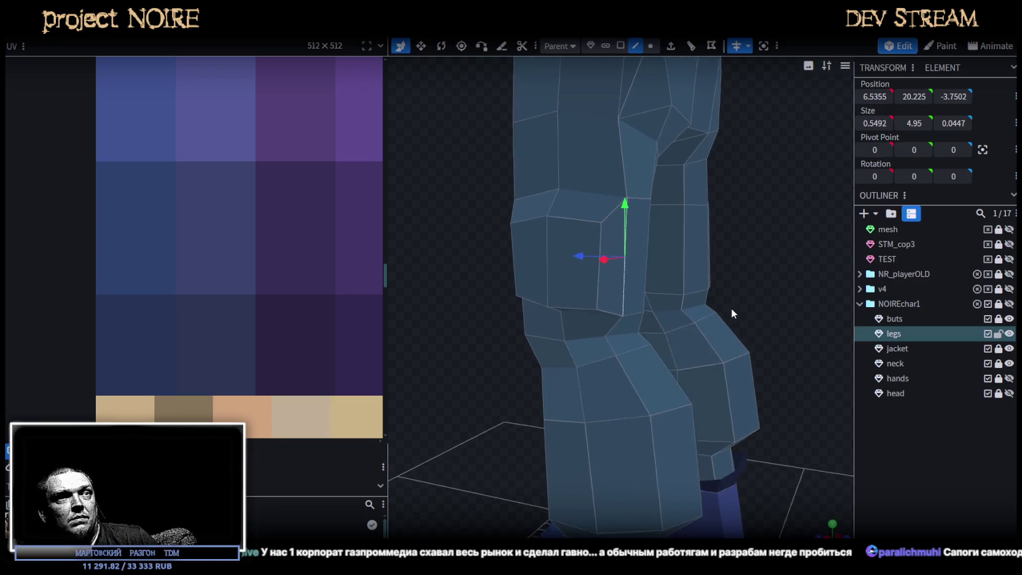
- Move the pocket's corner vertices along Z, raising one to about 7.22, 21.8653, -2.9959
left_click(651, 46)
left_click(606, 336)
left_click_drag(563, 332, 568, 332)
mouse_move(467, 293)
left_mouse_down()
mouse_move(713, 290)
mouse_move(668, 305)
mouse_move(680, 293)
left_mouse_up()
left_click(505, 277)
mouse_move(465, 287)
left_mouse_down()
mouse_move(579, 261)
mouse_move(522, 236)
mouse_move(575, 57)
left_mouse_up()
left_click_drag(498, 196, 565, 189)
- Select the top edge of the pocket
left_click(596, 248, "shift")
left_click(594, 241)
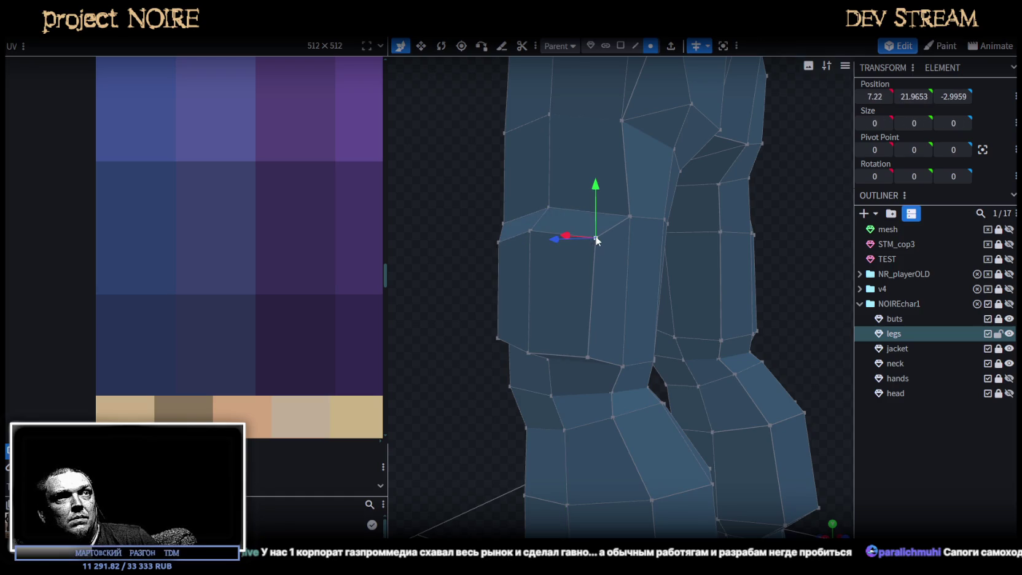
left_click(636, 46)
left_click(574, 238)
mouse_move(577, 236)
left_mouse_down()
mouse_move(491, 181)
mouse_move(657, 67)
left_mouse_up()
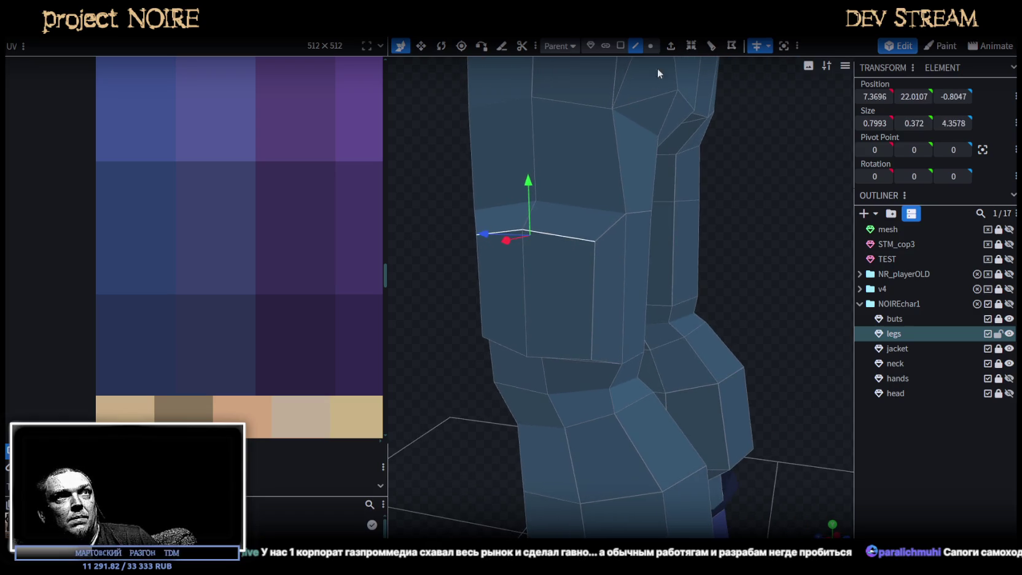
- Extrude the pocket's top edge downward (Direction Y-) into a flap and resize its depth
left_click(671, 46)
left_click(639, 531)
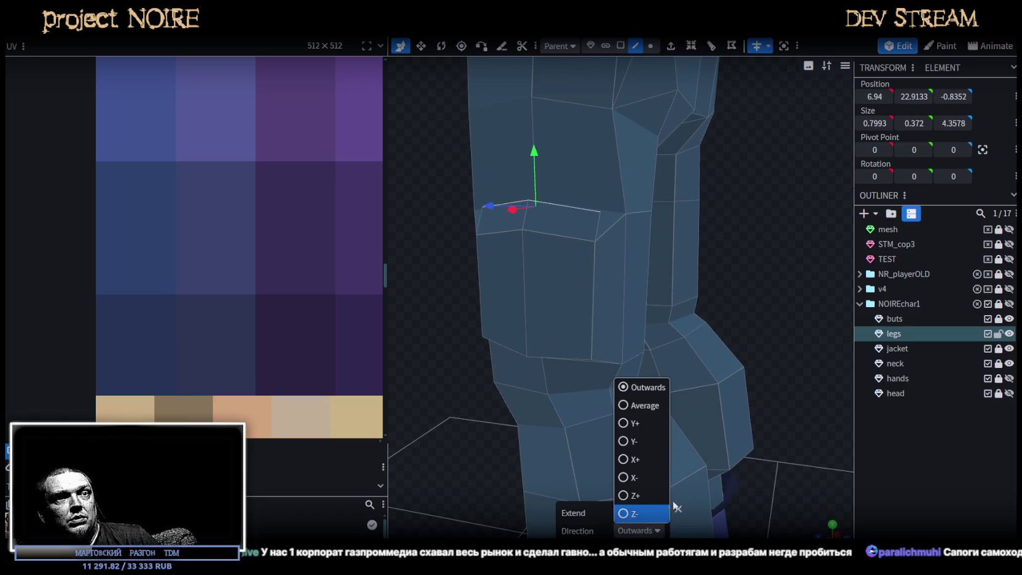
left_click(627, 442)
mouse_move(423, 349)
left_mouse_down()
mouse_move(702, 306)
mouse_move(662, 387)
left_mouse_up()
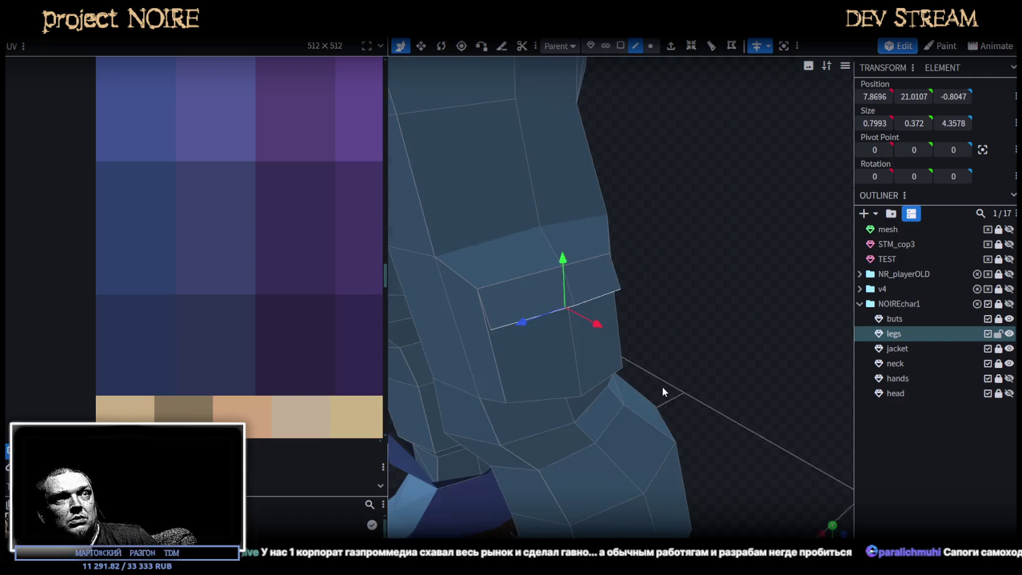
key("s")
mouse_move(606, 309)
left_mouse_down()
mouse_move(617, 291)
mouse_move(729, 328)
mouse_move(765, 310)
mouse_move(674, 241)
mouse_move(646, 244)
mouse_move(651, 254)
mouse_move(584, 257)
left_mouse_up()
mouse_move(715, 305)
left_mouse_down()
mouse_move(734, 362)
mouse_move(755, 369)
left_mouse_up()
- Loop-cut the leg below the flap and set the new loop's Position Y to 20
left_click(933, 458)
scroll(678, 396, "up", 3)
left_click_drag(678, 395, 745, 346)
left_click(645, 285)
mouse_move(645, 285)
left_mouse_down()
mouse_move(709, 328)
mouse_move(717, 284)
left_mouse_up()
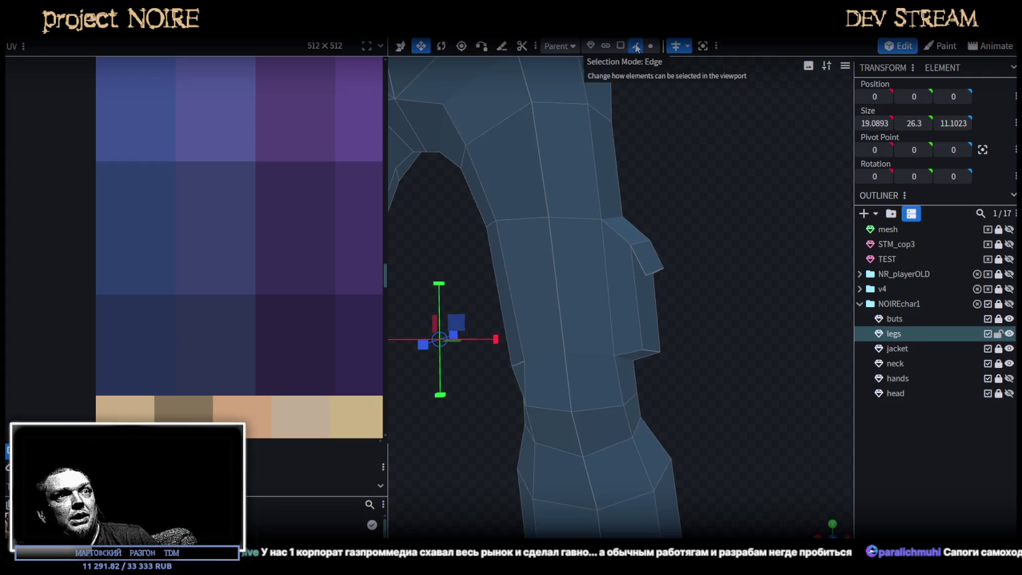
left_click(642, 298)
left_click(670, 45)
left_click_drag(740, 278, 753, 272)
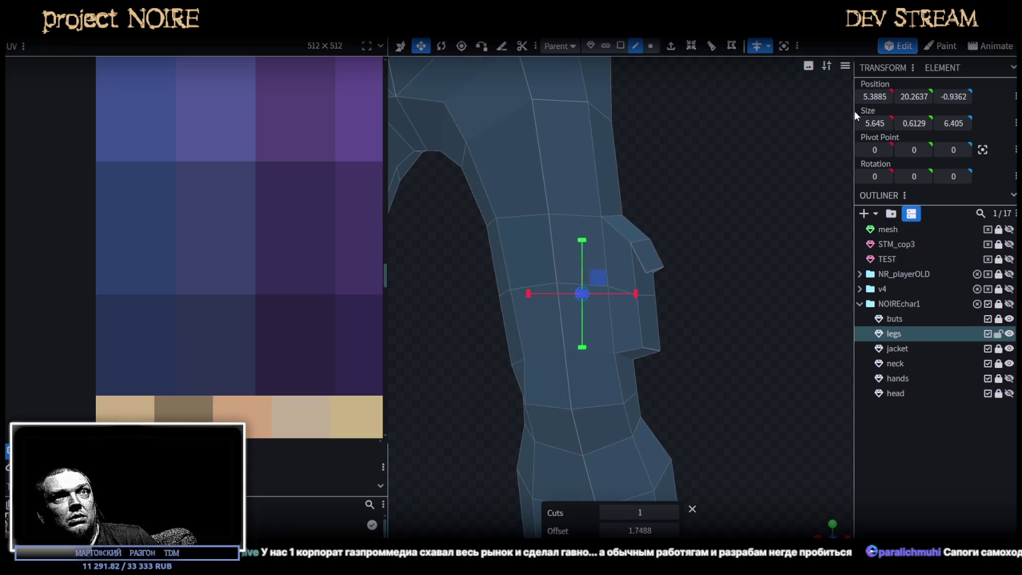
type("20")
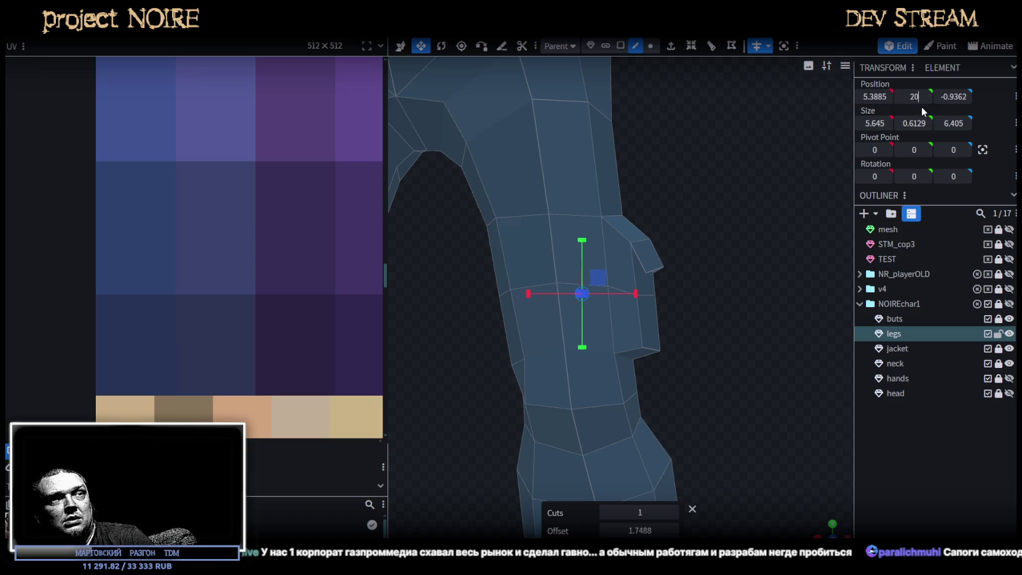
key("Return")
- Pull a pocket edge loop inward along X and narrow it front to back
mouse_move(822, 118)
left_mouse_down()
mouse_move(462, 288)
mouse_move(746, 291)
left_mouse_up()
scroll(770, 284, "up", 3)
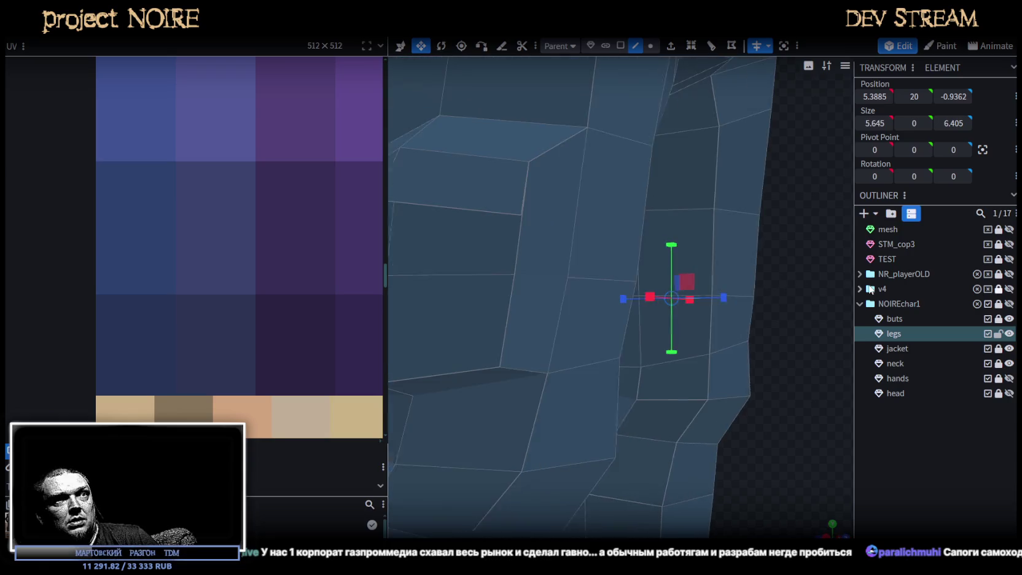
scroll(817, 283, "down", 5)
mouse_move(817, 283)
left_mouse_down()
mouse_move(703, 287)
mouse_move(642, 303)
left_mouse_up()
left_click(615, 307)
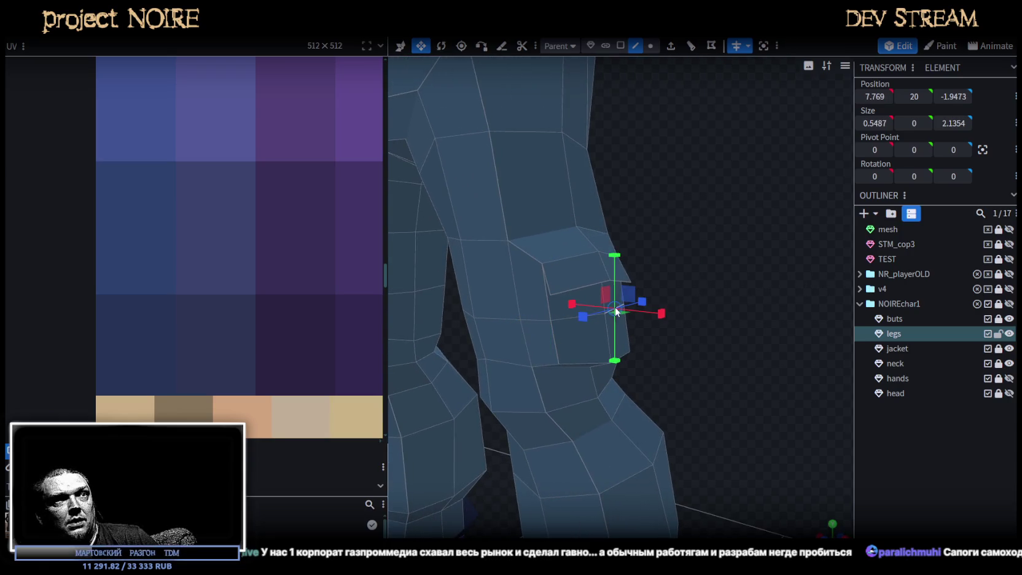
key("v")
mouse_move(719, 323)
left_mouse_down()
mouse_move(702, 307)
mouse_move(649, 304)
mouse_move(718, 311)
mouse_move(690, 325)
mouse_move(588, 319)
mouse_move(597, 303)
left_mouse_up()
key("s")
left_click_drag(695, 327, 606, 310)
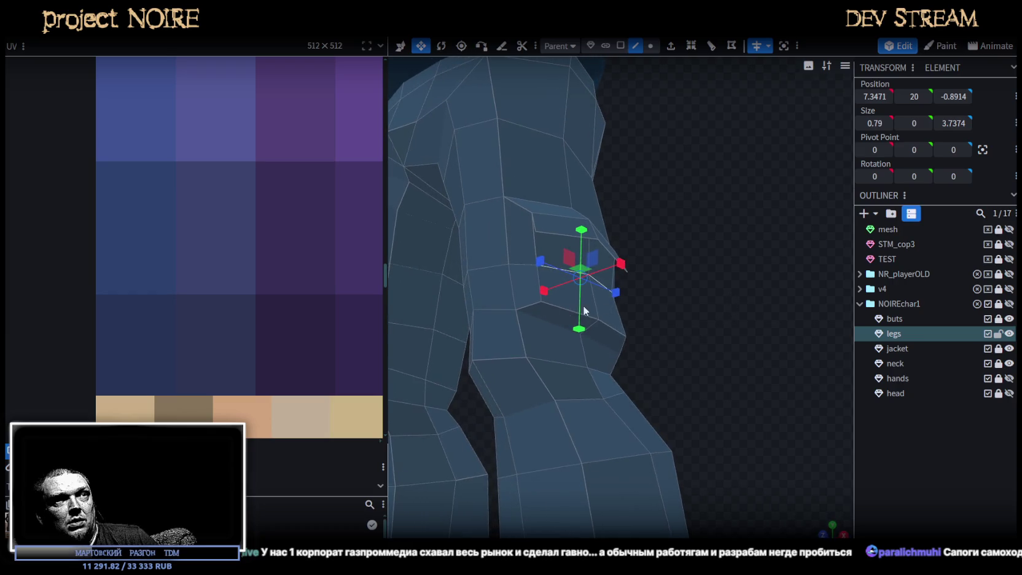
- Raise a second pocket loop and lift the pocket's bottom edge, shifting it slightly along X
left_click(621, 332)
key("v")
mouse_move(590, 280)
left_mouse_down()
mouse_move(592, 270)
mouse_move(657, 335)
mouse_move(597, 344)
mouse_move(687, 333)
mouse_move(594, 335)
left_mouse_up()
key("s")
left_click(651, 46)
left_click(636, 46)
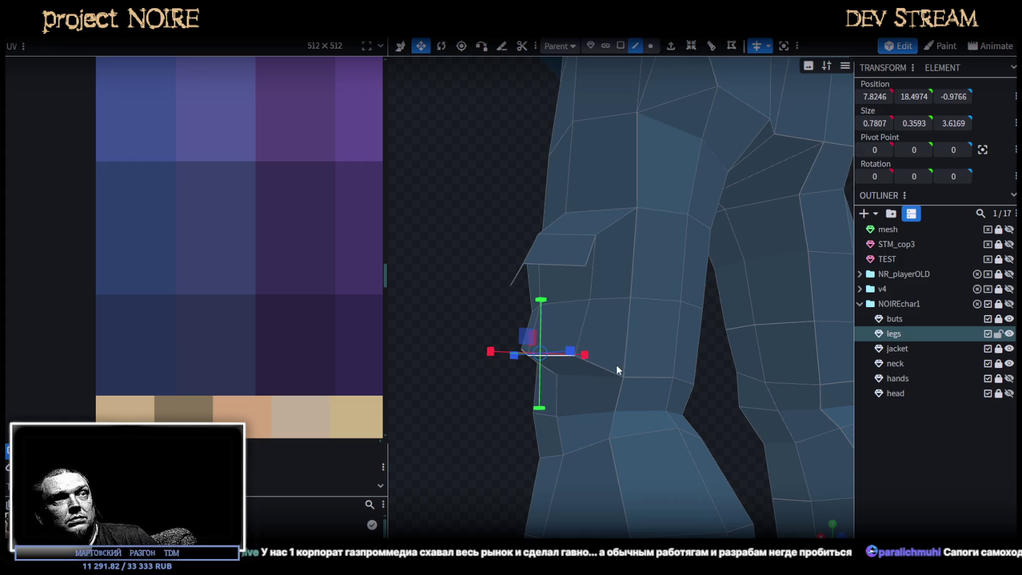
left_click(615, 371)
key("v")
mouse_move(602, 318)
left_mouse_down()
mouse_move(604, 301)
mouse_move(448, 315)
left_mouse_up()
mouse_move(545, 352)
left_mouse_down()
mouse_move(496, 316)
mouse_move(671, 317)
mouse_move(763, 300)
mouse_move(626, 222)
mouse_move(739, 303)
mouse_move(680, 335)
mouse_move(675, 320)
mouse_move(680, 328)
mouse_move(574, 291)
left_mouse_up()
- Push the flap's two lower edges outward along X
left_click(577, 304)
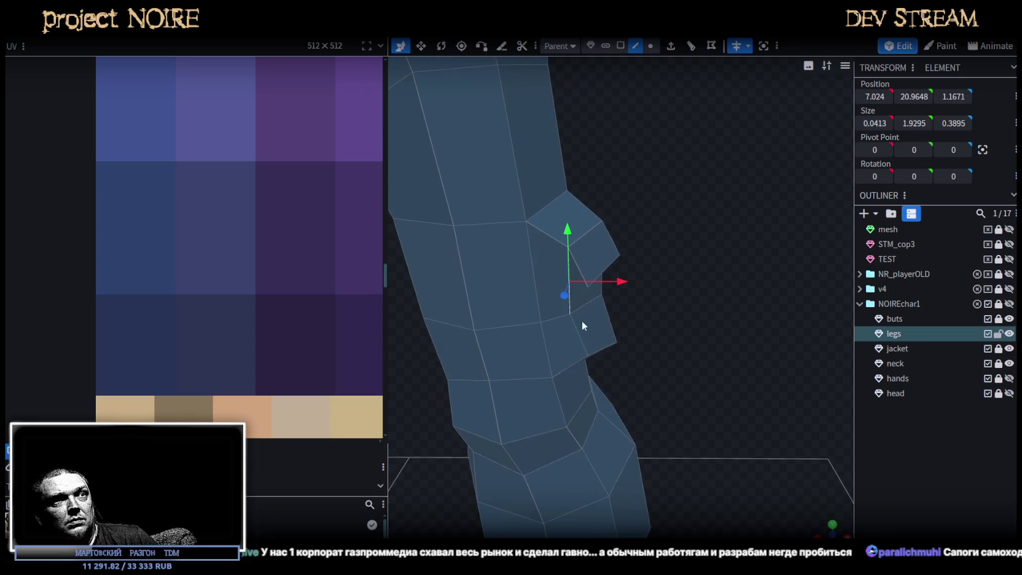
left_click(581, 338)
mouse_move(582, 338)
left_mouse_down()
mouse_move(493, 278)
mouse_move(695, 236)
left_mouse_up()
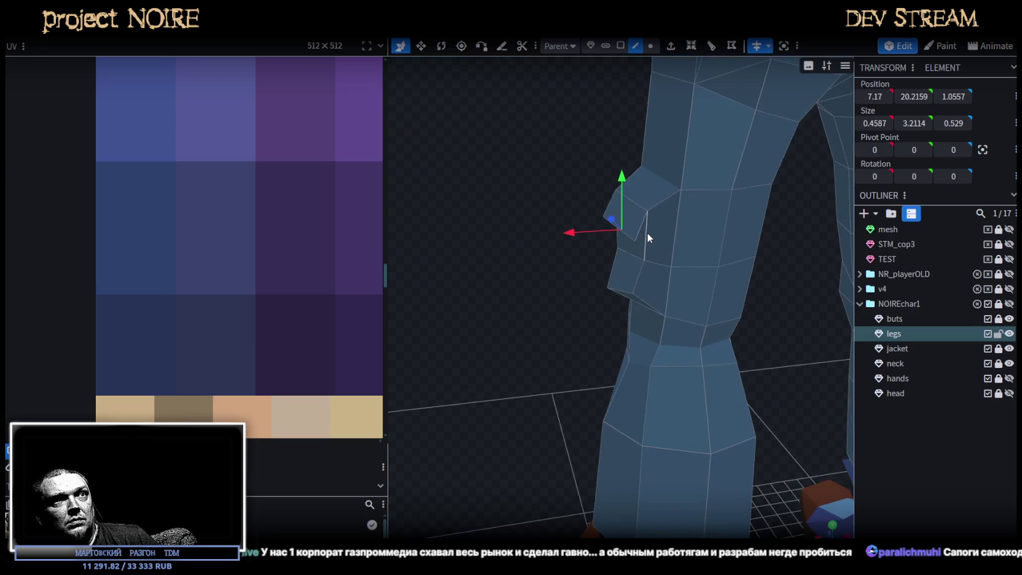
left_click(639, 273, "shift")
left_click_drag(580, 248, 577, 251)
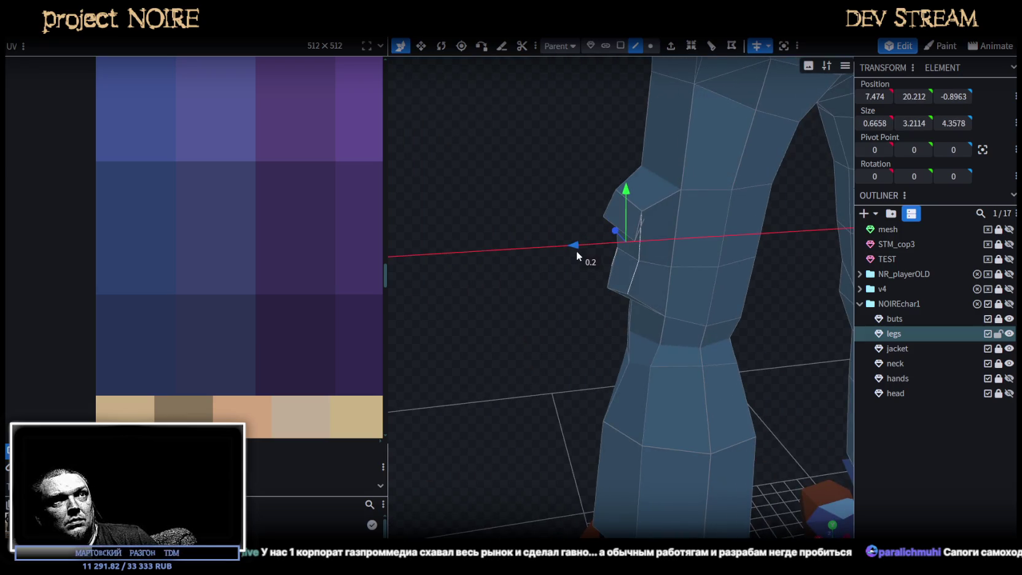
mouse_move(520, 219)
left_mouse_down()
mouse_move(728, 199)
mouse_move(780, 172)
mouse_move(877, 434)
left_mouse_up()
mouse_move(799, 393)
left_mouse_down()
mouse_move(665, 338)
mouse_move(571, 234)
left_mouse_up()
scroll(665, 335, "down", 3)
scroll(681, 332, "up", 3)
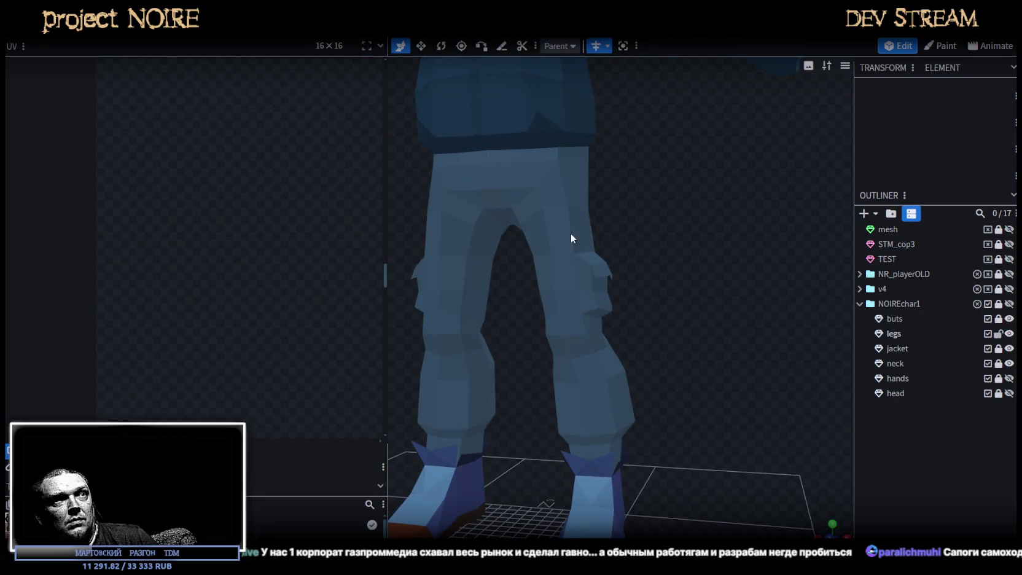
- In a flat side view, box-select the legs' upper vertices and raise them
left_click(571, 238)
scroll(641, 256, "up", 4)
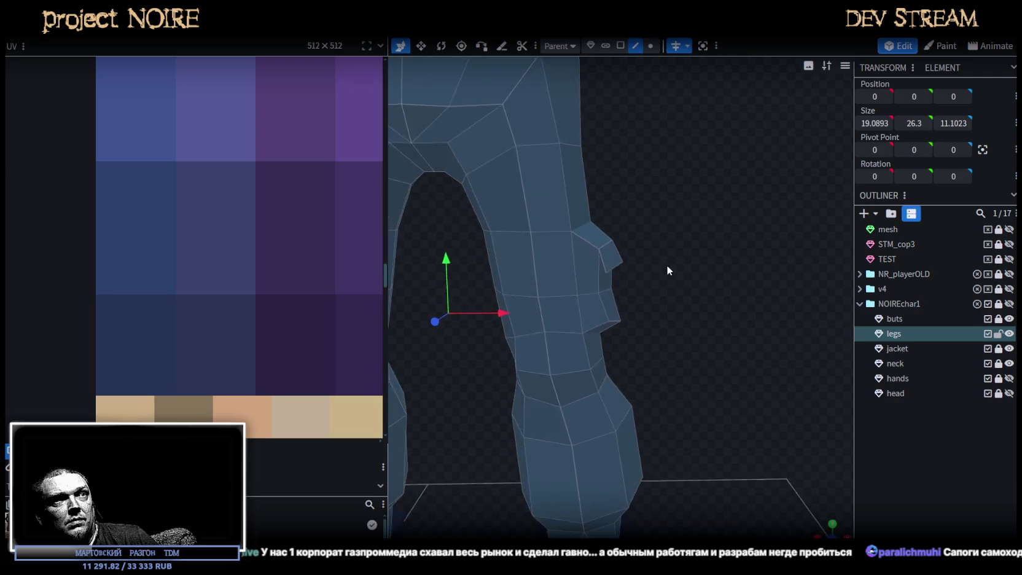
left_click(650, 45)
left_click(833, 524)
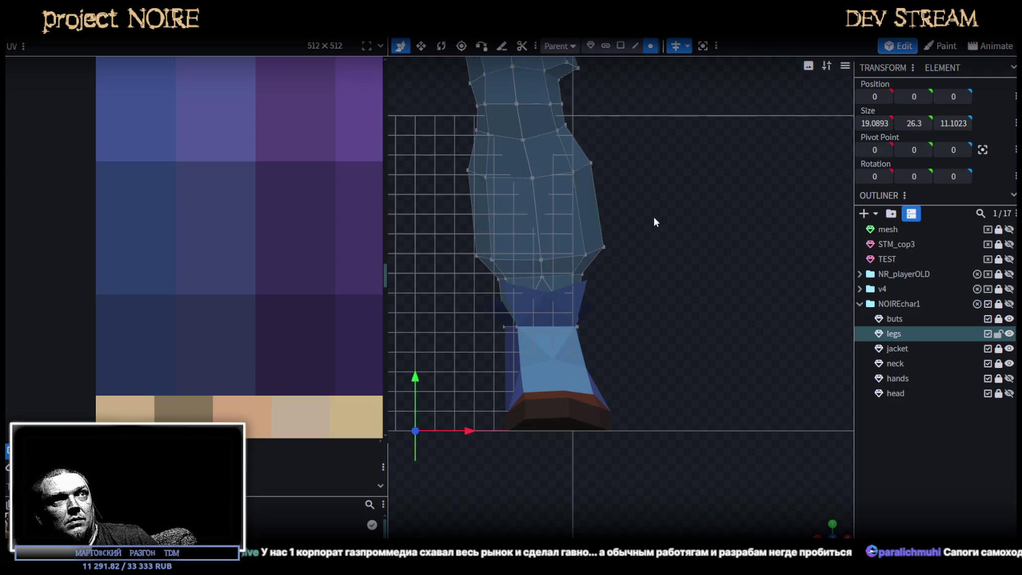
scroll(654, 221, "up", 5)
mouse_move(730, 109)
left_mouse_down()
mouse_move(562, 239)
mouse_move(535, 231)
left_mouse_up()
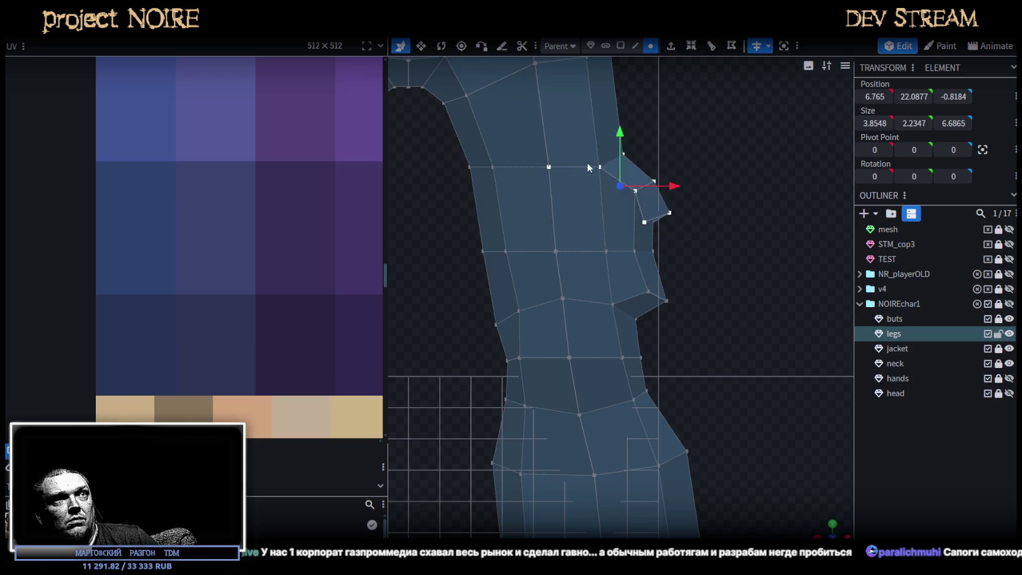
left_click_drag(621, 131, 622, 109)
- Raise the vertices near the pocket toward the hips, then raise a row of four slightly
right_click_drag(693, 147, 725, 261)
left_click_drag(713, 271, 581, 178)
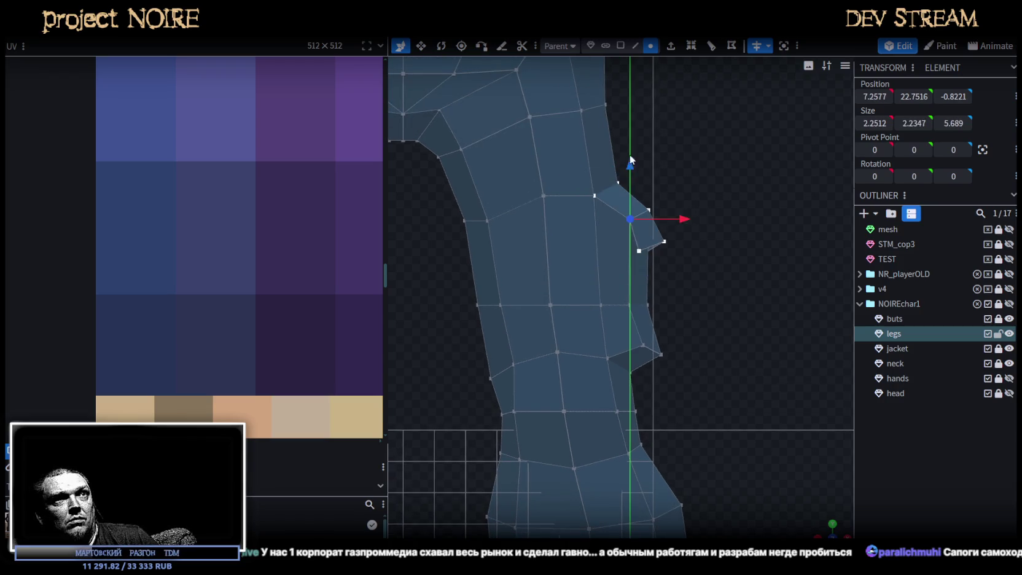
left_click_drag(630, 156, 634, 128)
scroll(777, 414, "down", 2)
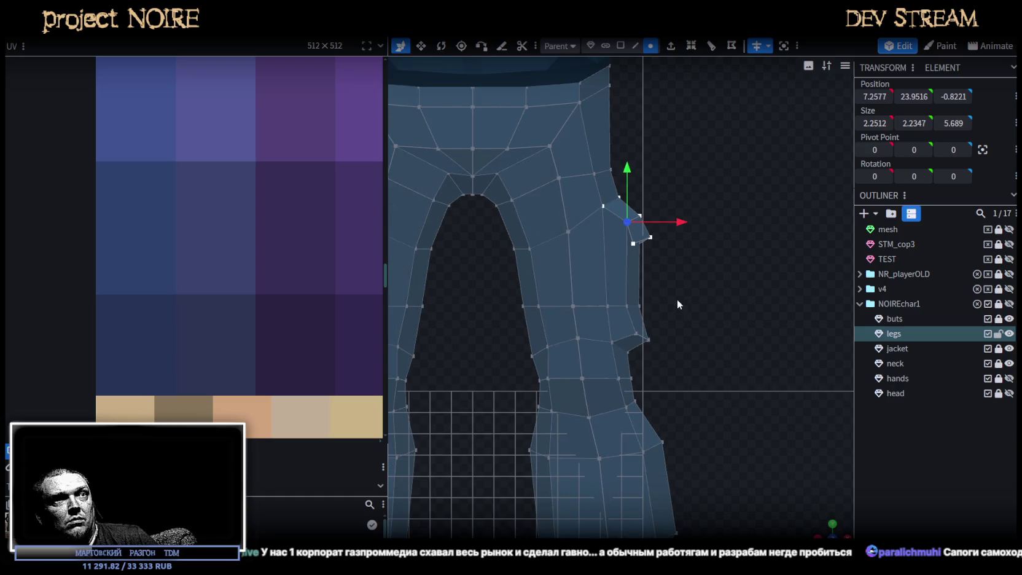
scroll(673, 289, "up", 2)
left_click_drag(679, 265, 576, 321)
left_click_drag(623, 261, 633, 228)
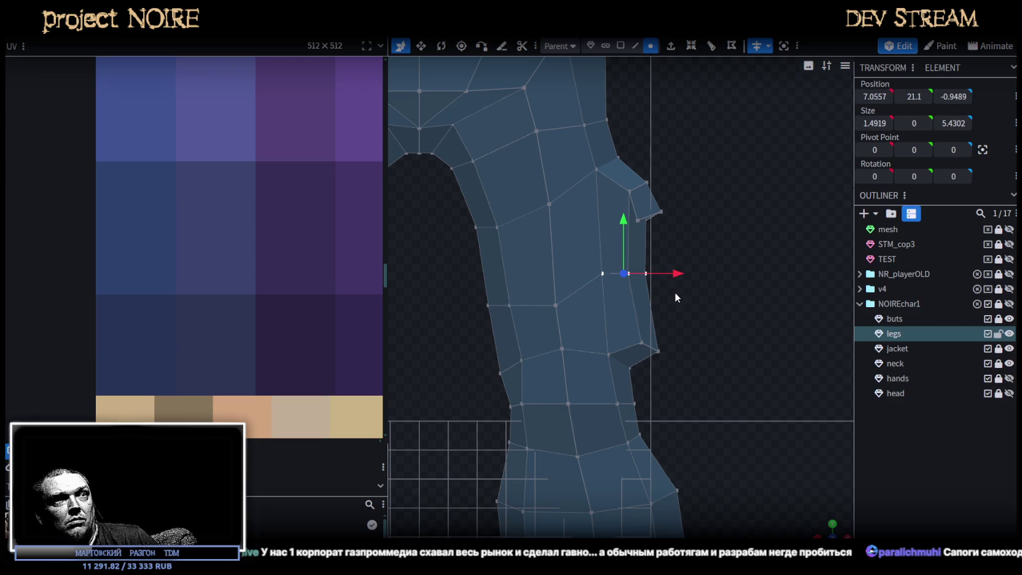
key("ctrl+z")
left_click_drag(679, 314, 529, 283)
left_click_drag(600, 252, 609, 233)
- Fine-tune the pocket-edge vertices, lowering one edge vertex and nudging it outward
left_click_drag(699, 316, 595, 272)
left_click_drag(626, 242, 621, 220)
left_click_drag(674, 293, 624, 260)
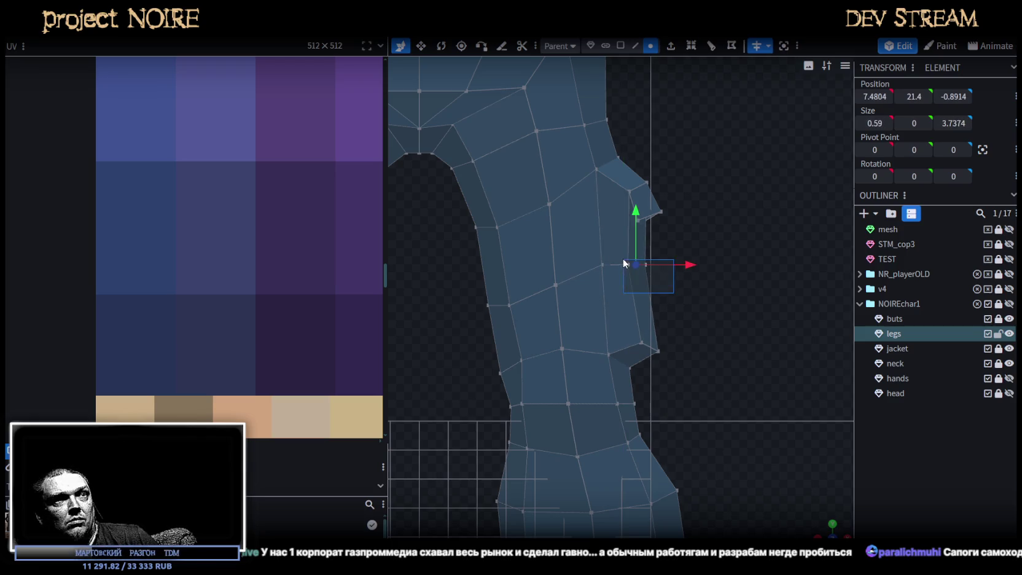
left_click_drag(635, 216, 635, 227)
left_click_drag(674, 293, 593, 253)
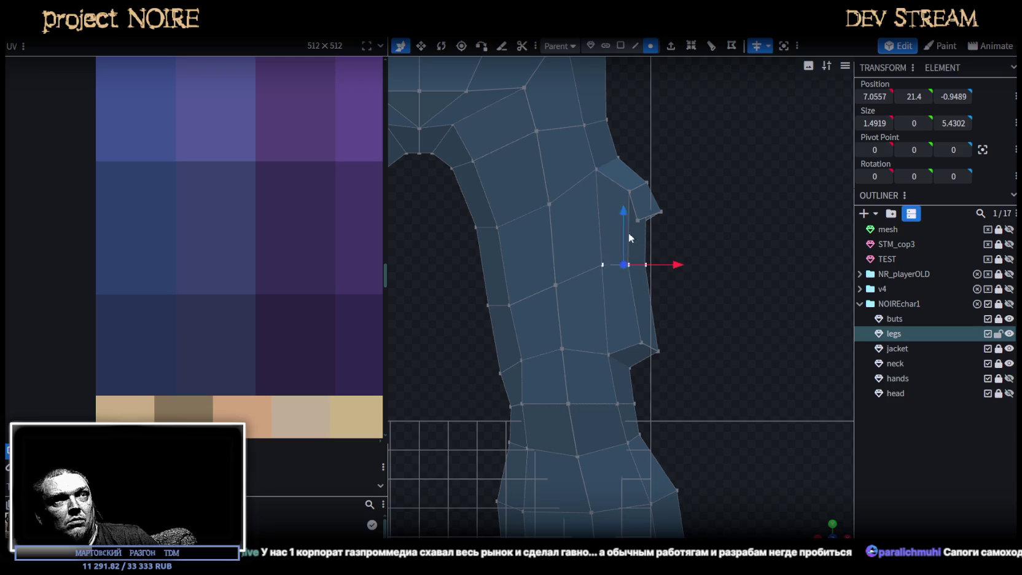
left_click_drag(671, 293, 626, 264)
left_click_drag(637, 225, 637, 218)
left_click_drag(467, 289, 483, 313)
left_click_drag(490, 249, 493, 261)
left_click_drag(533, 315, 552, 314)
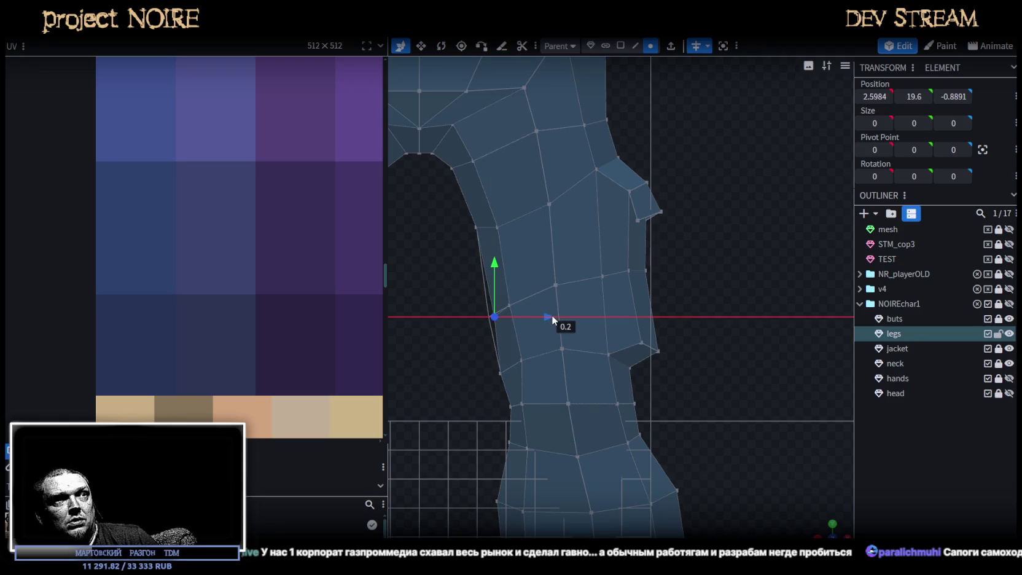
- Reselect the legs mesh and orbit around the character to a straight front view
left_click(863, 433)
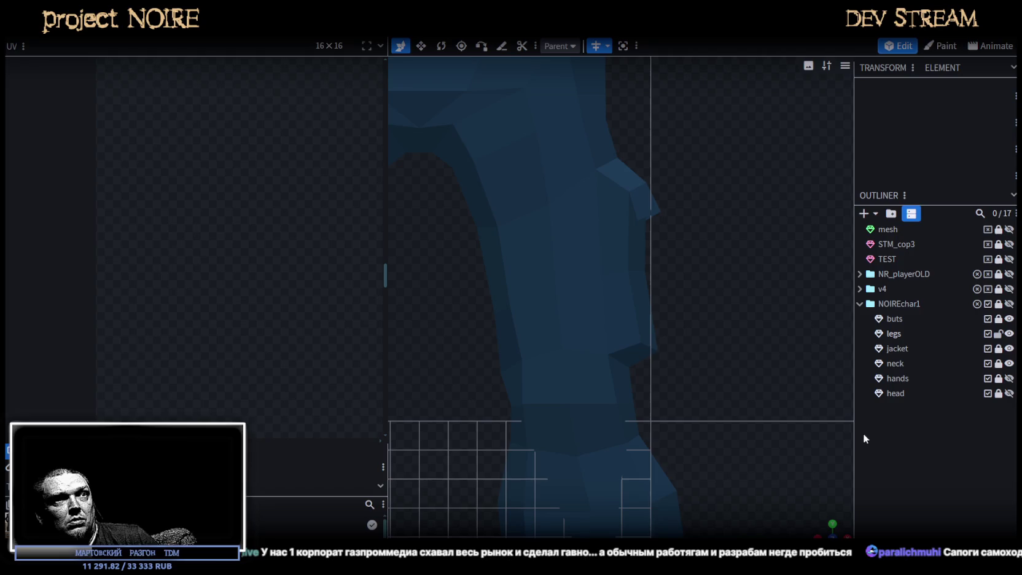
left_click(607, 310)
mouse_move(668, 403)
left_mouse_down()
mouse_move(664, 304)
mouse_move(529, 305)
mouse_move(773, 307)
mouse_move(764, 304)
left_mouse_up()
mouse_move(708, 345)
left_mouse_down()
mouse_move(704, 309)
mouse_move(636, 311)
mouse_move(637, 324)
mouse_move(585, 332)
mouse_move(646, 354)
left_mouse_up()
scroll(646, 354, "down", 5)
left_click(754, 455)
mouse_move(754, 455)
left_mouse_down()
mouse_move(604, 427)
mouse_move(645, 371)
left_mouse_up()
left_click(645, 371)
mouse_move(727, 365)
left_mouse_down()
mouse_move(667, 365)
mouse_move(684, 358)
mouse_move(726, 288)
left_mouse_up()
scroll(577, 245, "up", 3)
left_click_drag(679, 351, 615, 301)
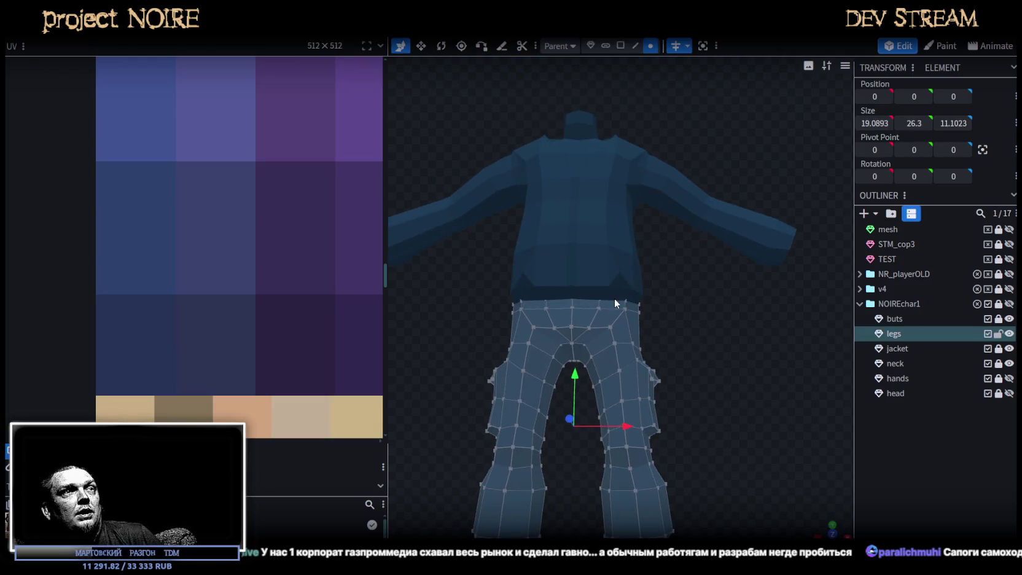
- Select every face of the legs mesh in a flat front view
left_click(641, 495)
key("ctrl+a")
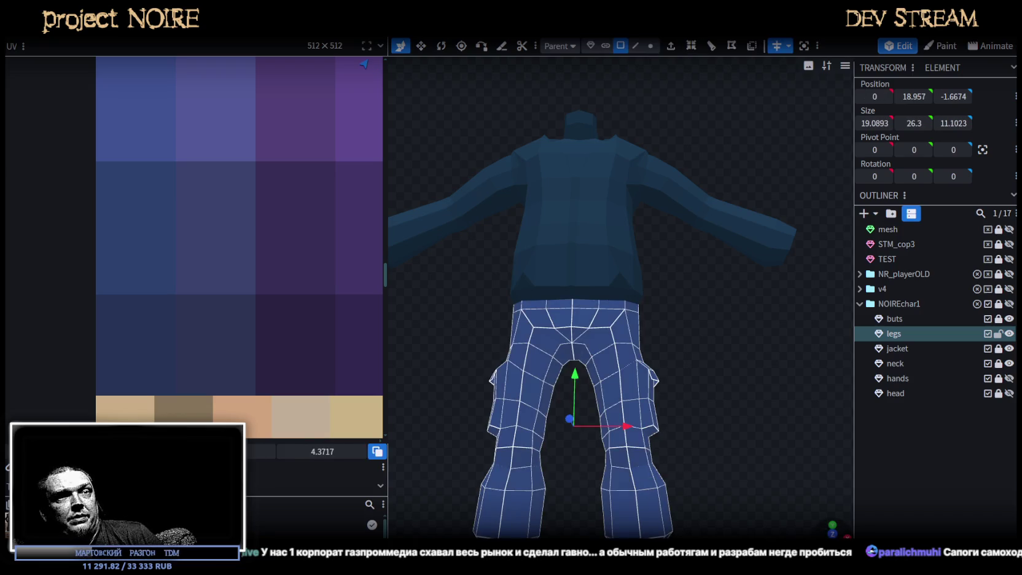
left_click(833, 533)
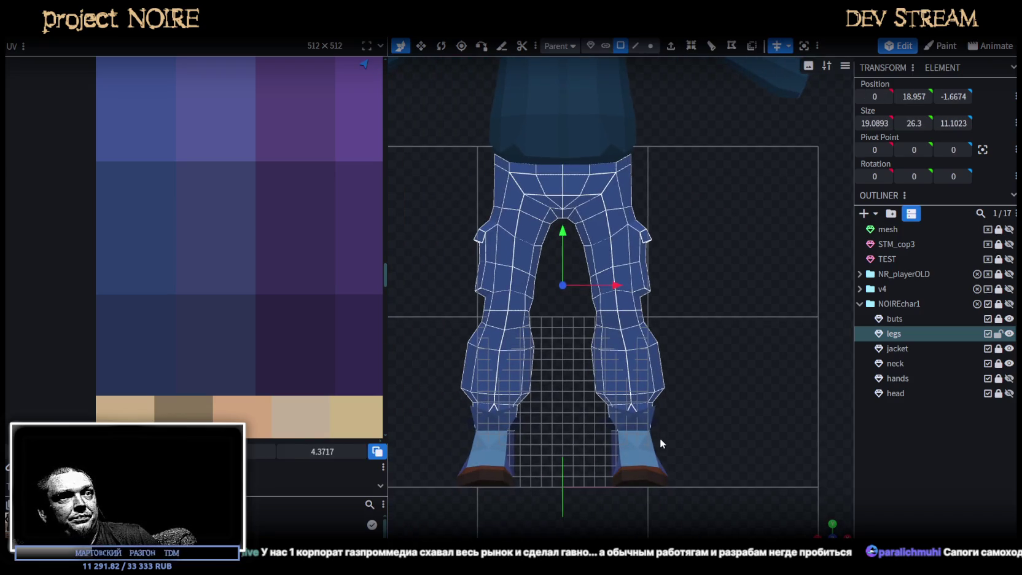
scroll(210, 249, "down", 2)
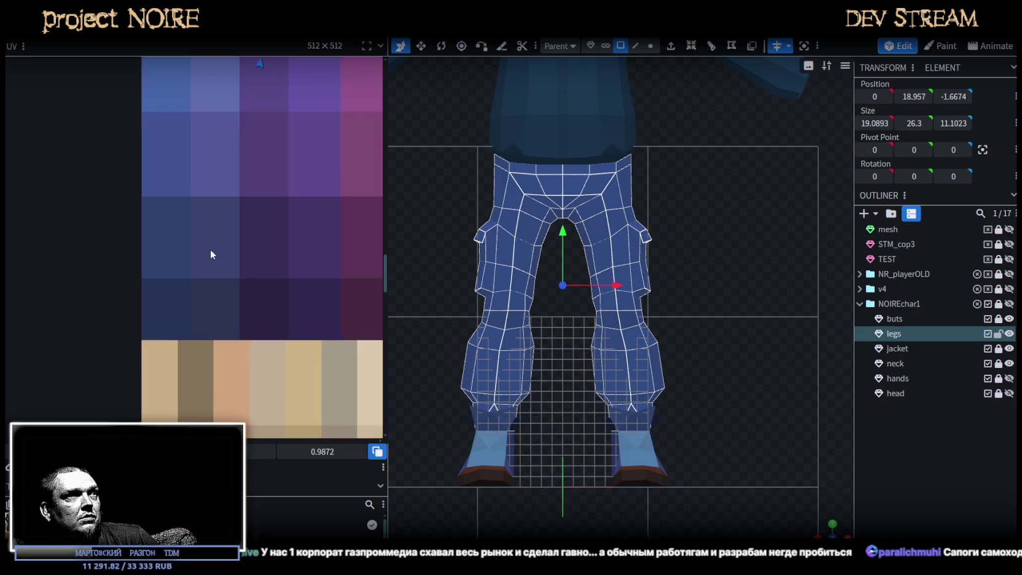
scroll(214, 245, "down", 2)
scroll(214, 245, "down", 2)
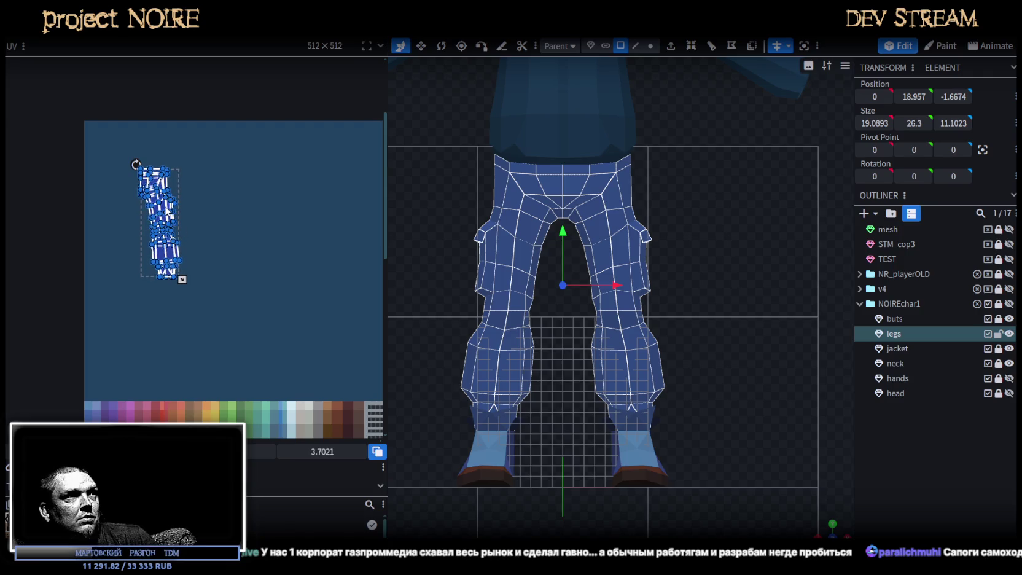
- Drag the legs' UV island across the texture onto the green hexagon tile
left_click_drag(168, 215, 230, 344)
scroll(293, 360, "up", 2)
scroll(319, 242, "up", 1)
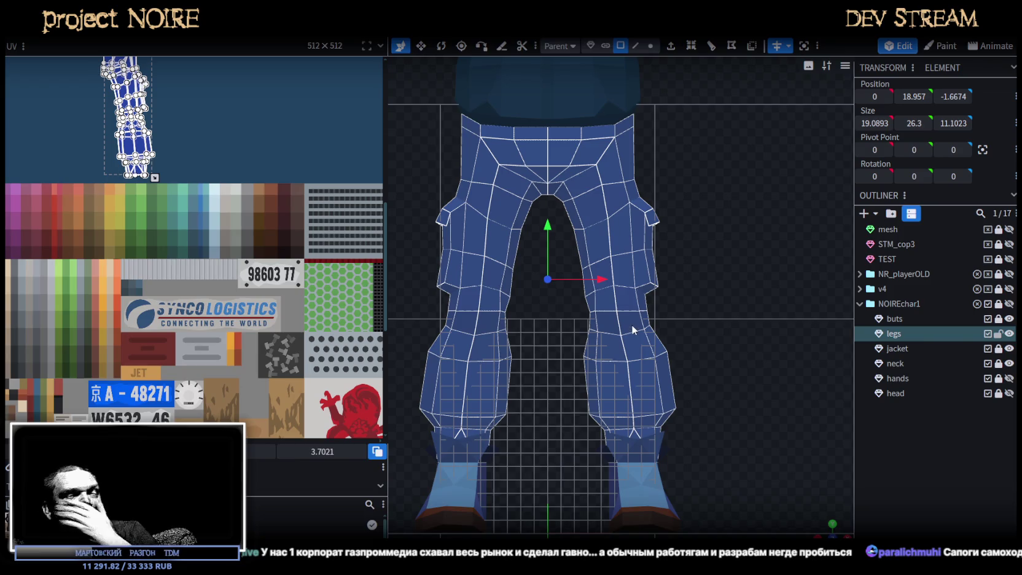
scroll(354, 205, "down", 2)
scroll(184, 234, "right", 5)
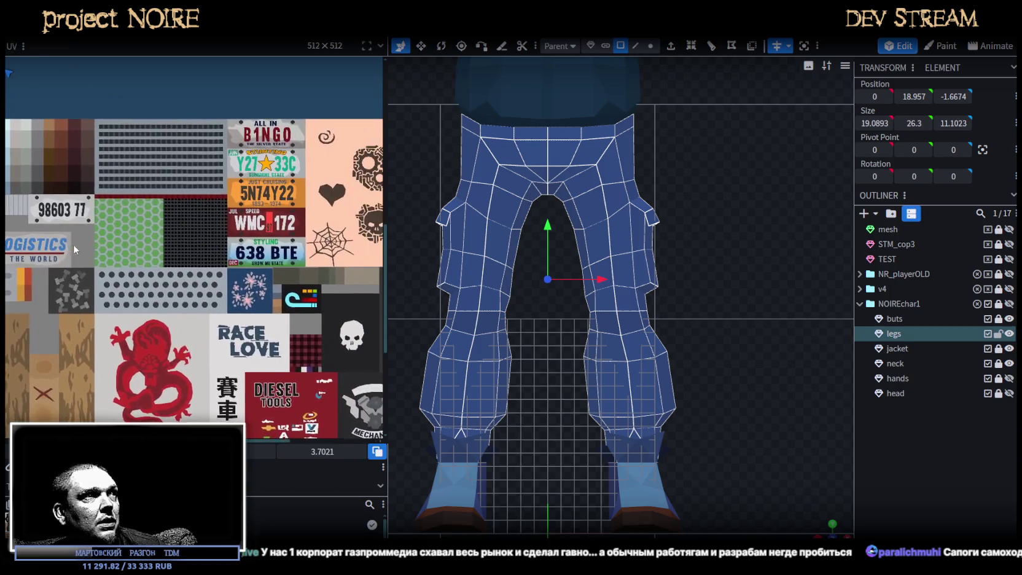
scroll(74, 249, "down", 2)
scroll(73, 249, "up", 4)
scroll(62, 215, "left", 4)
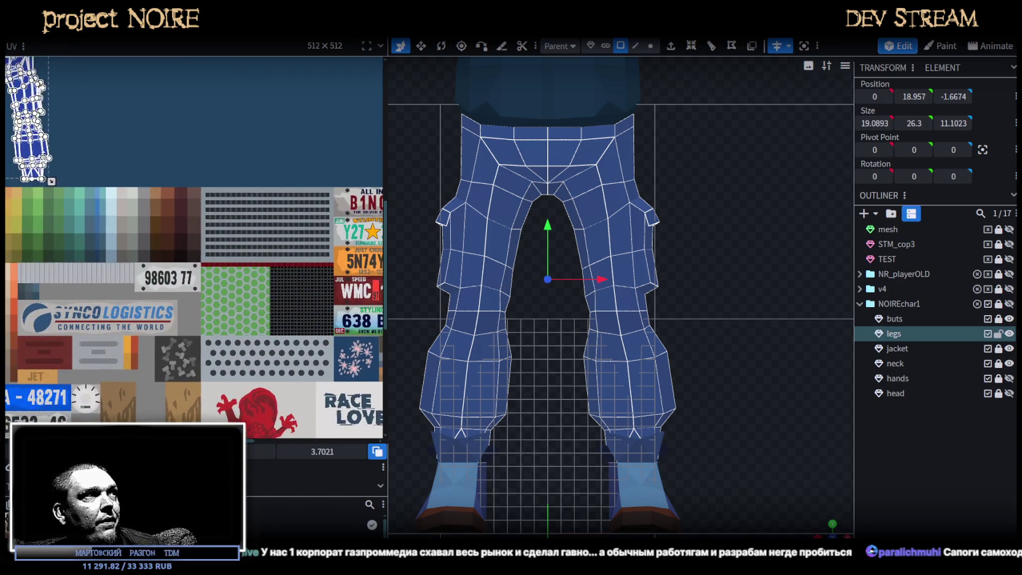
left_click_drag(28, 120, 229, 270)
scroll(291, 327, "down", 3)
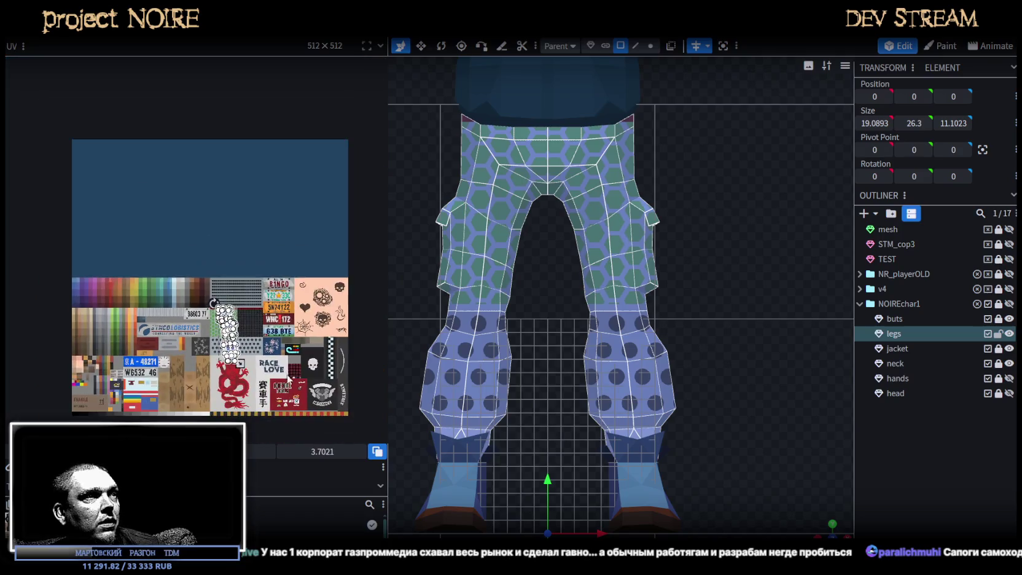
scroll(291, 328, "up", 3)
scroll(307, 332, "up", 2)
scroll(330, 334, "up", 1)
- Scale down and nudge the UV island so it sits fully on the hex tile
middle_click_drag(330, 335, 351, 305)
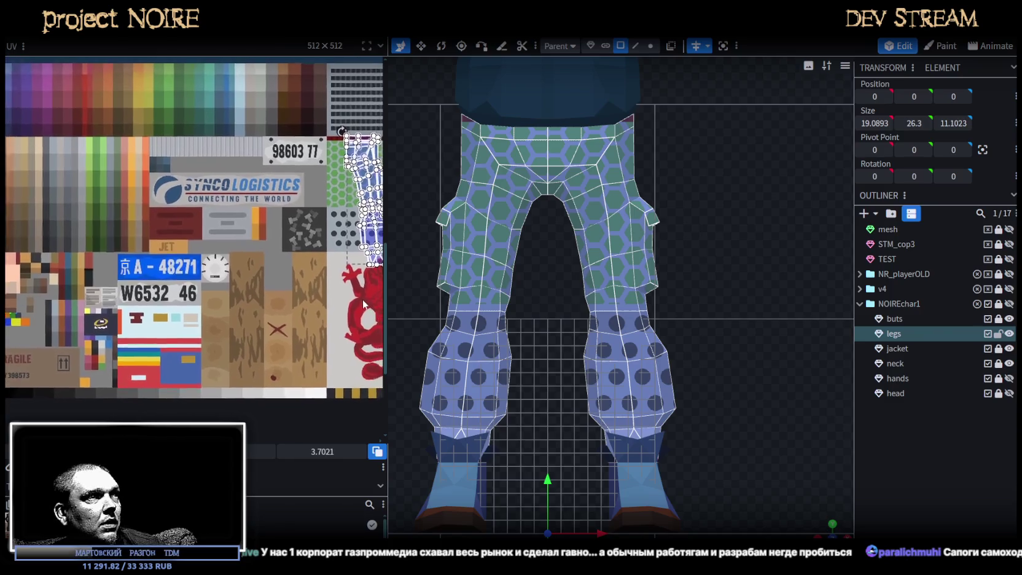
scroll(351, 306, "up", 2)
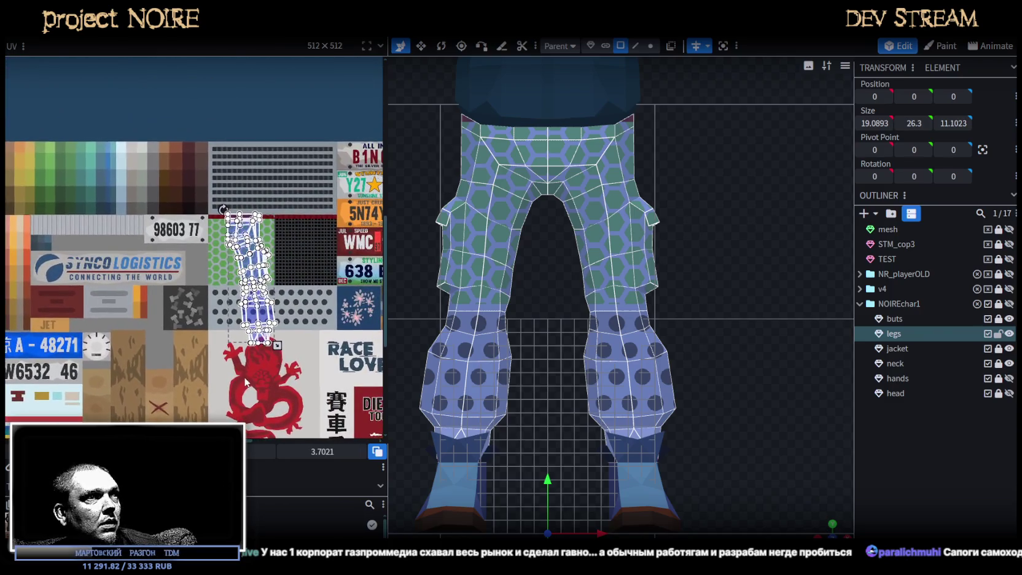
scroll(282, 318, "up", 3)
left_click_drag(219, 187, 236, 180)
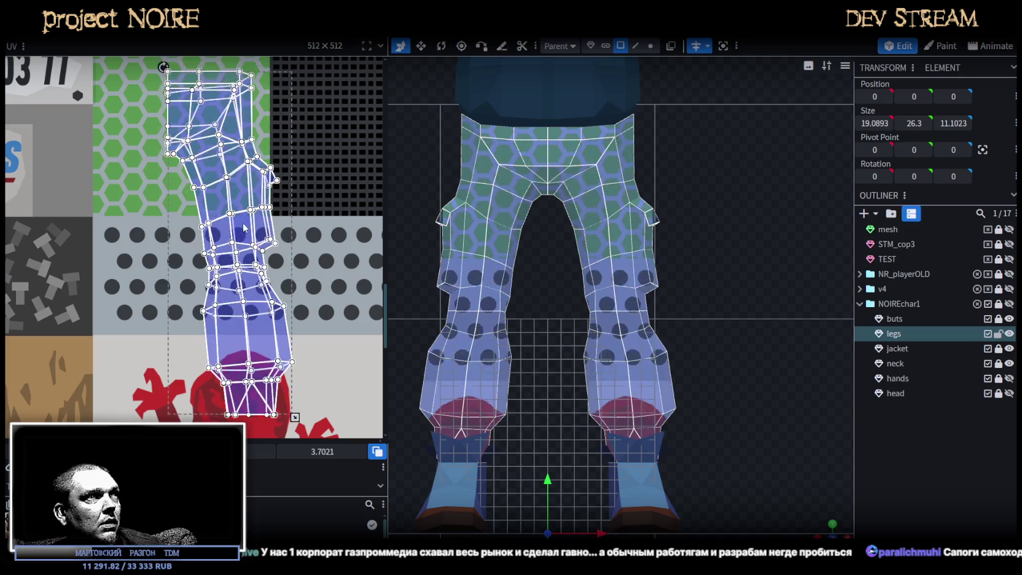
middle_click_drag(237, 180, 253, 252)
left_click_drag(246, 247, 239, 238)
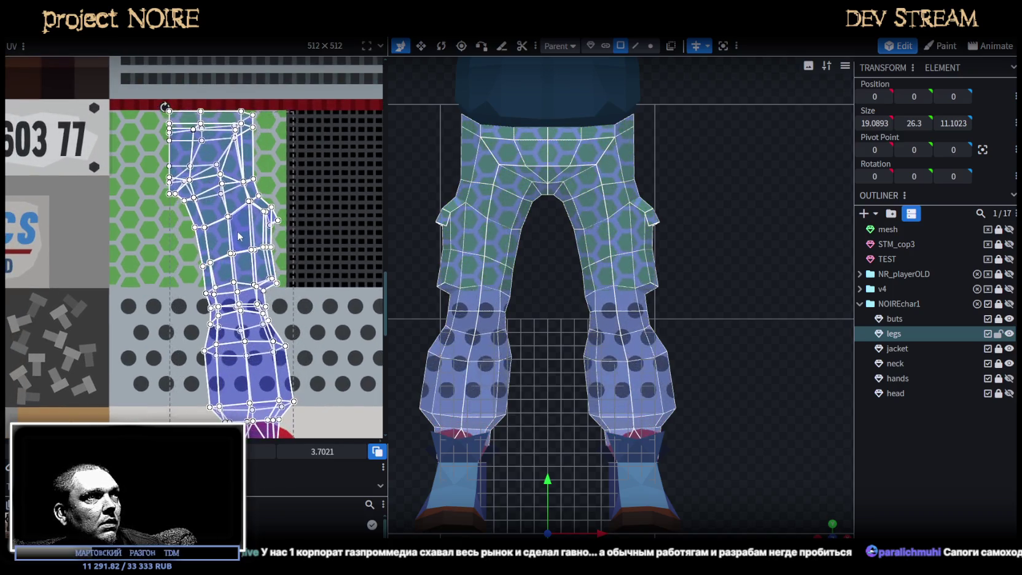
scroll(313, 387, "down", 2)
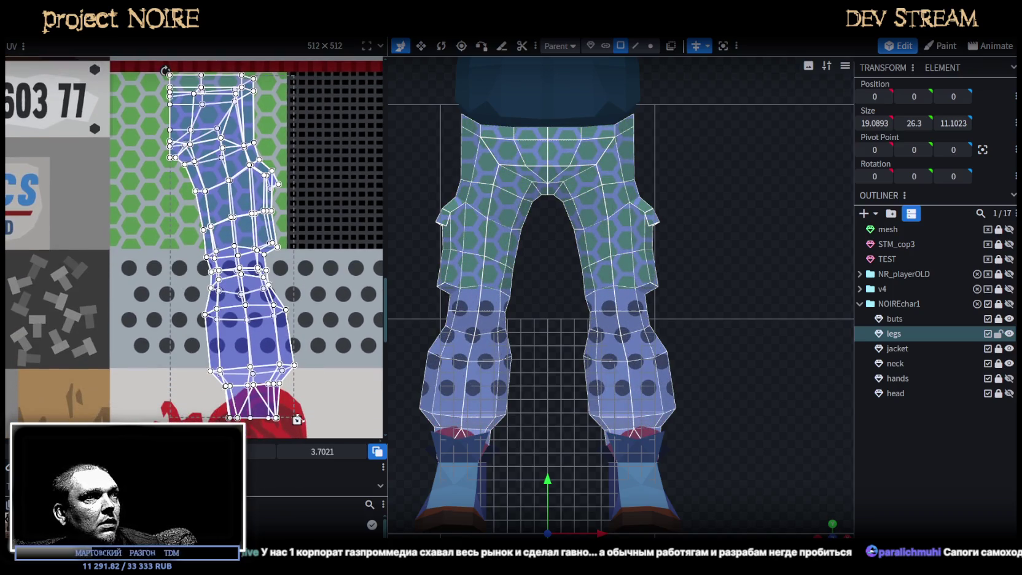
left_click_drag(295, 418, 234, 330)
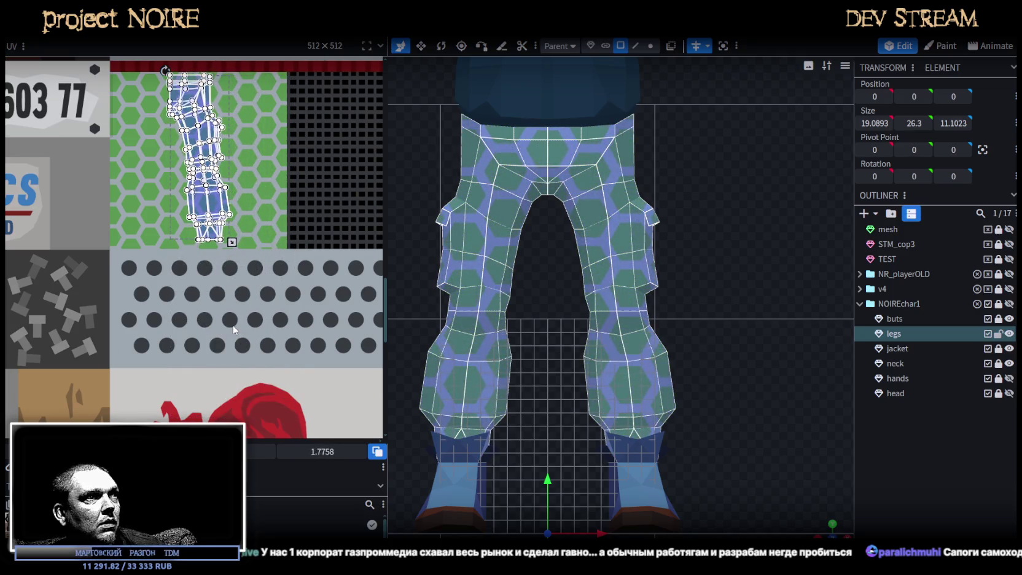
left_click_drag(198, 206, 207, 206)
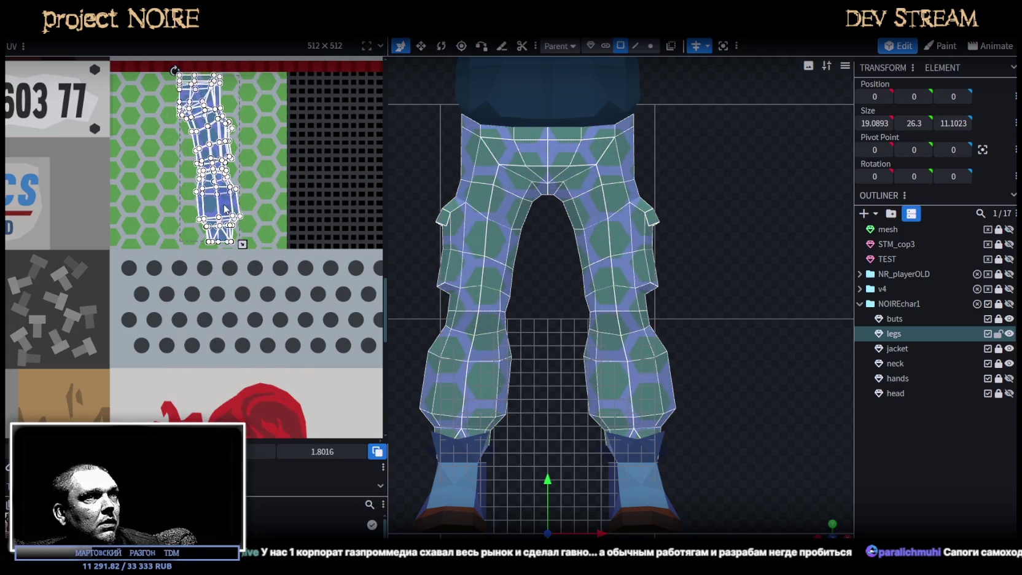
- Select a cargo pocket face on the leg and extend it to the pocket's face loop
mouse_move(823, 527)
left_mouse_down()
mouse_move(548, 311)
mouse_move(508, 323)
mouse_move(505, 338)
mouse_move(472, 335)
left_mouse_up()
scroll(495, 339, "up", 3)
left_click(583, 229)
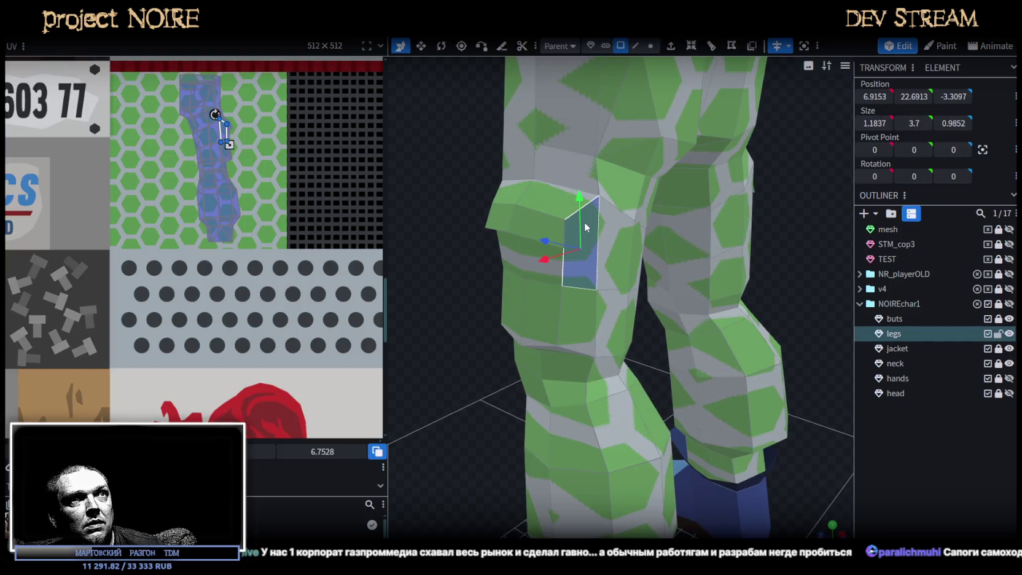
left_click_drag(460, 322, 577, 295)
left_click(621, 292, "shift")
left_click(538, 289, "shift")
- Frame the pocket faces, add the upper pocket face, and switch to a flat side view
key("z")
key("z")
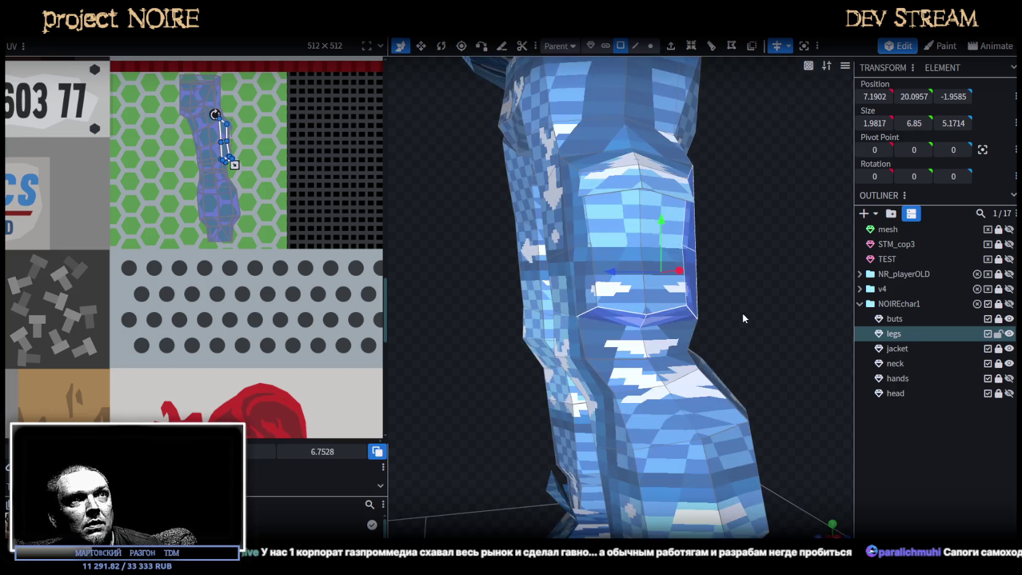
key("z")
mouse_move(742, 314)
left_mouse_down()
mouse_move(719, 256)
mouse_move(728, 321)
left_mouse_up()
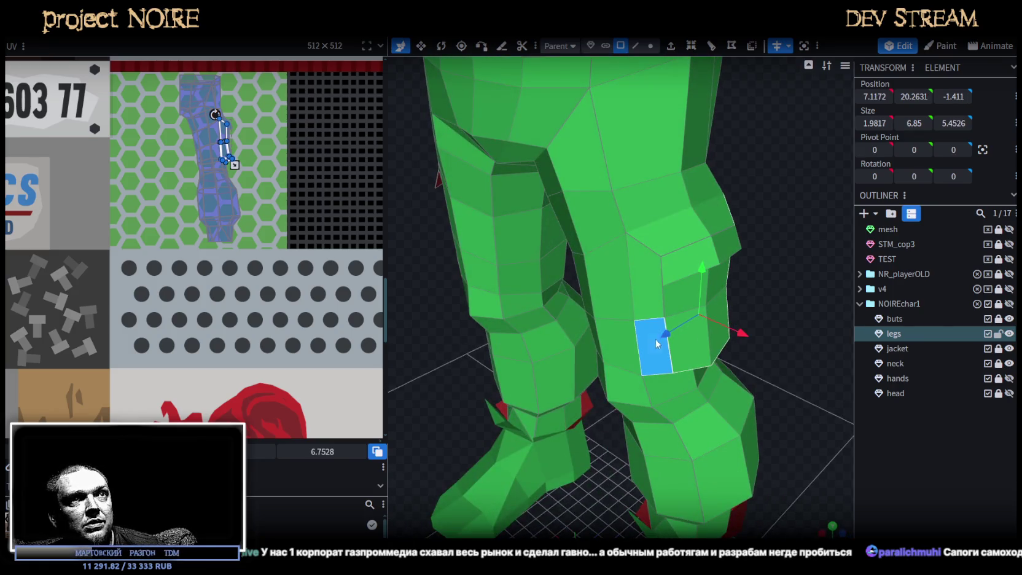
key("f")
key("z")
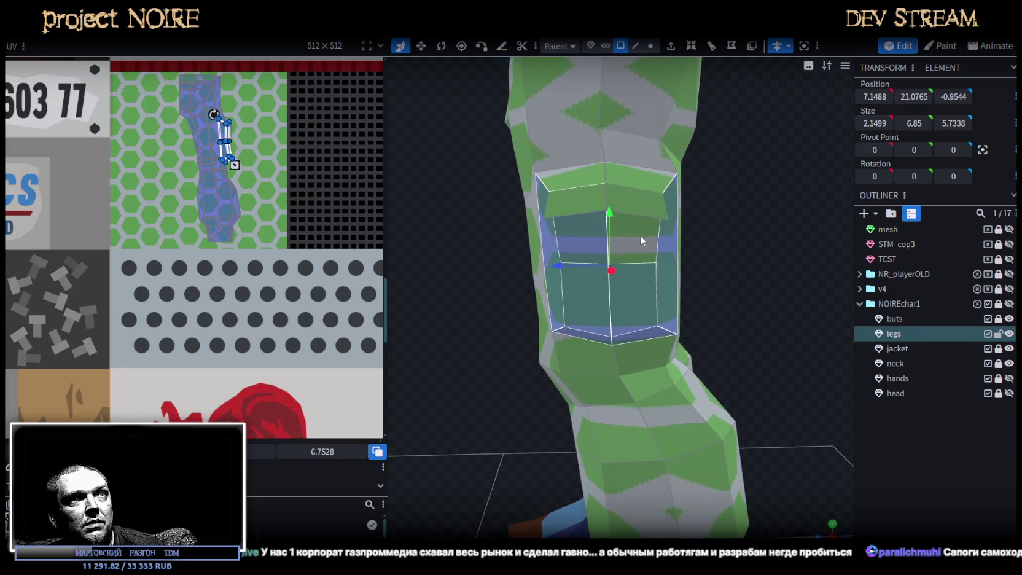
left_click(588, 182, "shift")
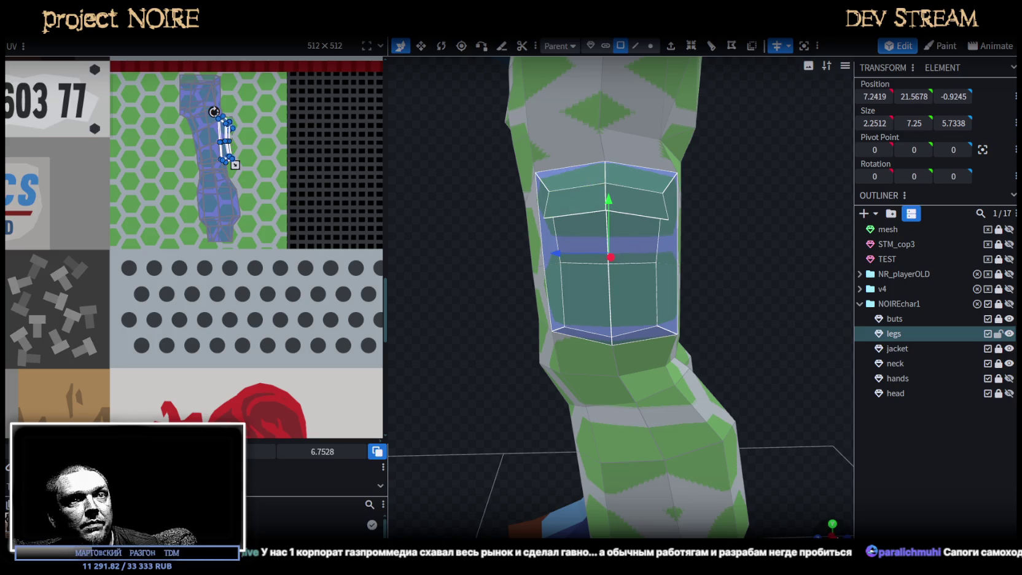
left_click(814, 526)
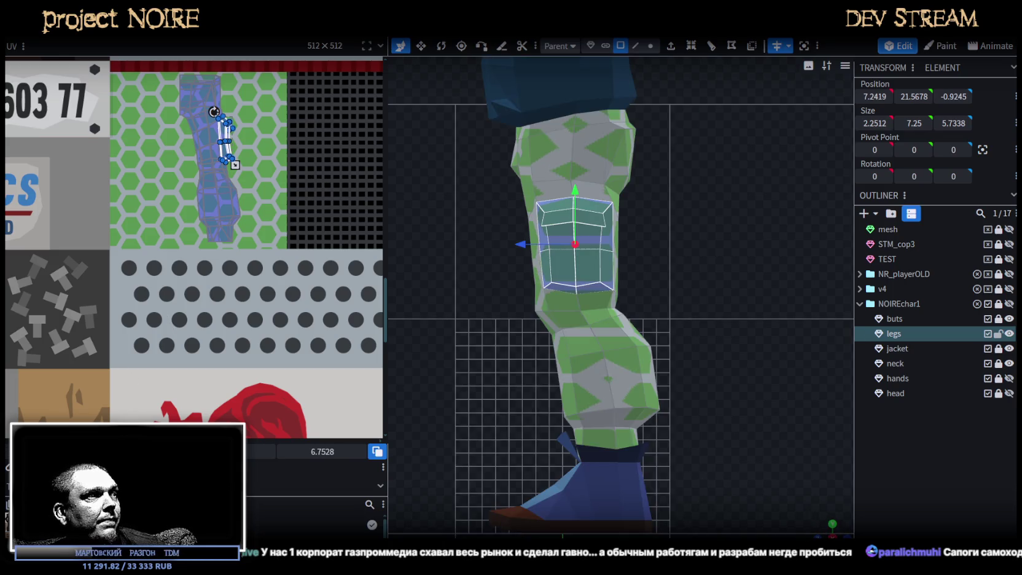
scroll(122, 229, "down", 5)
scroll(72, 236, "down", 2)
middle_click_drag(72, 236, 240, 344)
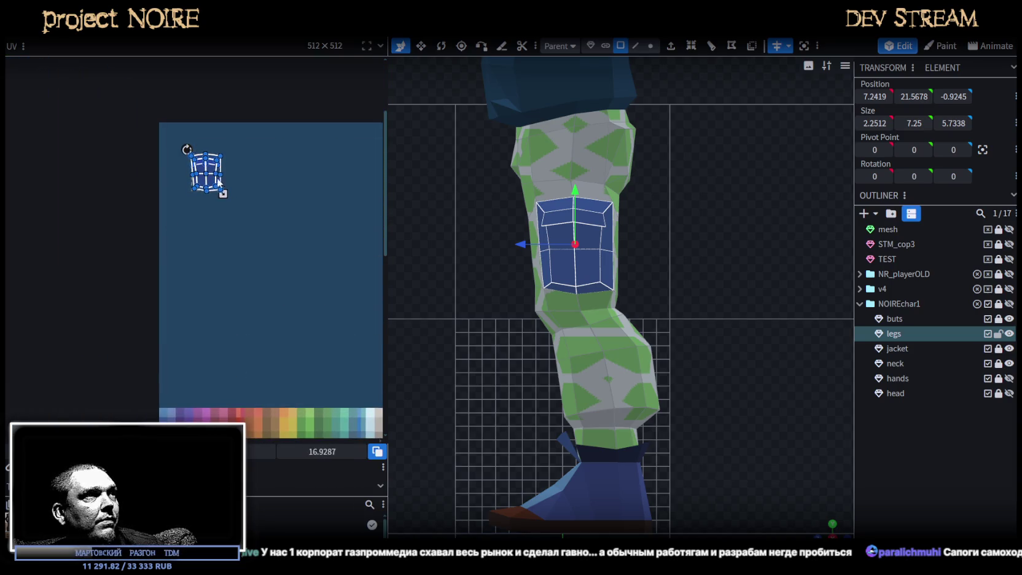
- Move the pocket's UV onto a green palette swatch and shrink it to about a third
middle_click_drag(326, 372, 217, 100)
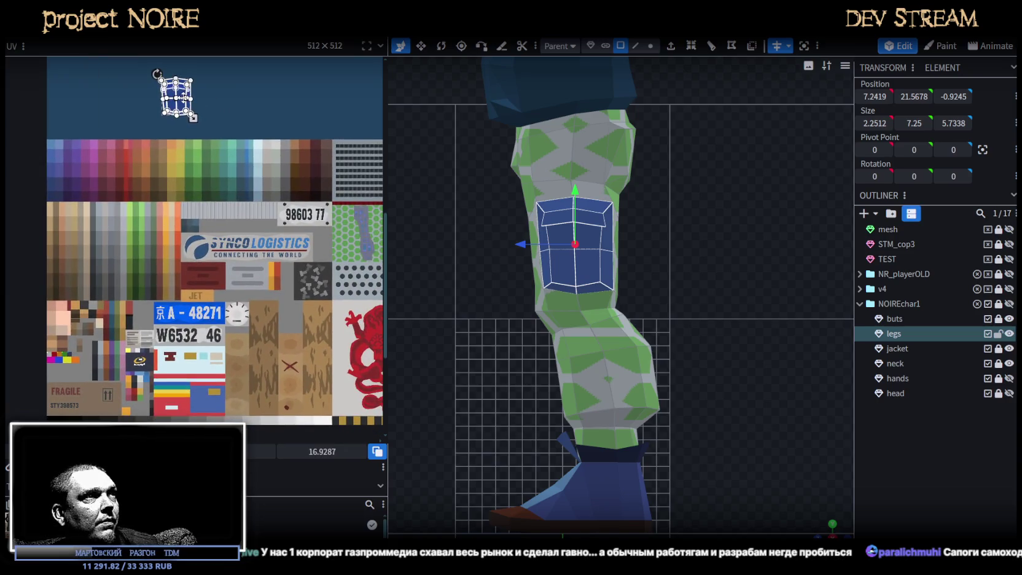
left_click_drag(180, 96, 227, 191)
scroll(234, 185, "up", 2)
scroll(256, 231, "up", 2)
scroll(283, 289, "up", 1)
scroll(282, 303, "up", 1)
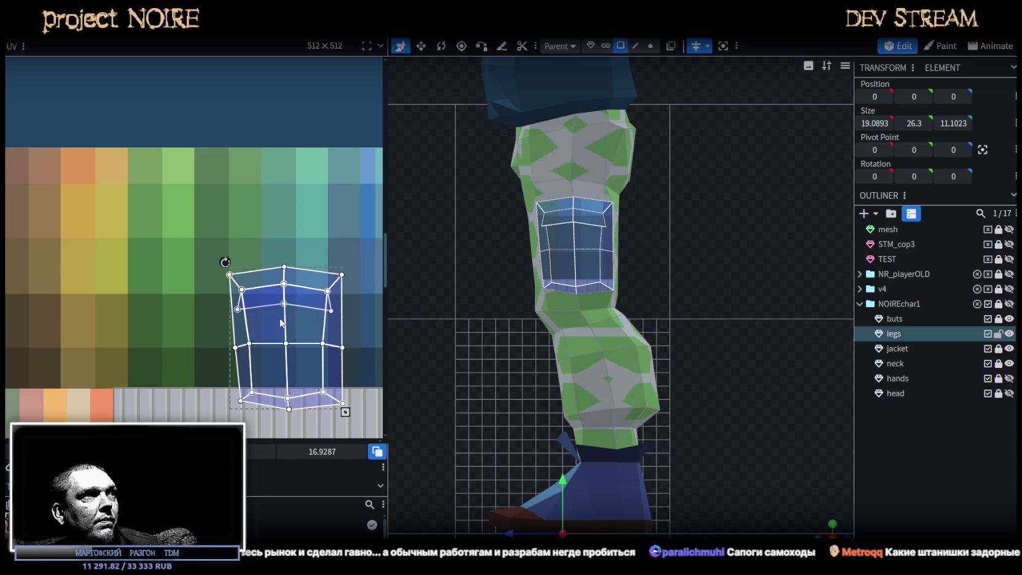
left_click_drag(270, 325, 206, 299)
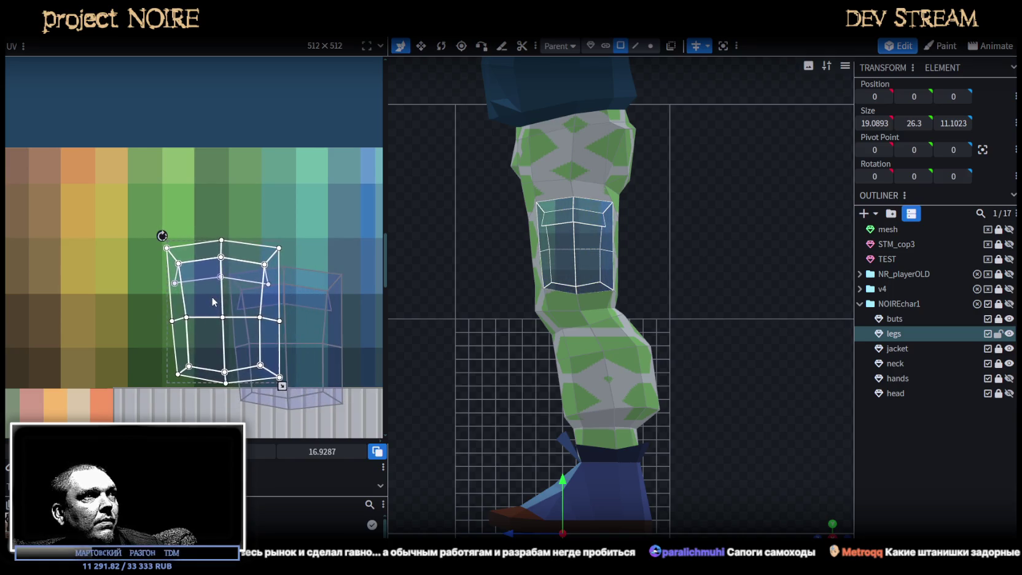
left_click_drag(281, 385, 202, 284)
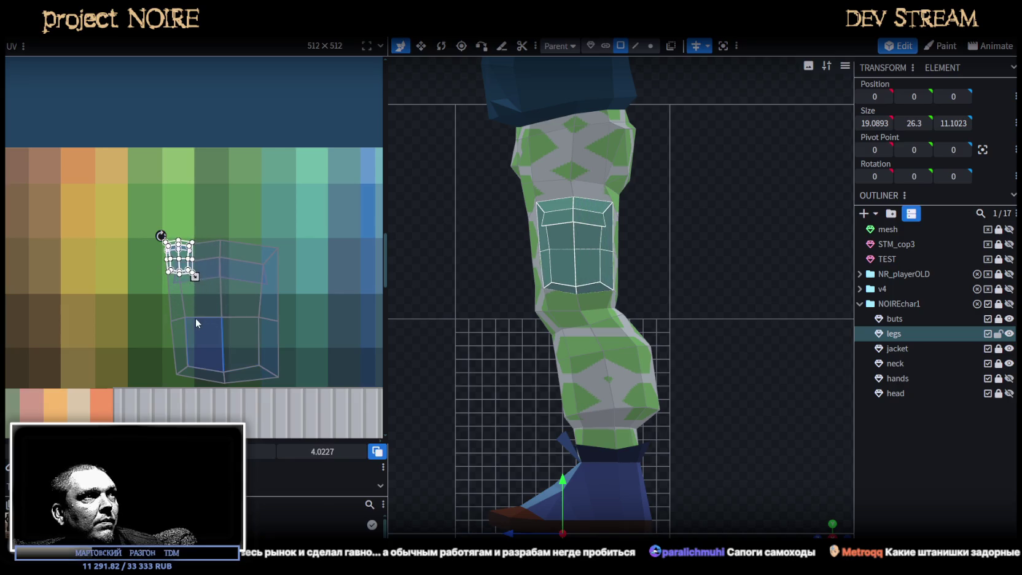
scroll(178, 251, "up", 2)
scroll(178, 250, "up", 1)
left_click_drag(178, 250, 211, 288)
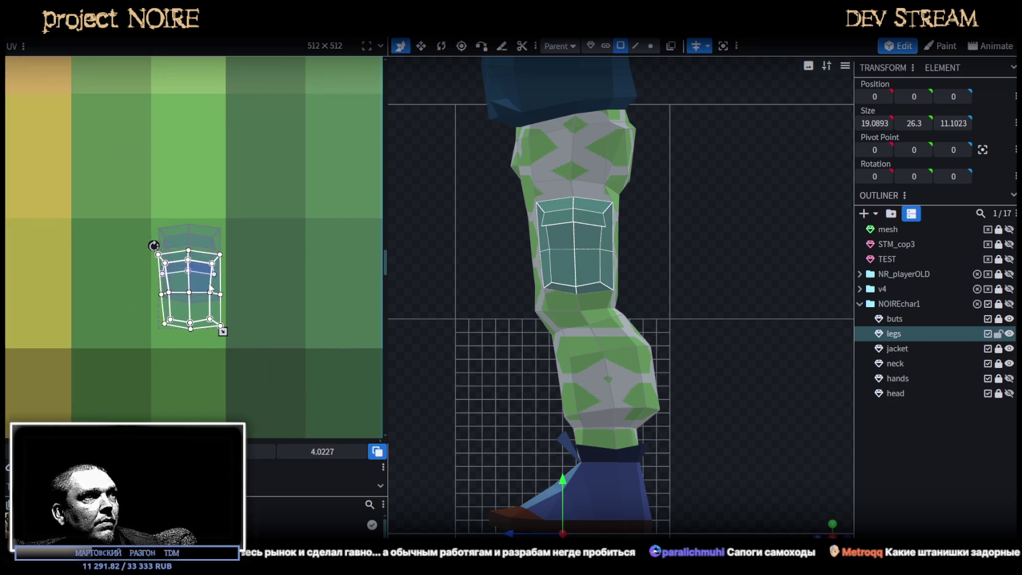
scroll(606, 245, "up", 2)
- Remap the pocket's side and bottom faces lower on the palette and its top face onto a mid green cell
left_click(602, 243)
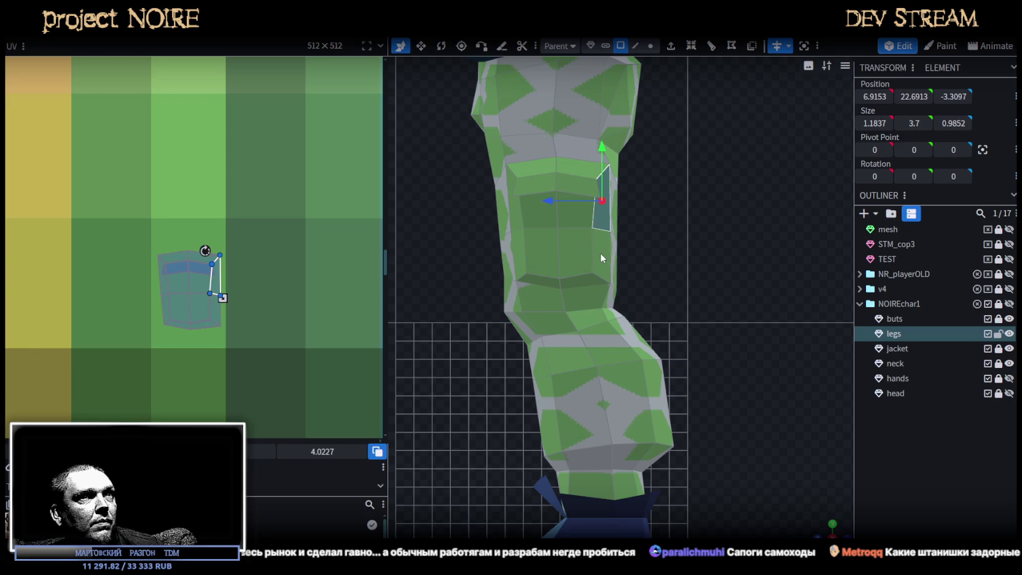
left_click(584, 278, "shift")
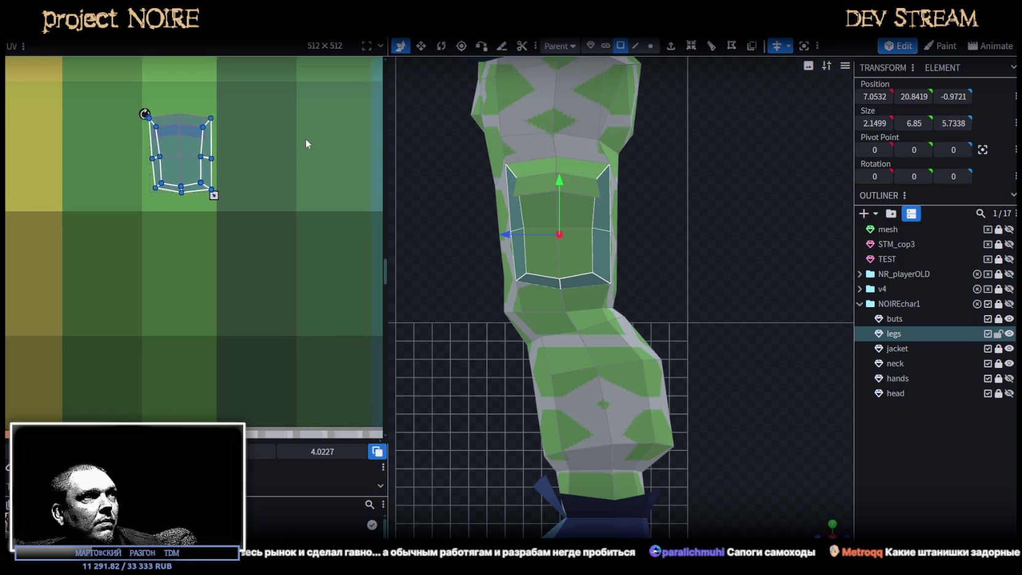
mouse_move(203, 180)
left_mouse_down()
mouse_move(210, 301)
mouse_move(233, 284)
left_mouse_up()
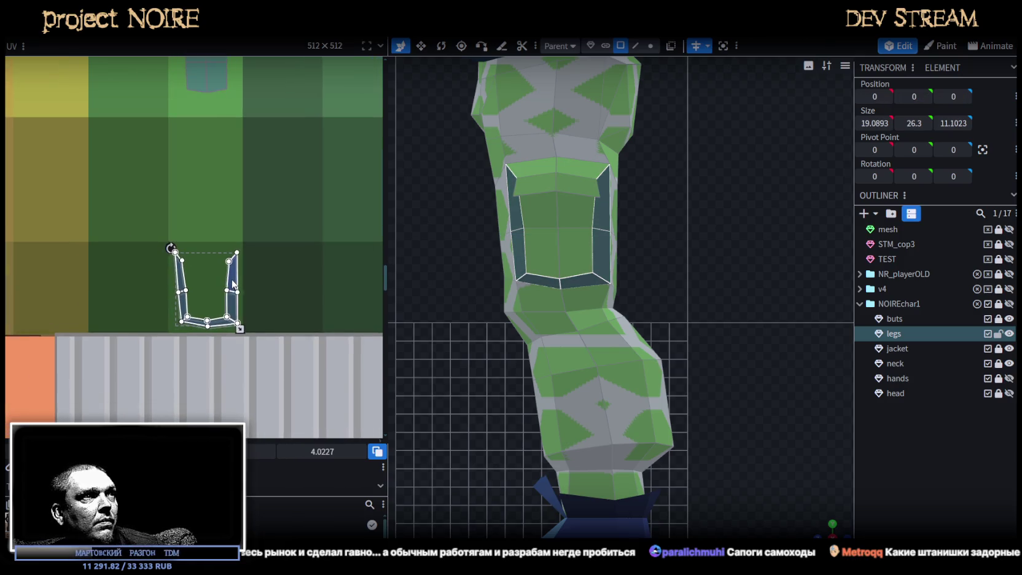
left_click(545, 171)
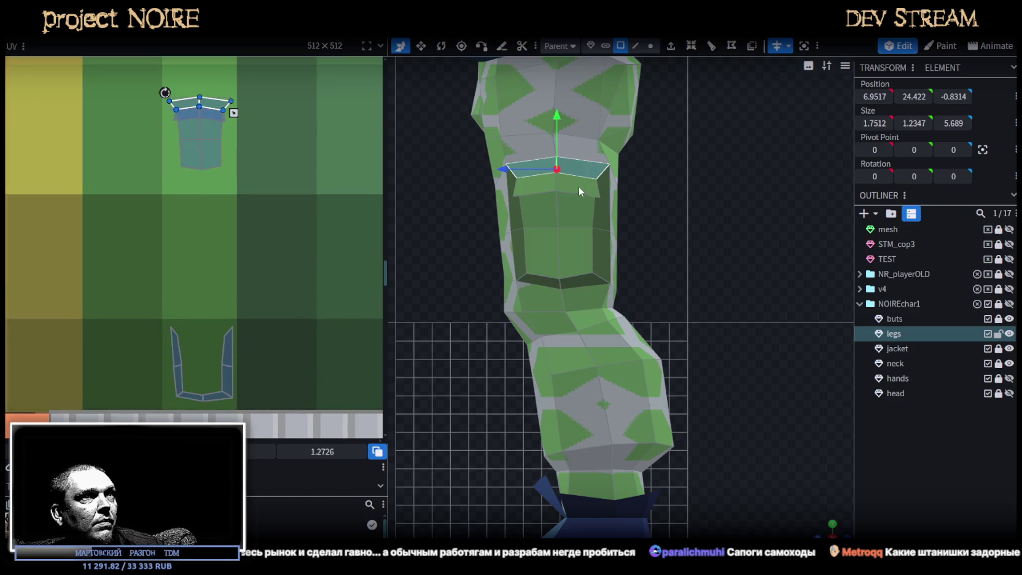
mouse_move(228, 116)
left_mouse_down()
mouse_move(214, 243)
mouse_move(218, 230)
left_mouse_up()
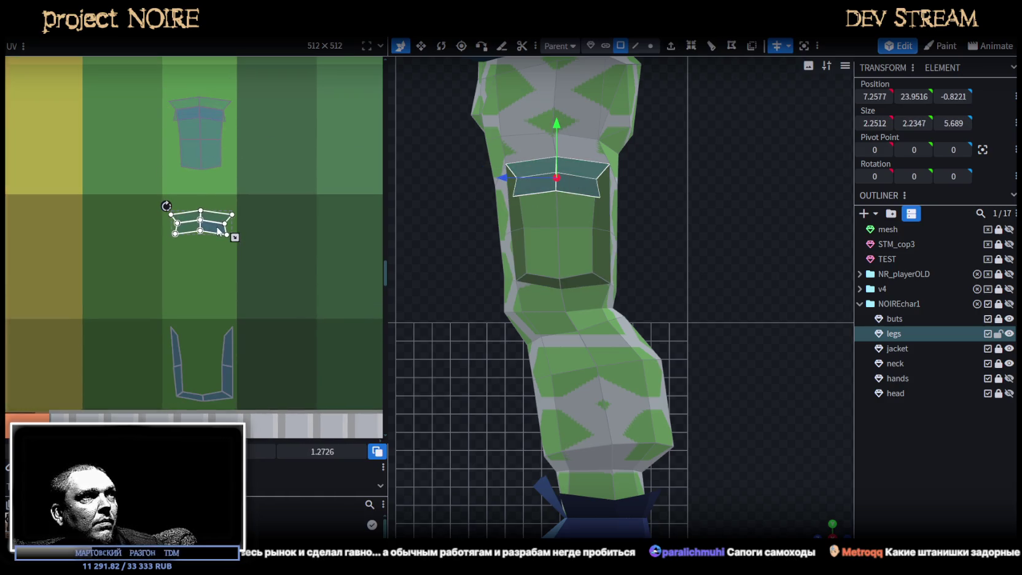
- Reselect all the pocket's UV islands and move them onto a lighter green swatch
left_click(770, 451)
mouse_move(771, 451)
left_mouse_down()
mouse_move(823, 515)
mouse_move(768, 373)
mouse_move(586, 202)
left_mouse_up()
left_click(553, 193)
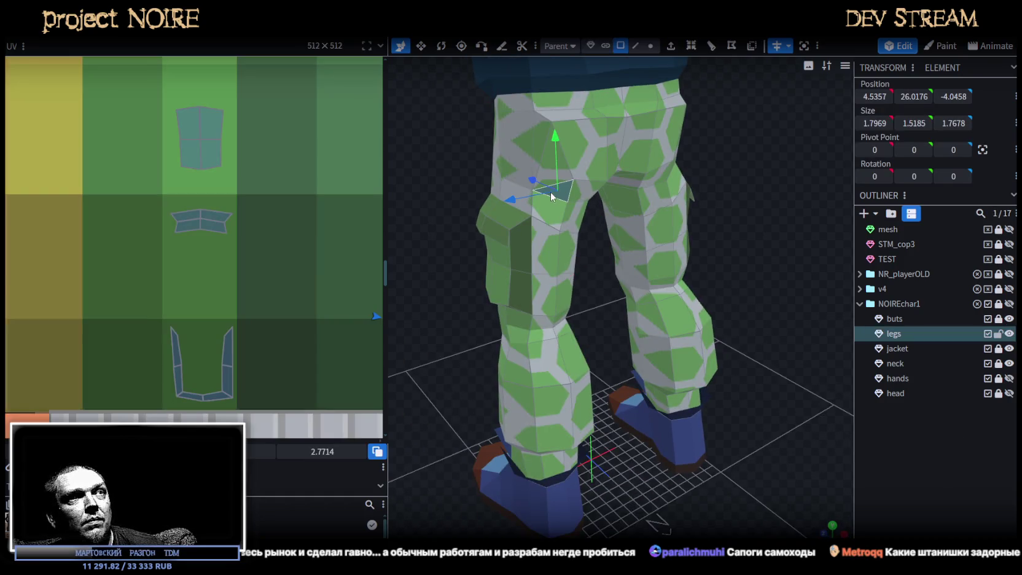
scroll(229, 225, "down", 3)
scroll(230, 217, "up", 1)
key("ctrl+a")
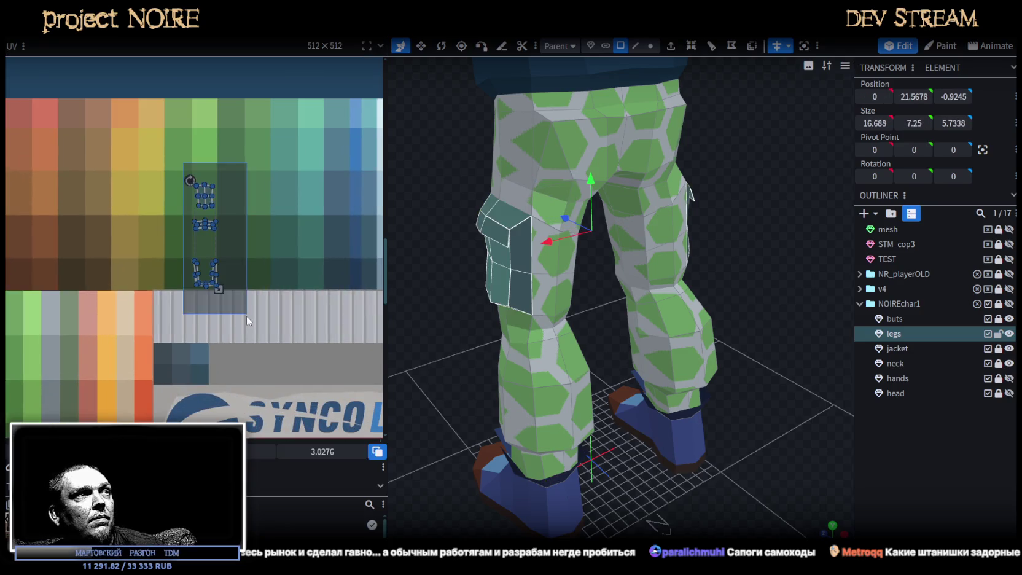
left_click_drag(207, 192, 209, 113)
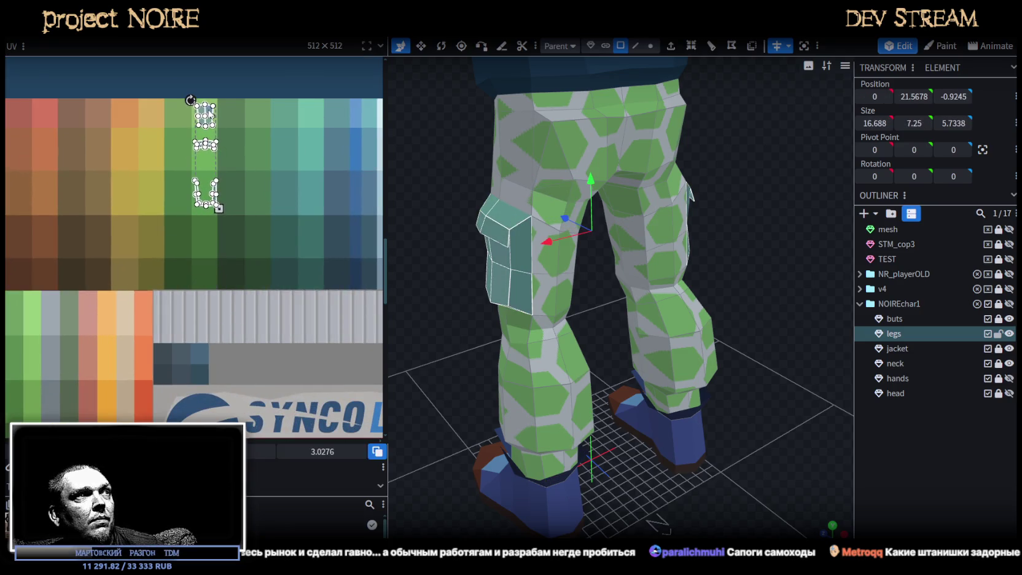
left_click(933, 474)
- Move the pocket islands onto a darker green swatch and check the resulting shade
mouse_move(752, 428)
left_mouse_down()
mouse_move(800, 397)
mouse_move(775, 411)
left_mouse_up()
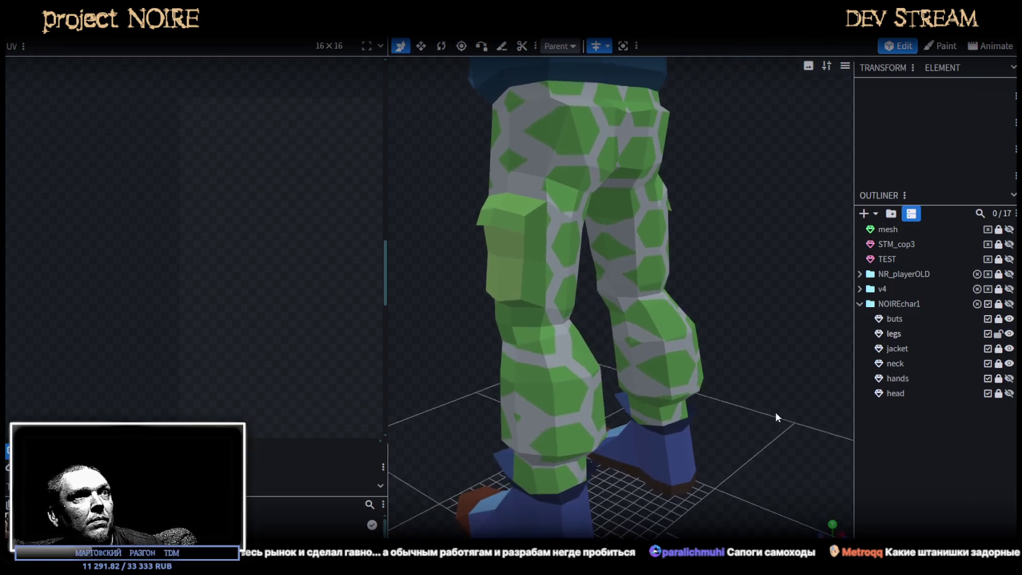
left_click(521, 282)
left_click_drag(185, 209, 246, 94)
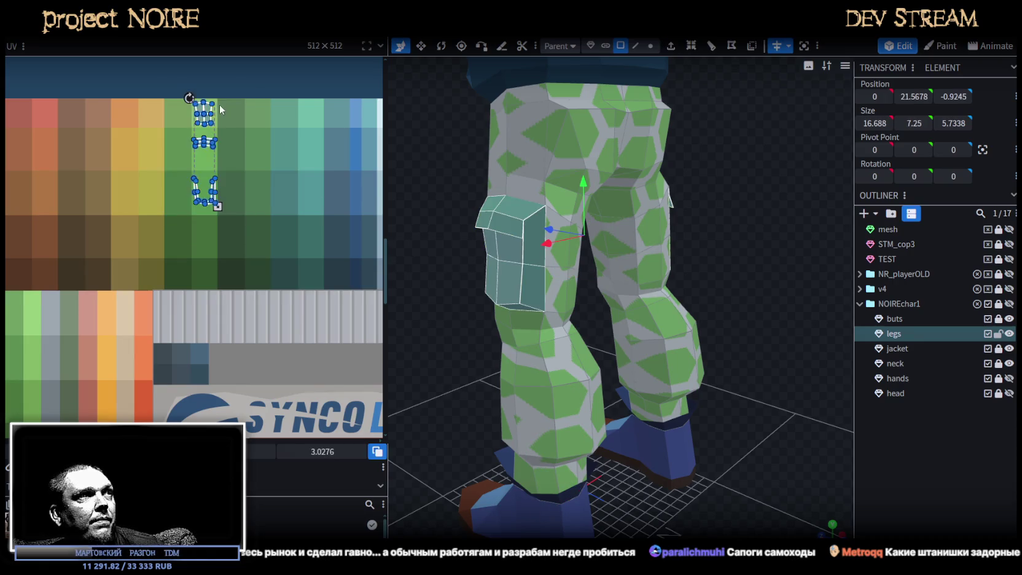
scroll(219, 105, "up", 2)
left_click_drag(227, 158, 282, 247)
left_click(713, 420)
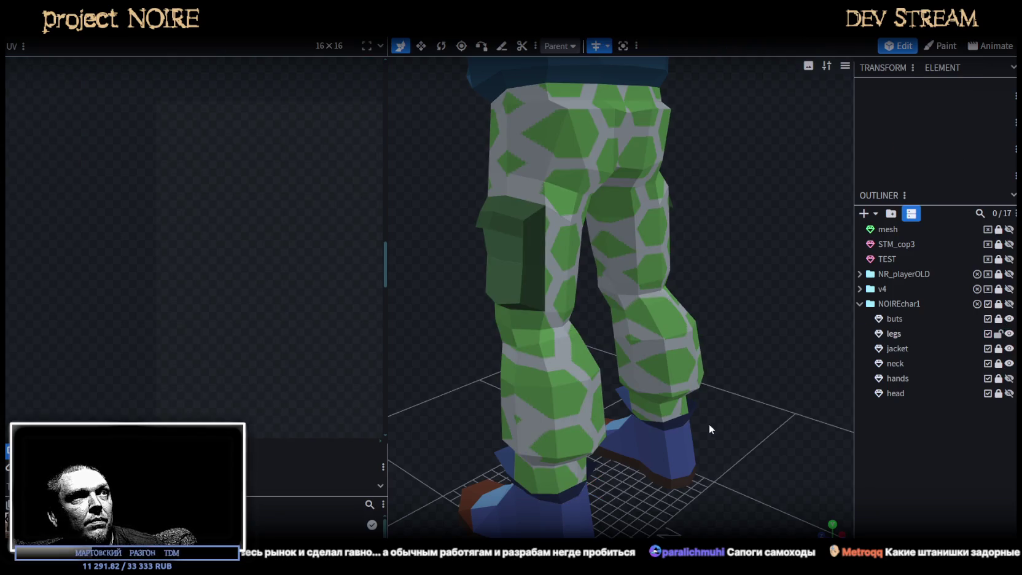
- Select all leg faces and drag their UV island off the hex pattern onto the palette
left_click_drag(714, 420, 753, 419)
left_click(614, 418)
scroll(285, 310, "down", 3)
scroll(226, 284, "up", 2)
scroll(185, 190, "up", 3)
key("ctrl+a")
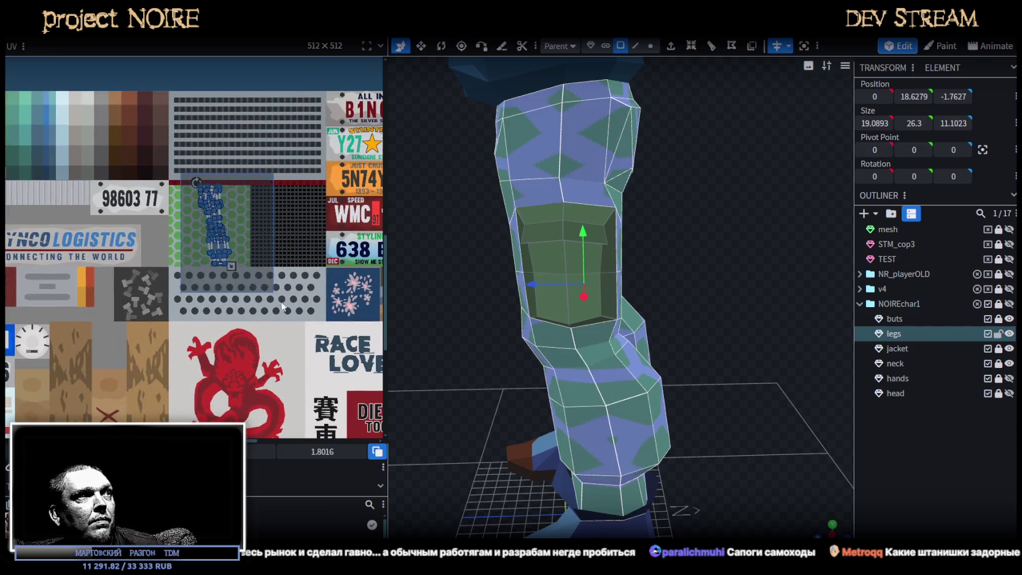
middle_click_drag(262, 304, 362, 308)
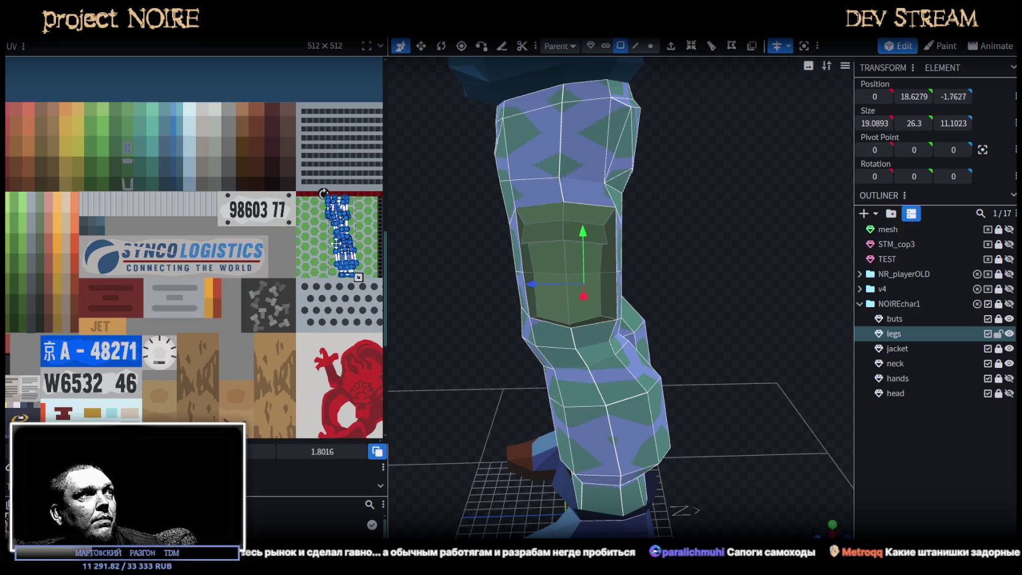
left_click_drag(342, 235, 82, 197)
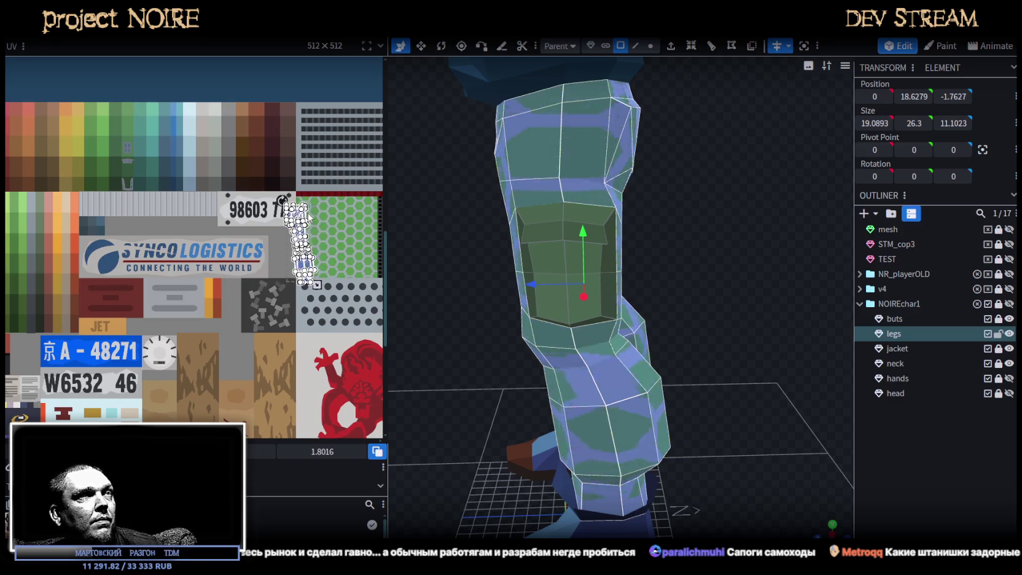
- Place the leg island over the green palette columns and scale it to fit the swatches
scroll(156, 210, "up", 2)
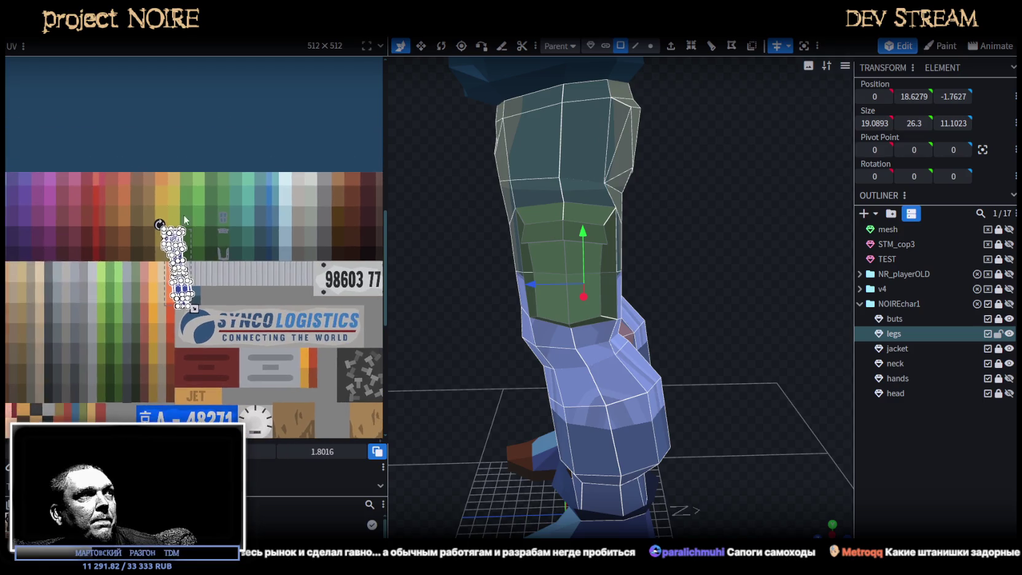
scroll(184, 214, "up", 2)
scroll(212, 223, "up", 2)
scroll(125, 270, "up", 2)
mouse_move(155, 312)
left_mouse_down()
mouse_move(294, 145)
mouse_move(291, 132)
left_mouse_up()
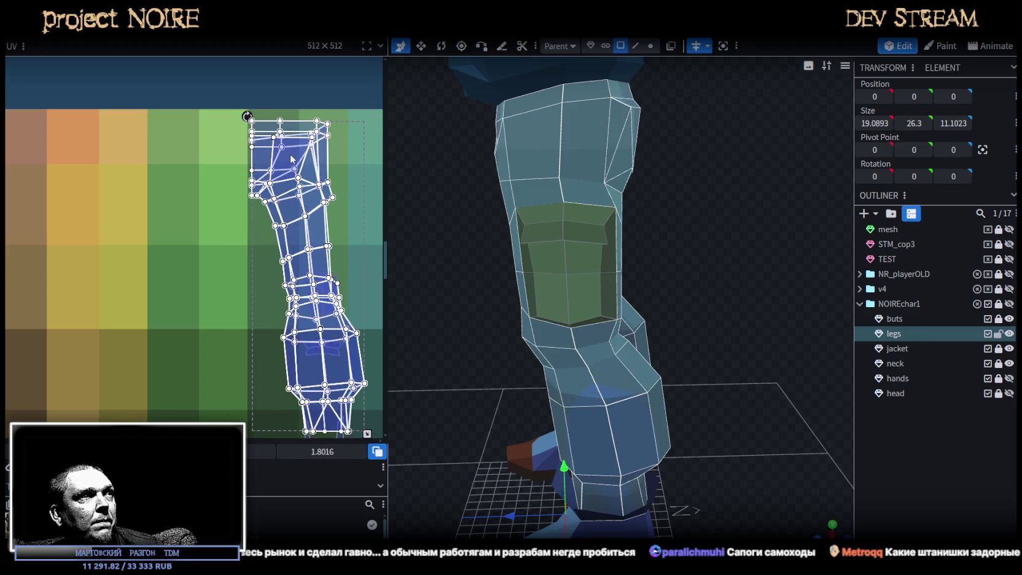
scroll(290, 240, "up", 2)
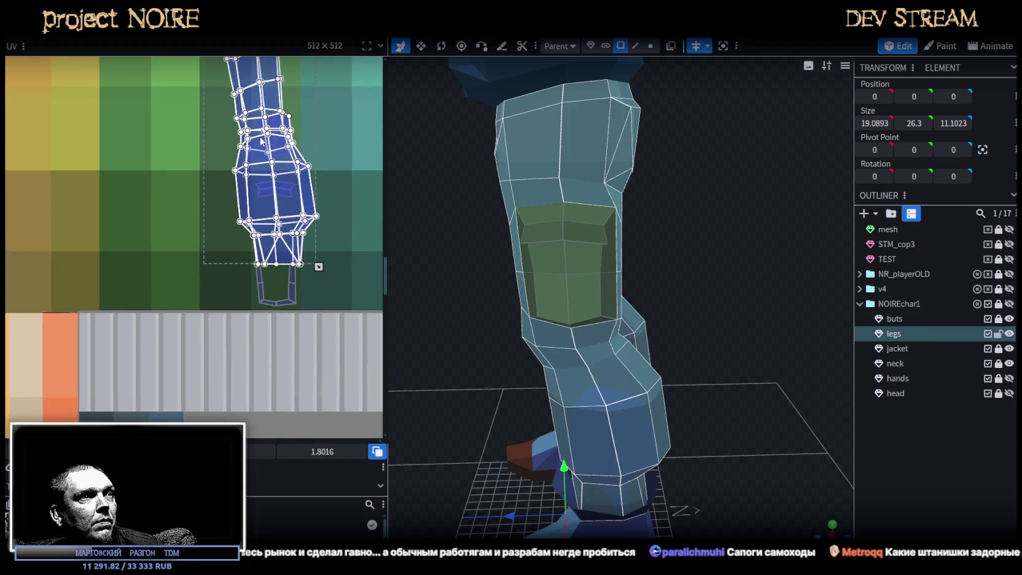
scroll(320, 271, "up", 2)
mouse_move(324, 274)
left_mouse_down()
mouse_move(282, 290)
mouse_move(203, 350)
left_mouse_up()
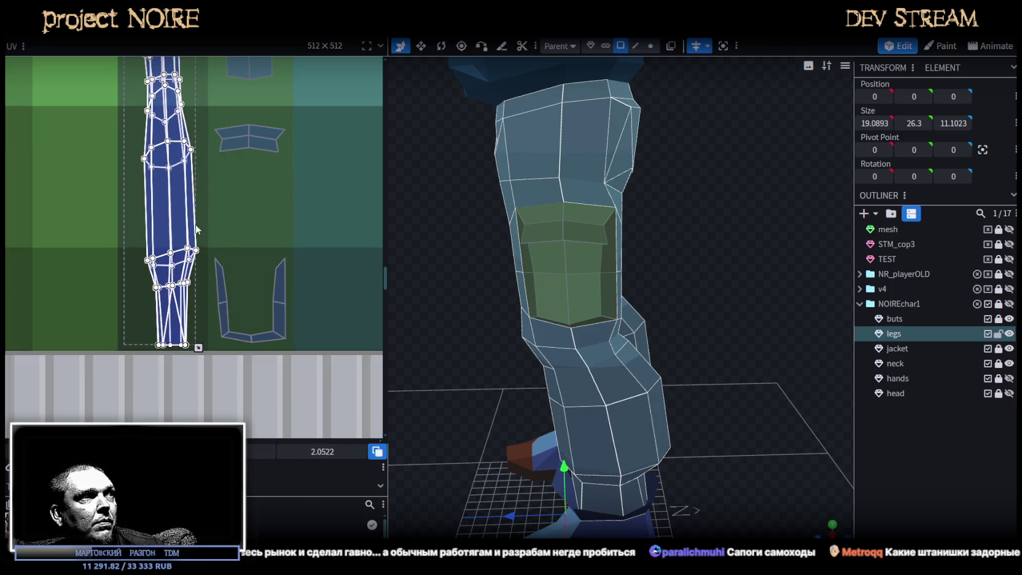
left_click_drag(200, 349, 203, 348)
left_click(869, 426)
scroll(747, 454, "down", 2)
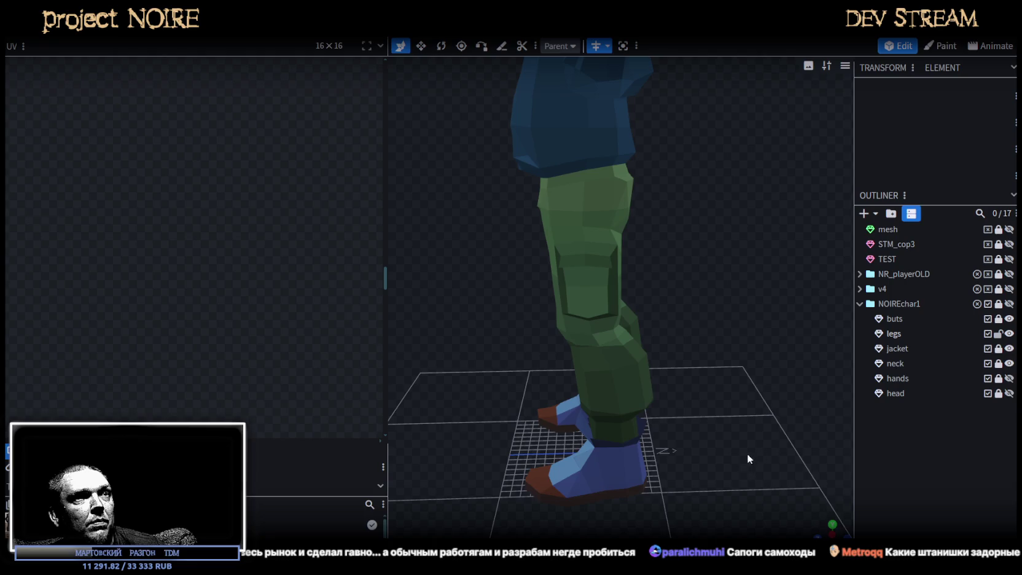
- Move the long leg strip UV island onto the yellow-tan swatches
mouse_move(639, 320)
left_mouse_down()
mouse_move(741, 321)
mouse_move(717, 346)
mouse_move(681, 337)
mouse_move(722, 332)
left_mouse_up()
scroll(753, 309, "up", 2)
mouse_move(684, 373)
left_mouse_down()
mouse_move(768, 345)
mouse_move(747, 372)
mouse_move(747, 482)
mouse_move(427, 397)
left_mouse_up()
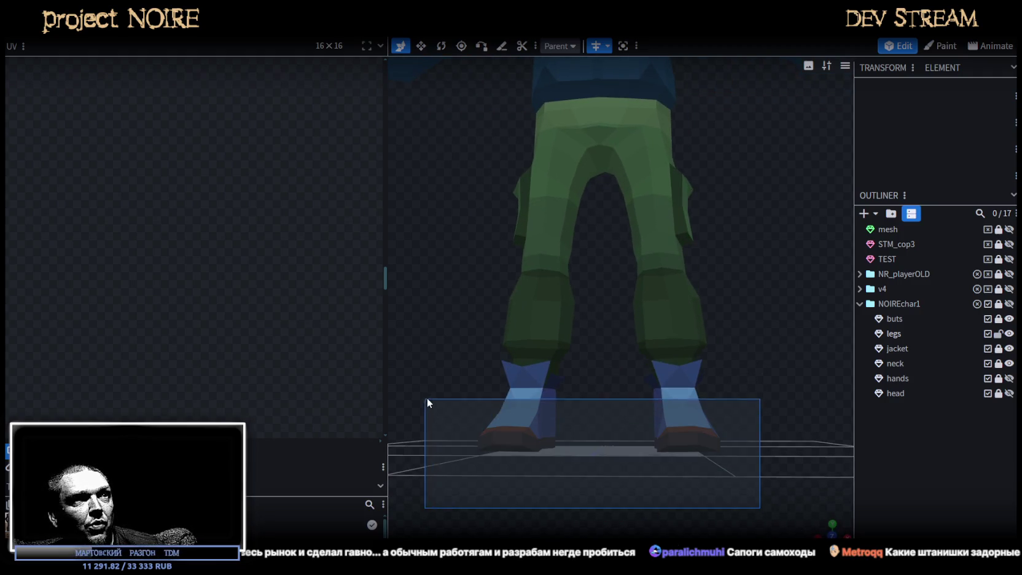
left_click(562, 318)
left_click_drag(798, 496, 621, 371)
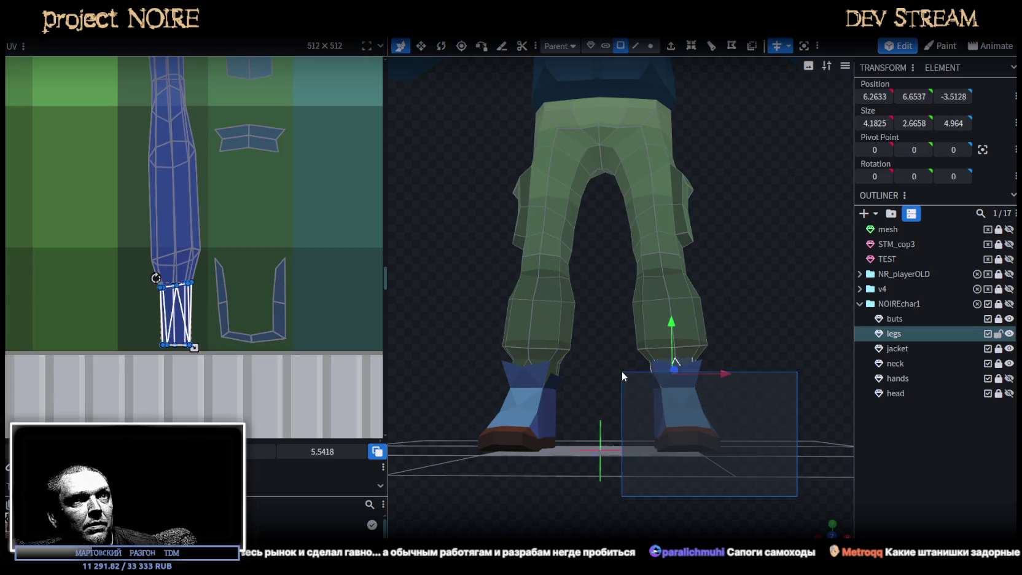
scroll(220, 247, "down", 3)
left_click_drag(138, 152, 251, 419)
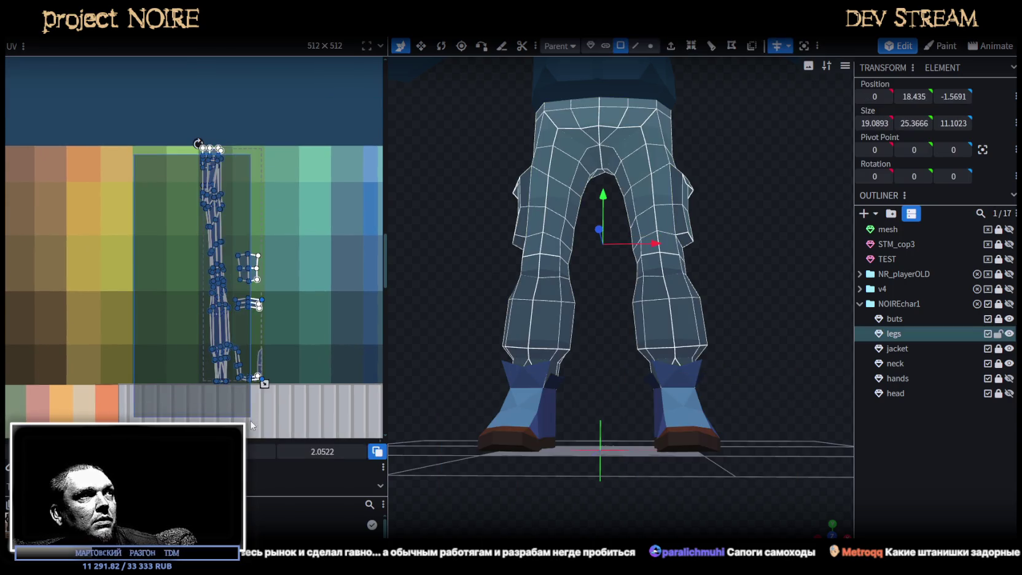
left_click_drag(171, 123, 234, 417)
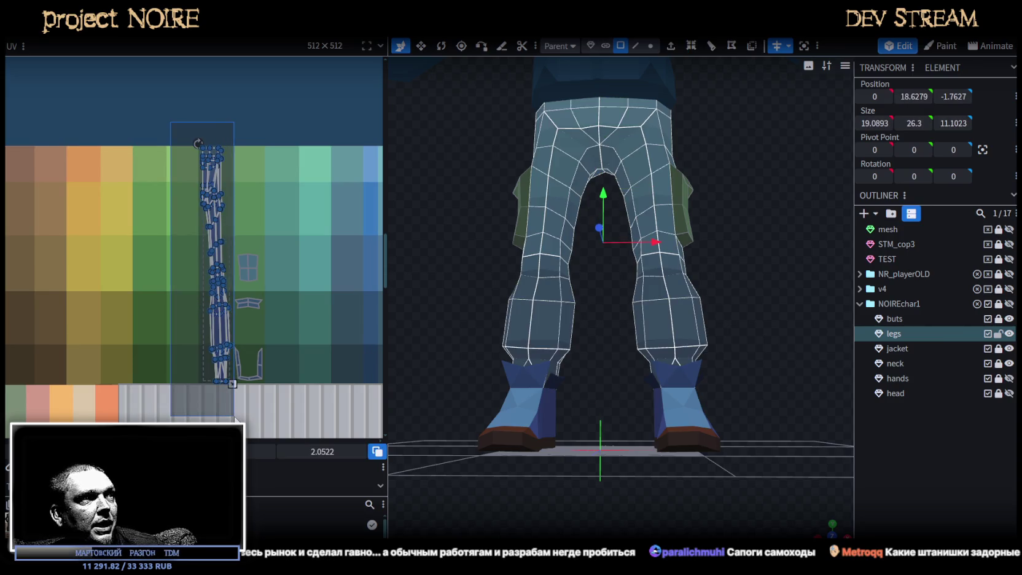
left_click_drag(216, 258, 158, 298)
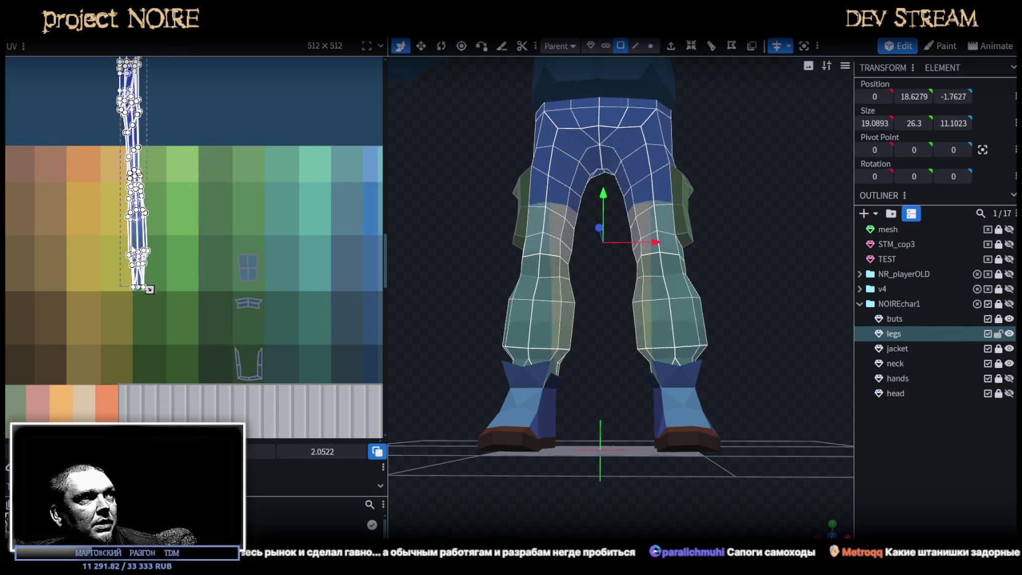
- Move the cuff ring's UV island onto a dark green swatch and scale it up within it
left_click_drag(769, 454, 465, 373)
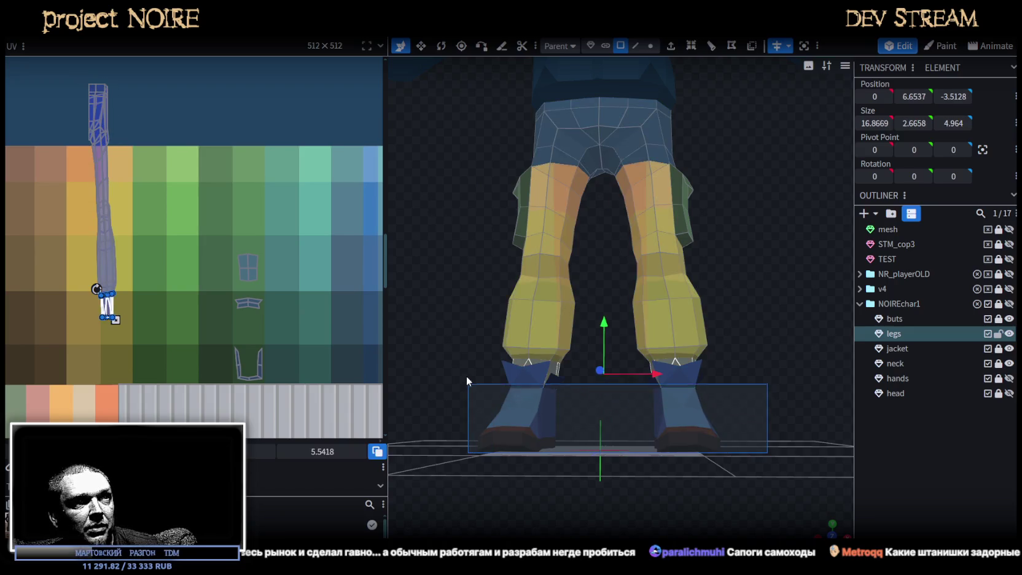
scroll(108, 284, "up", 2)
scroll(135, 283, "down", 3)
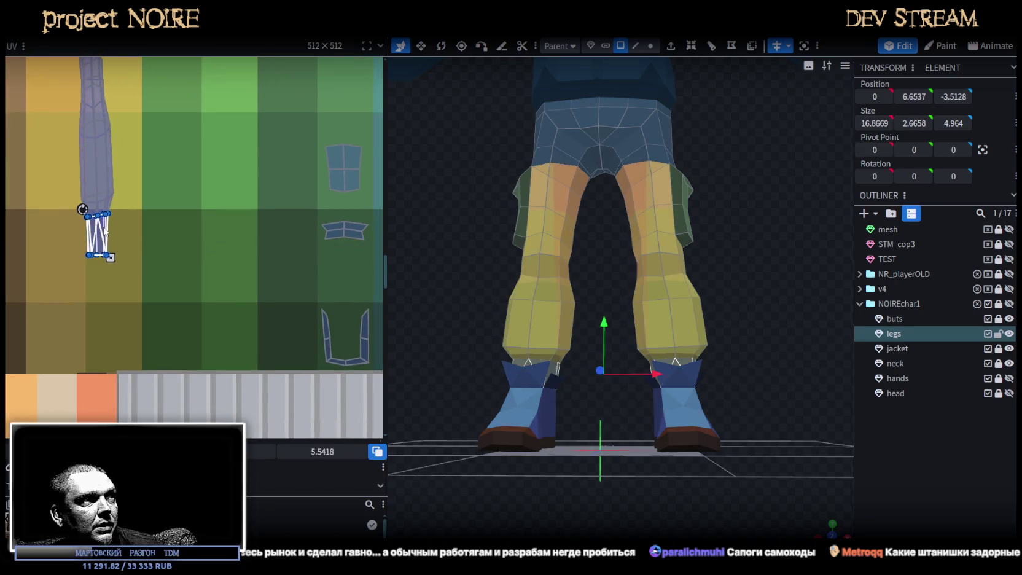
left_click_drag(104, 229, 275, 335)
scroll(281, 326, "down", 3)
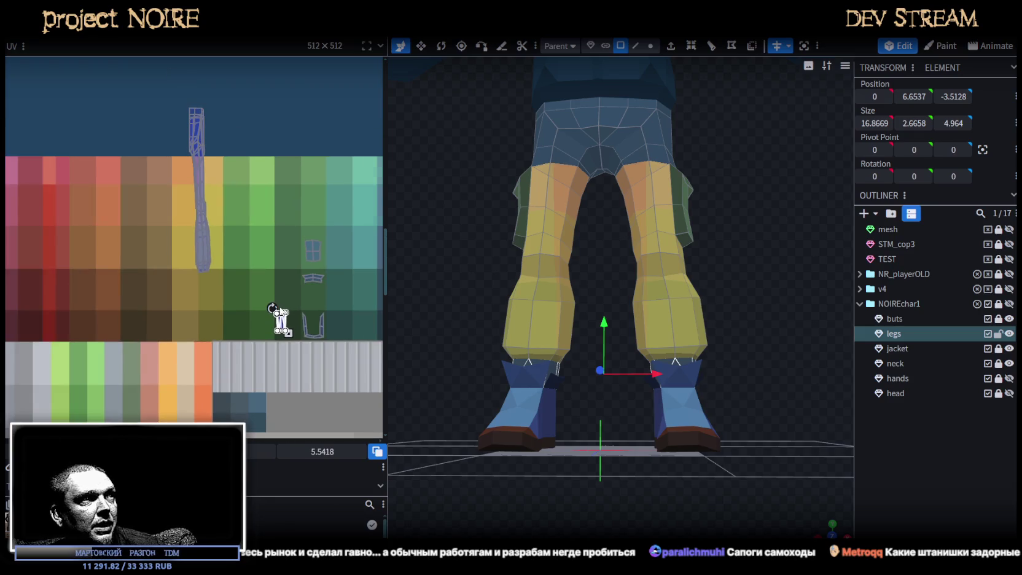
scroll(290, 314, "up", 3)
left_click_drag(288, 347, 313, 360)
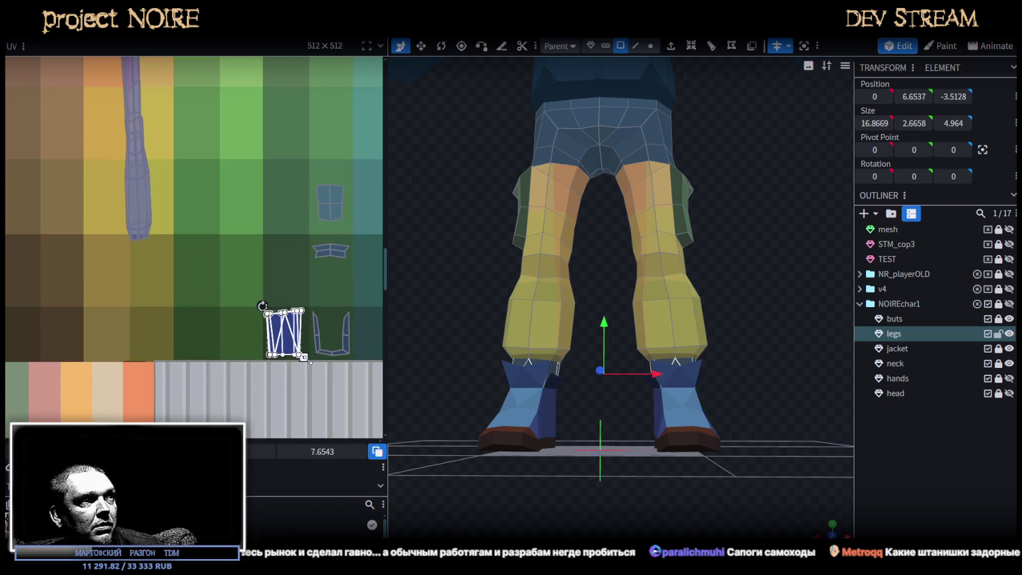
scroll(304, 357, "down", 3)
mouse_move(94, 224)
middle_mouse_down()
mouse_move(16, 277)
mouse_move(134, 284)
middle_mouse_up()
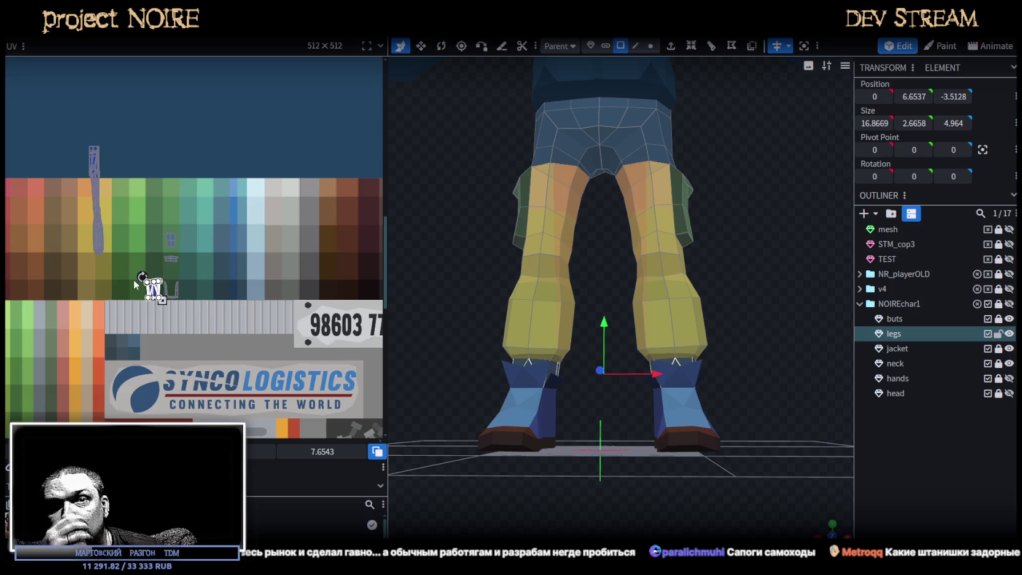
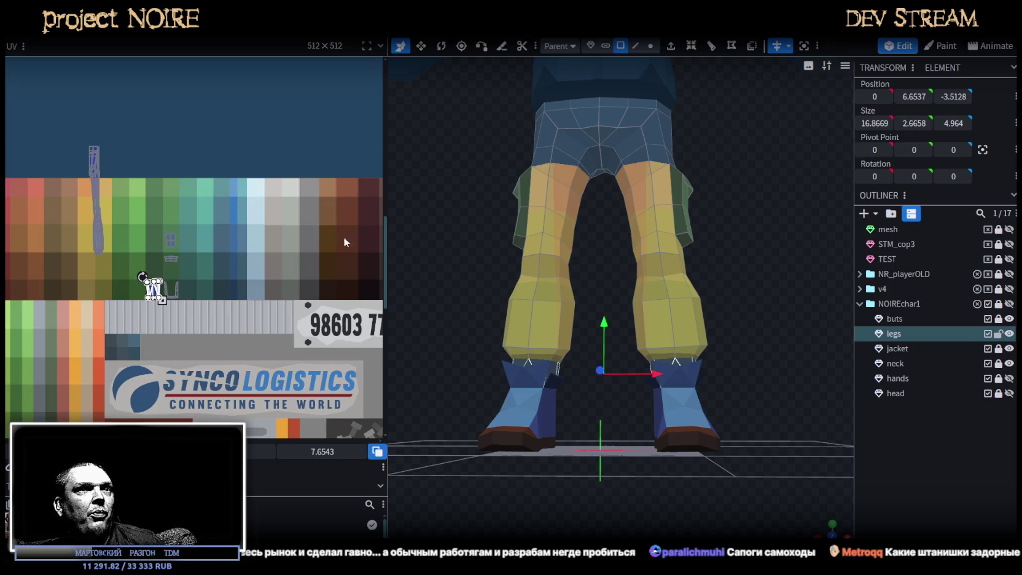
- Select the lower faces of the right pant leg
scroll(445, 299, "up", 2)
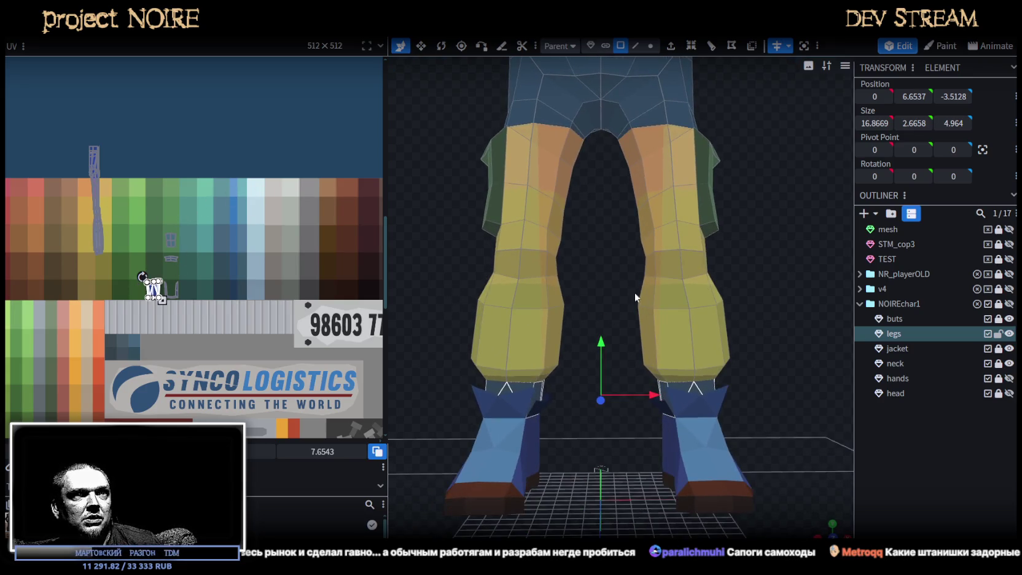
left_click_drag(618, 288, 785, 373)
mouse_move(785, 373)
middle_mouse_down()
mouse_move(569, 372)
mouse_move(660, 365)
middle_mouse_up()
- Move the lower-leg UV island onto a dark green cell, rescaling it wider and shorter
scroll(157, 218, "up", 1)
scroll(142, 214, "up", 1)
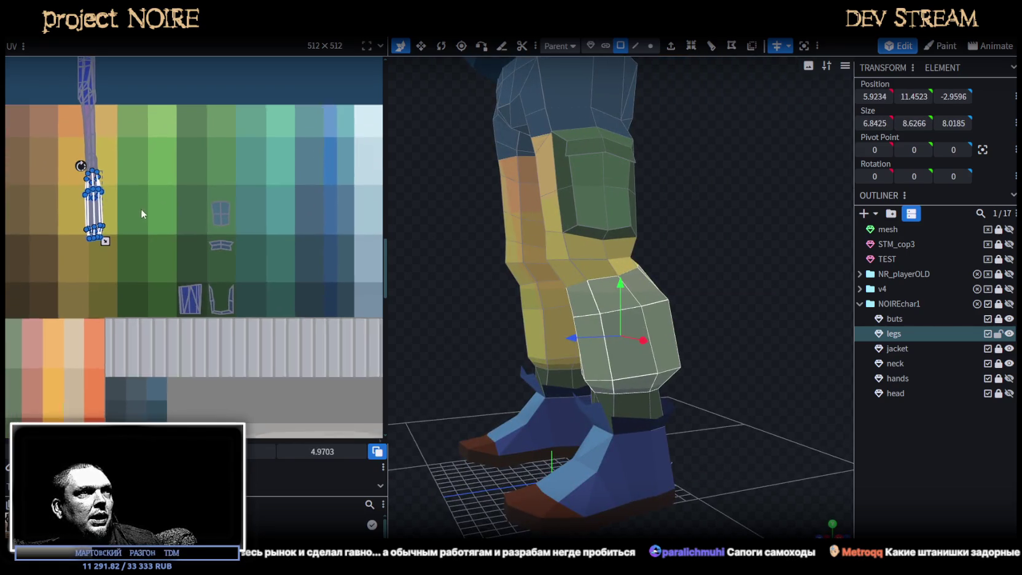
left_click_drag(99, 212, 202, 275)
scroll(185, 270, "up", 2)
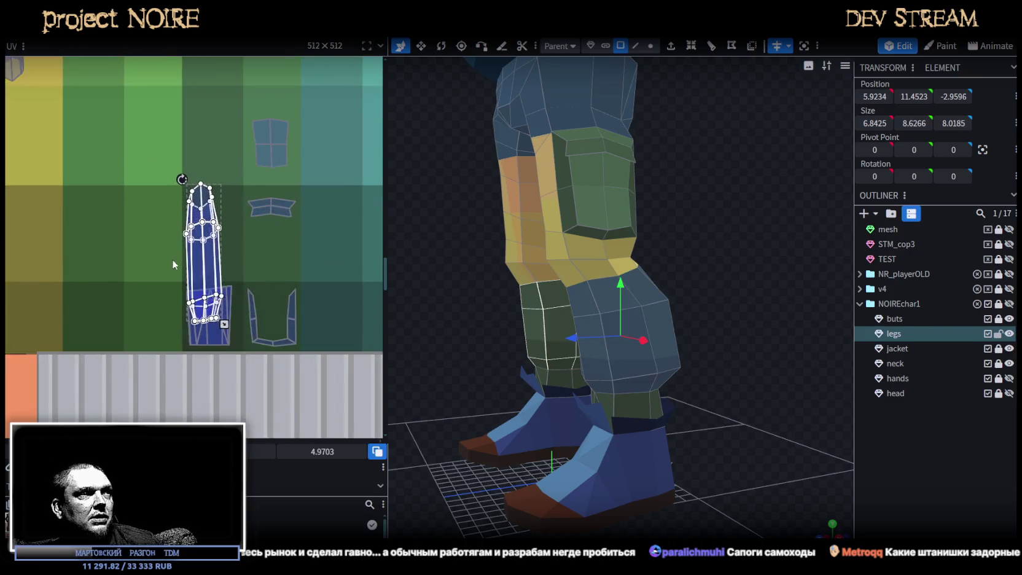
scroll(185, 246, "up", 1)
left_click_drag(203, 209, 200, 218)
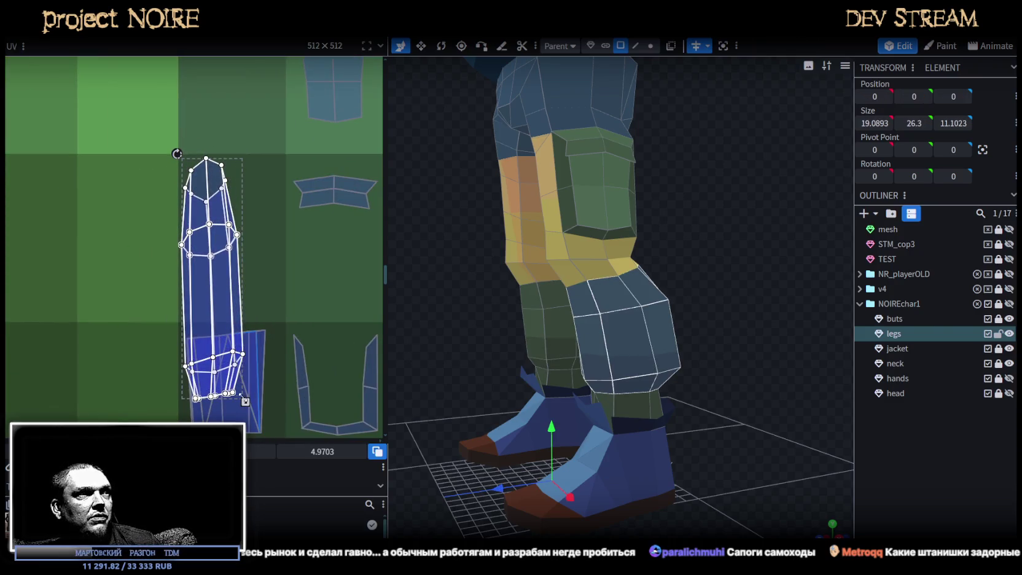
left_click_drag(249, 393, 283, 312)
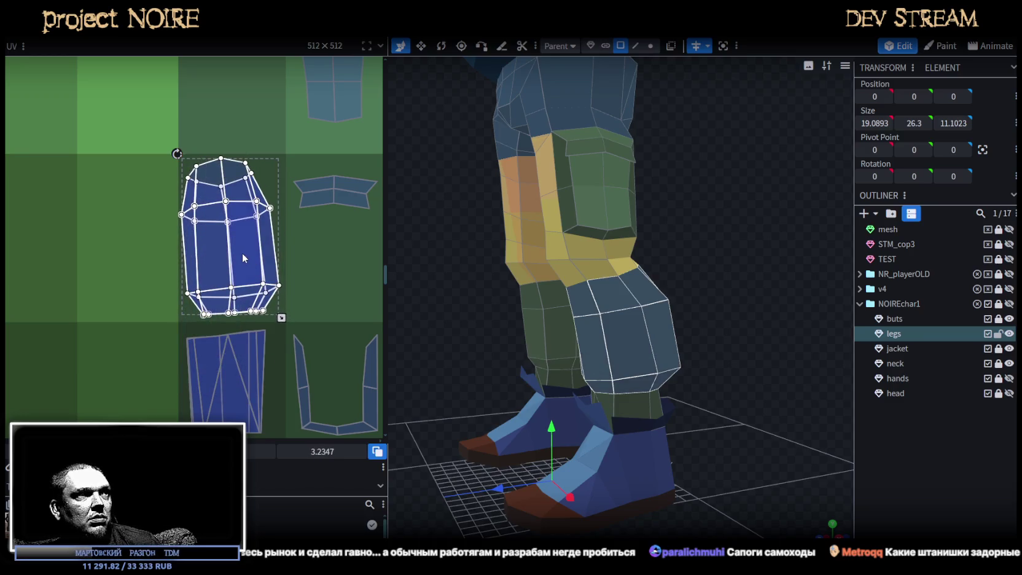
left_click_drag(244, 259, 246, 259)
- Select the front knee faces of the right leg
left_click_drag(727, 280, 645, 280)
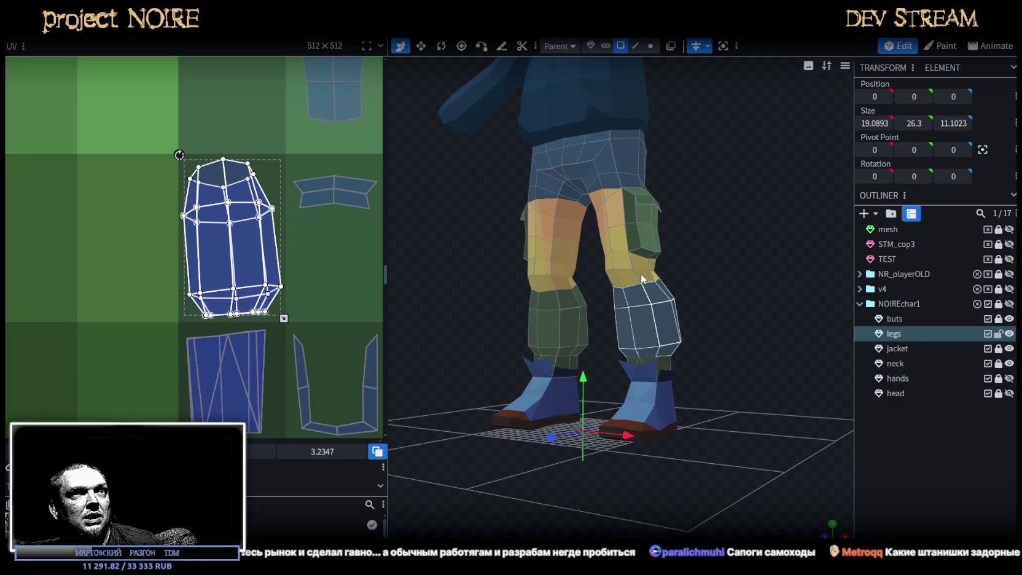
left_click(633, 278)
scroll(228, 264, "down", 1)
scroll(217, 234, "down", 3)
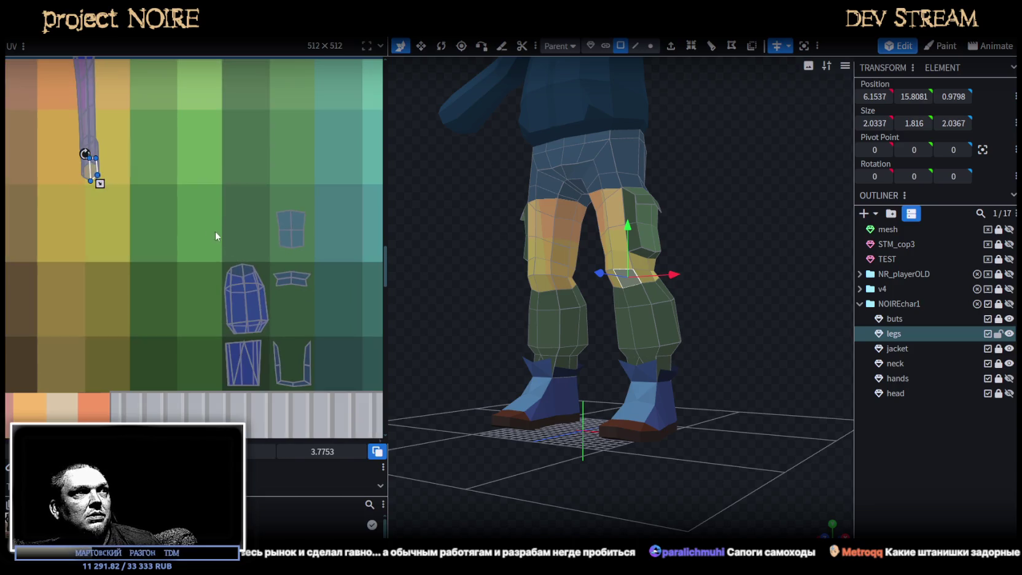
scroll(682, 319, "up", 3)
left_click(607, 250)
left_click_drag(741, 326, 666, 289)
left_click(662, 286)
left_click(648, 260, "shift")
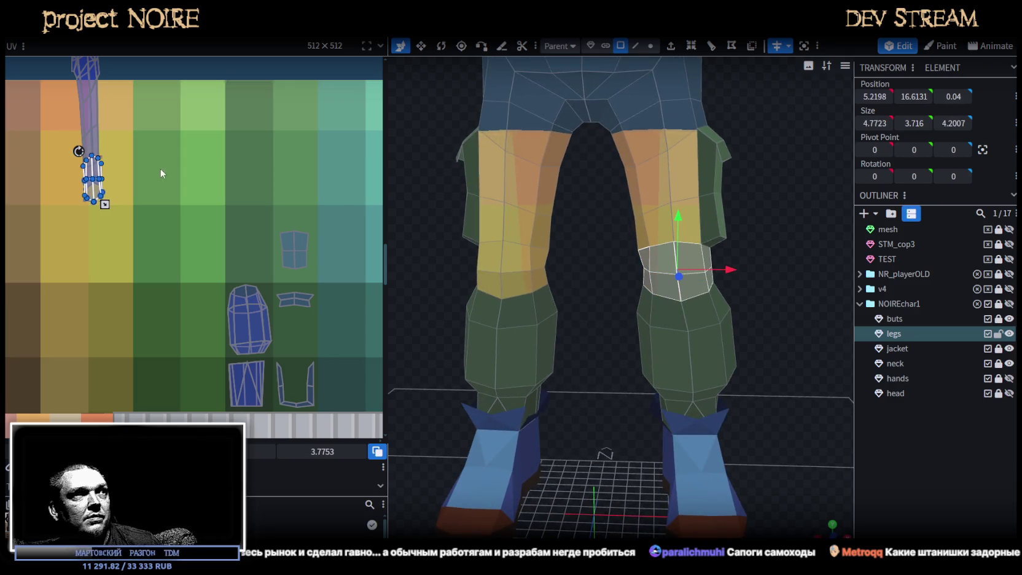
scroll(164, 174, "up", 2)
- Move the knee's UV island onto the dark blue cell and widen it
left_click_drag(117, 221, 317, 314)
middle_click_drag(318, 314, 221, 200)
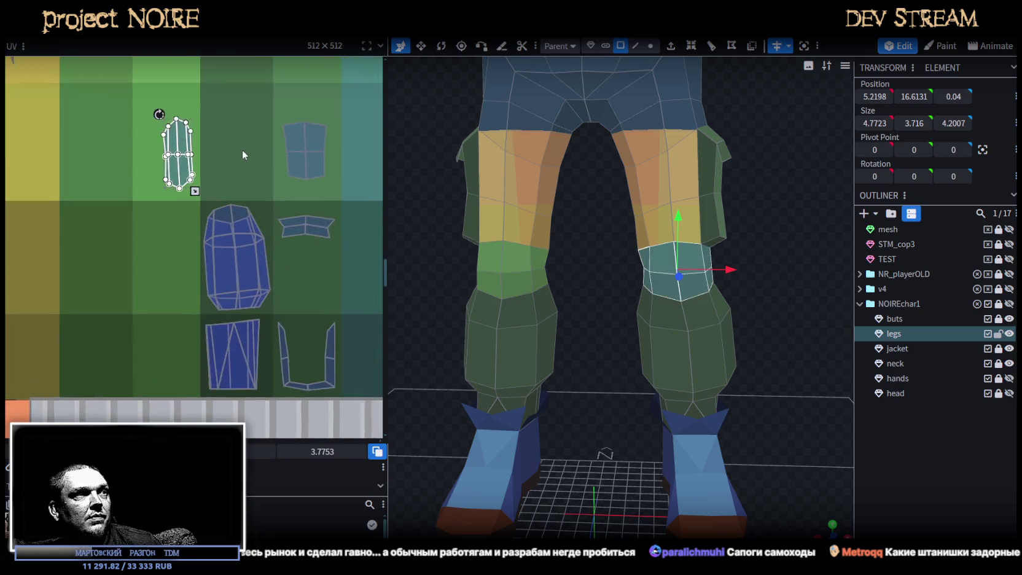
mouse_move(169, 193)
left_mouse_down()
mouse_move(205, 379)
mouse_move(183, 358)
left_mouse_up()
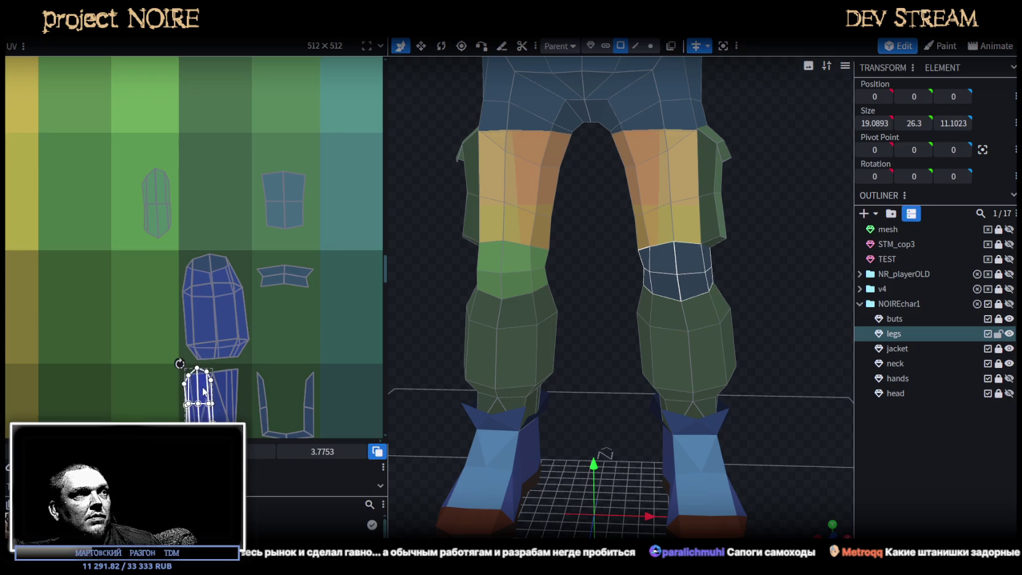
middle_click_drag(224, 447, 205, 312)
left_click_drag(203, 310, 226, 310)
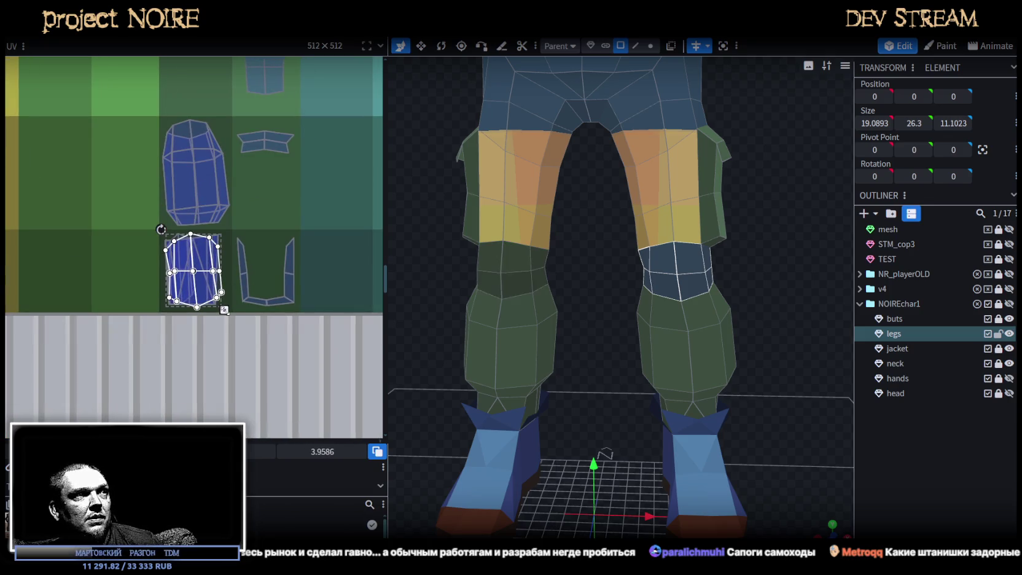
mouse_move(636, 309)
left_mouse_down()
mouse_move(698, 279)
mouse_move(627, 273)
left_mouse_up()
left_click(571, 280)
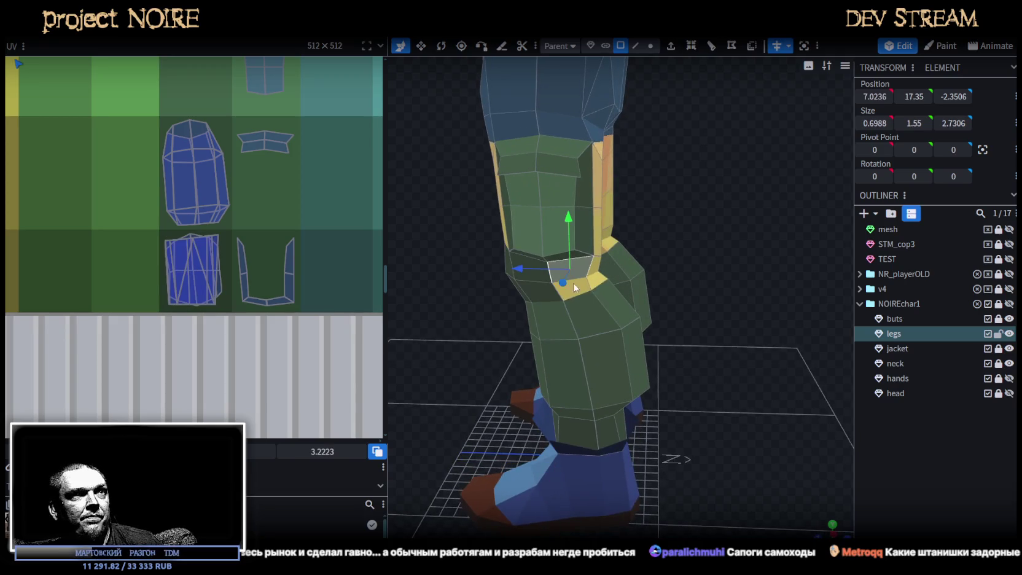
- Select the front knee faces on both legs
mouse_move(644, 355)
left_mouse_down()
mouse_move(801, 358)
mouse_move(644, 301)
left_mouse_up()
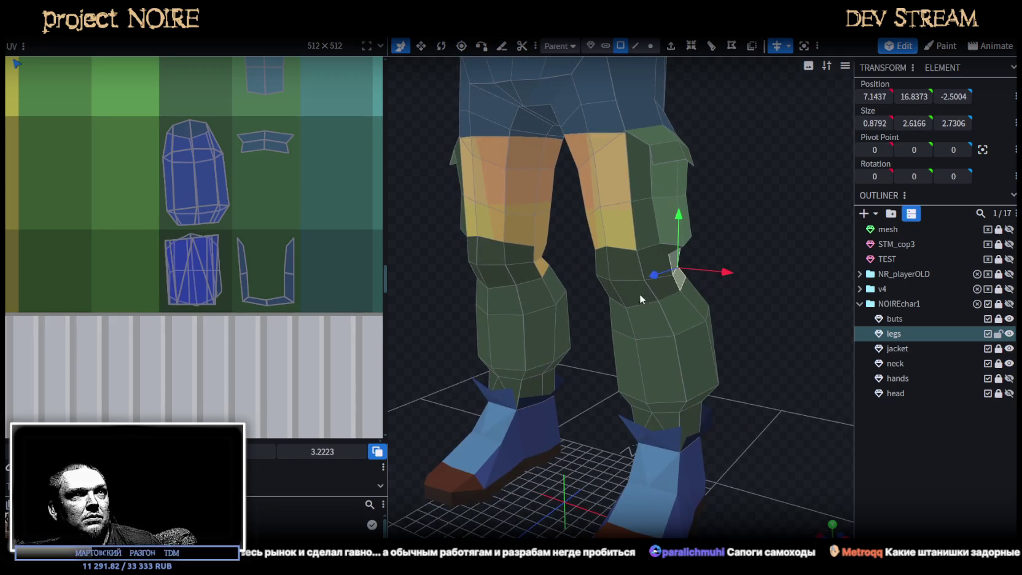
left_click(642, 260)
left_click(657, 291, "shift")
left_click(637, 299, "shift")
left_click(611, 268, "shift")
left_click(673, 280, "shift")
left_click_drag(748, 336, 719, 288)
left_click(679, 253, "shift")
- Move the knee UV island onto the dark green cell and scale it wider
left_click_drag(207, 255, 215, 68)
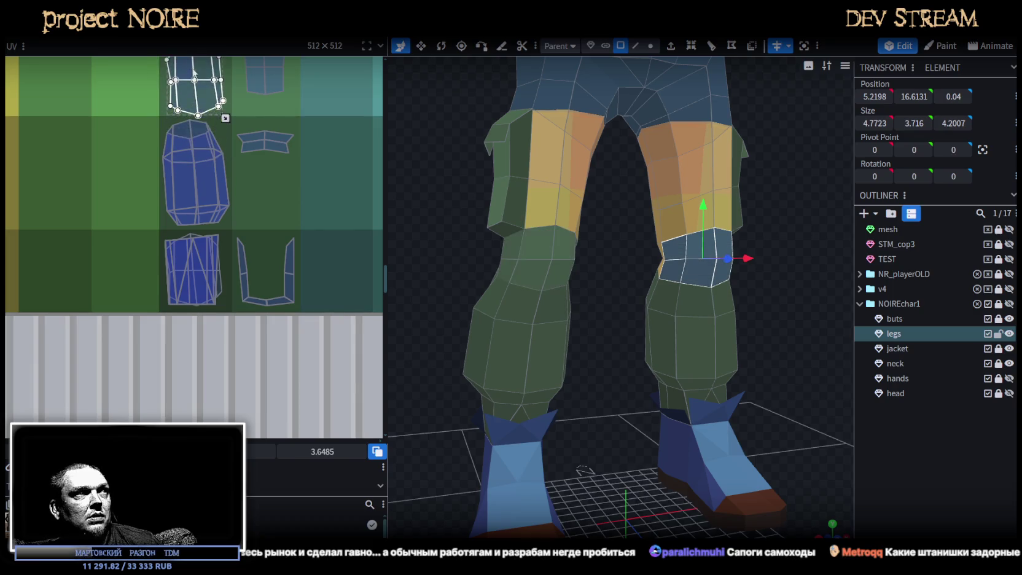
scroll(215, 154, "up", 3)
scroll(217, 155, "down", 4)
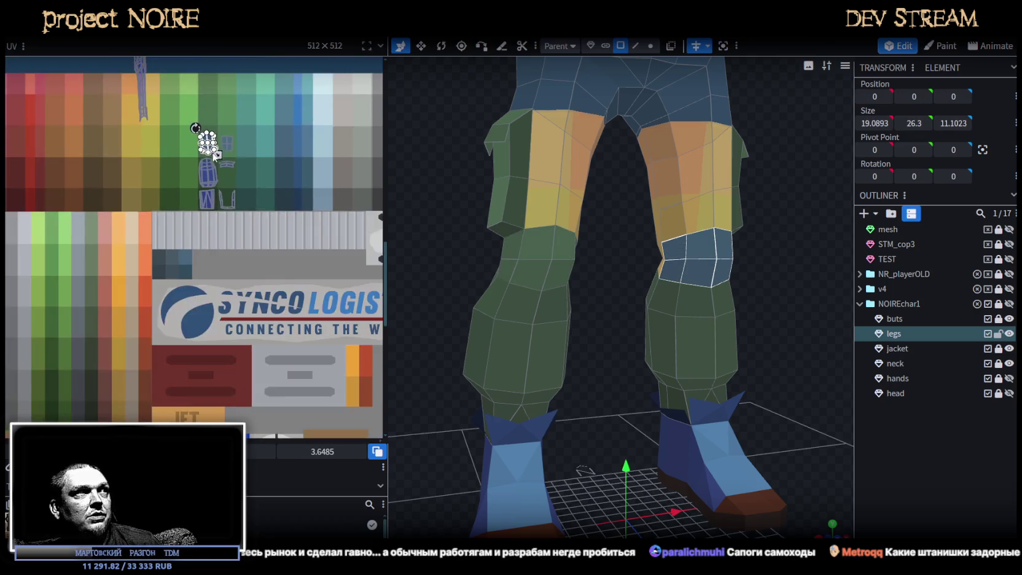
scroll(136, 115, "up", 3)
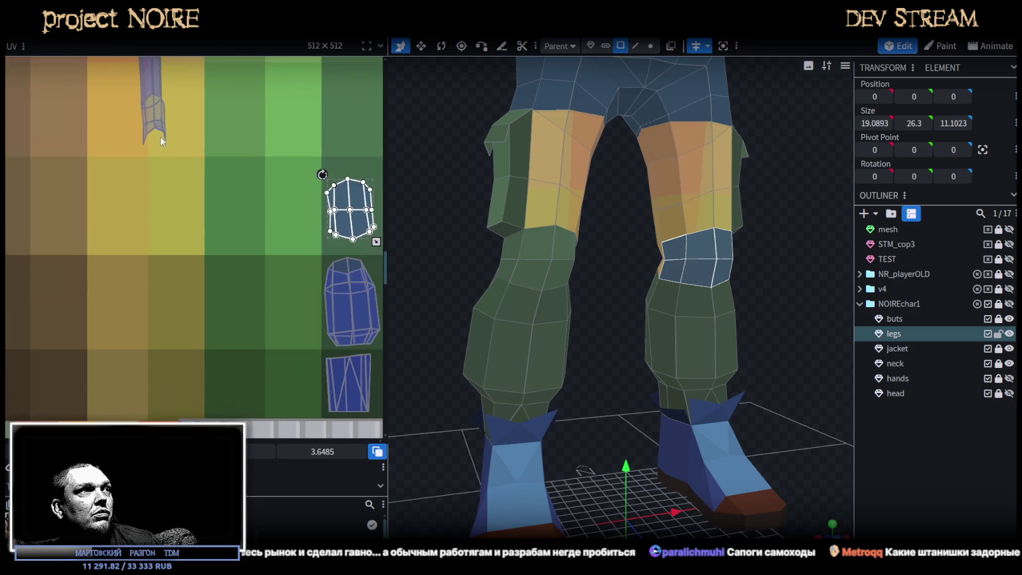
left_click_drag(119, 166, 183, 112)
mouse_move(570, 303)
left_mouse_down()
mouse_move(192, 126)
mouse_move(270, 342)
left_mouse_up()
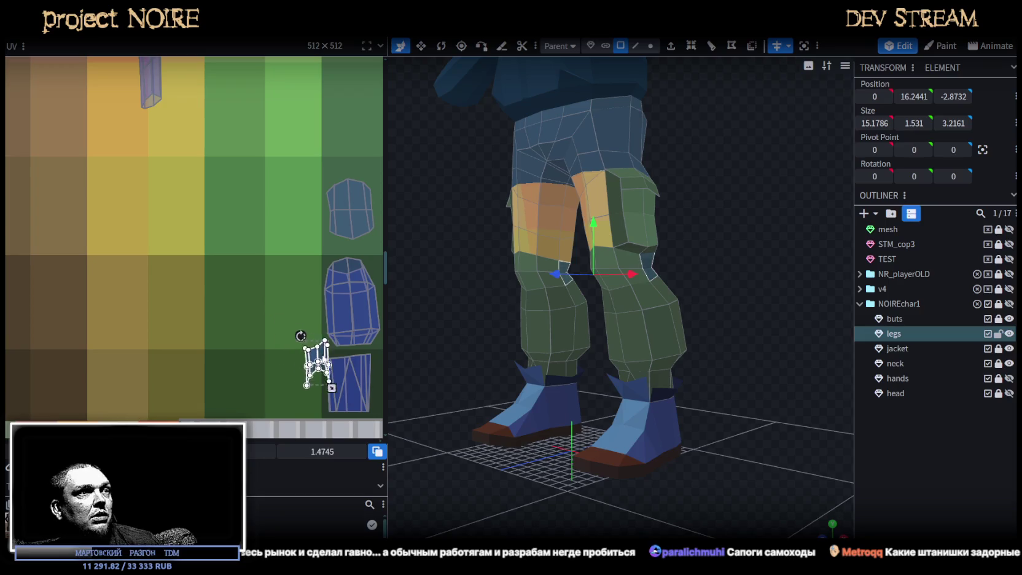
mouse_move(264, 343)
left_mouse_down()
mouse_move(286, 344)
mouse_move(274, 316)
left_mouse_up()
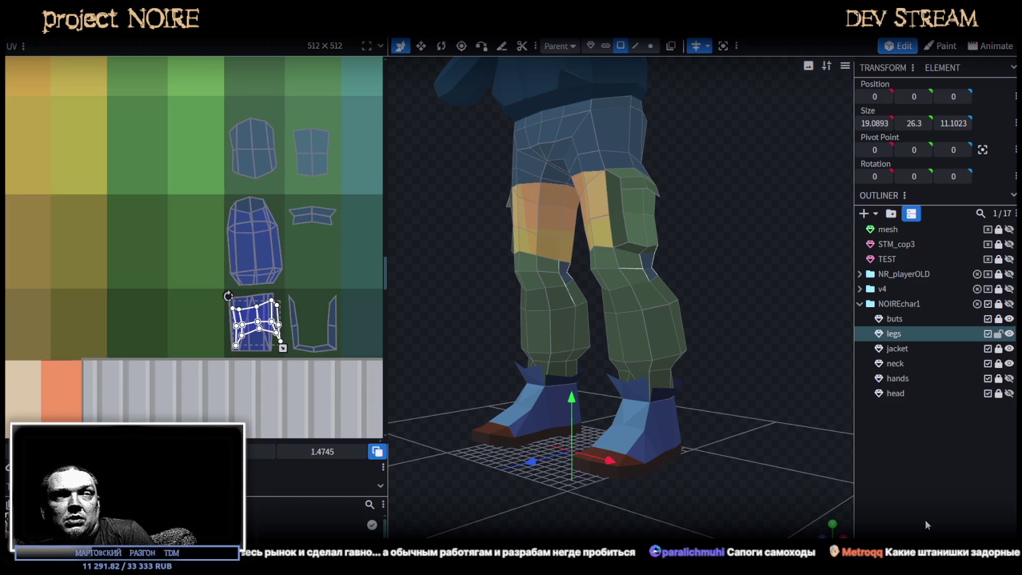
left_click_drag(733, 232, 669, 222)
- Select faces at the top of the waist, viewing the hips from the side and rear
left_click(645, 199)
scroll(232, 262, "down", 3)
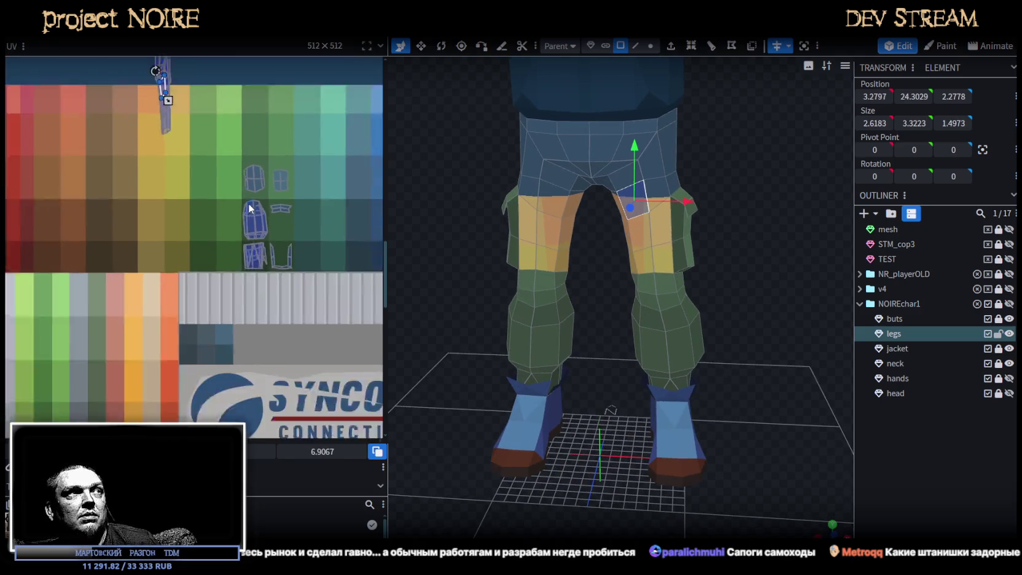
scroll(740, 279, "up", 2)
scroll(780, 245, "up", 2)
scroll(751, 350, "up", 2)
scroll(740, 296, "up", 2)
mouse_move(750, 277)
left_mouse_down()
mouse_move(733, 298)
mouse_move(674, 289)
mouse_move(716, 225)
mouse_move(578, 235)
mouse_move(552, 261)
left_mouse_up()
left_click(591, 188)
mouse_move(732, 210)
left_mouse_down()
mouse_move(684, 229)
mouse_move(642, 182)
mouse_move(739, 257)
mouse_move(726, 228)
mouse_move(758, 174)
mouse_move(737, 125)
mouse_move(781, 240)
mouse_move(644, 251)
left_mouse_up()
left_click(643, 181)
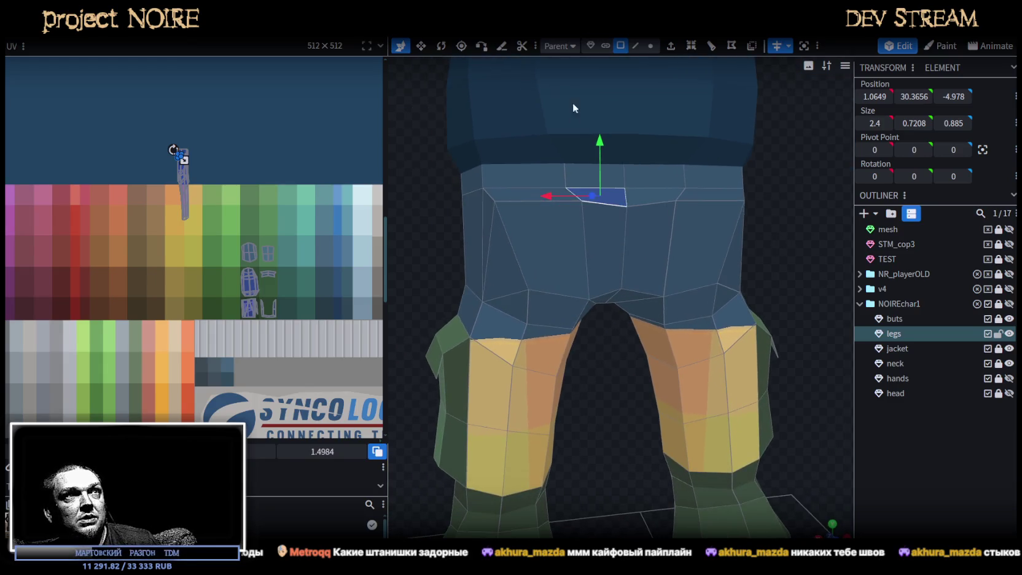
- In vertex mode, move a back-of-seat vertex sideways along X and backward along Z
left_click(651, 45)
left_click(527, 289)
mouse_move(511, 294)
left_mouse_down()
mouse_move(463, 291)
mouse_move(586, 322)
mouse_move(693, 389)
mouse_move(764, 394)
mouse_move(770, 412)
left_mouse_up()
mouse_move(637, 310)
left_mouse_down()
mouse_move(629, 315)
mouse_move(641, 263)
mouse_move(520, 278)
mouse_move(617, 338)
mouse_move(637, 332)
left_mouse_up()
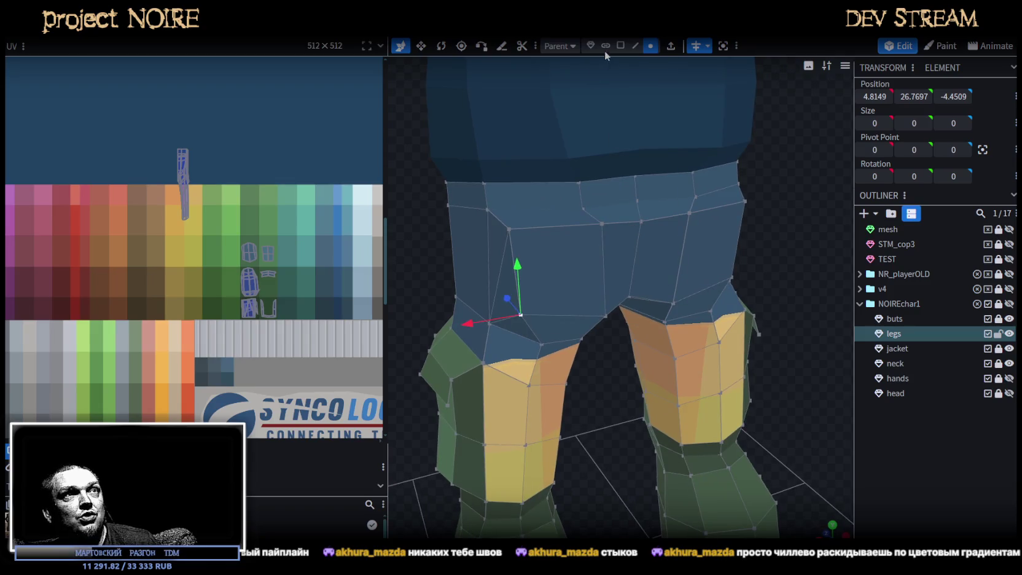
left_click(550, 227)
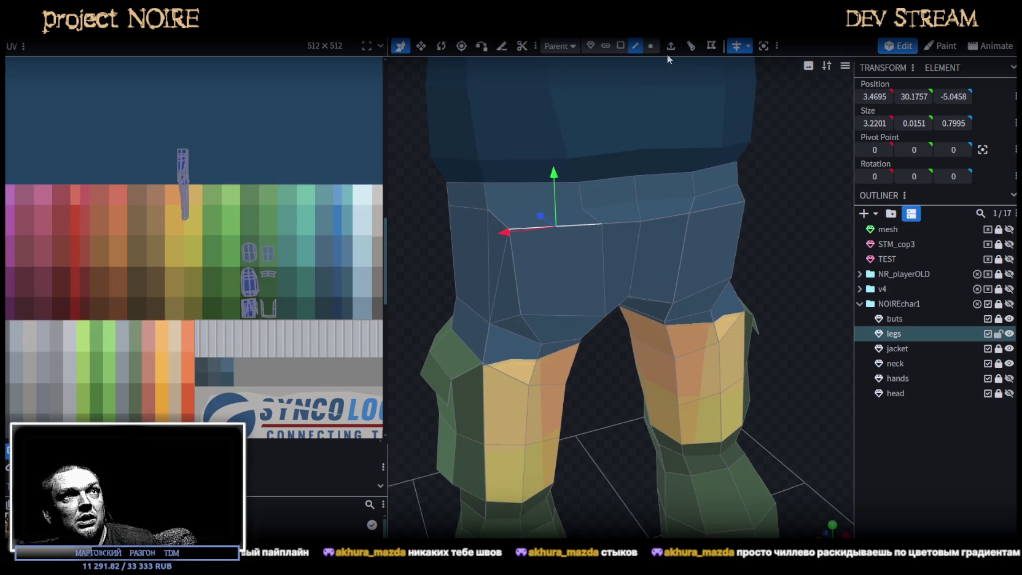
- Split the face on the back of the hips into its own mesh
scroll(788, 220, "down", 3)
left_click_drag(787, 220, 729, 191)
scroll(607, 58, "up", 5)
key("v")
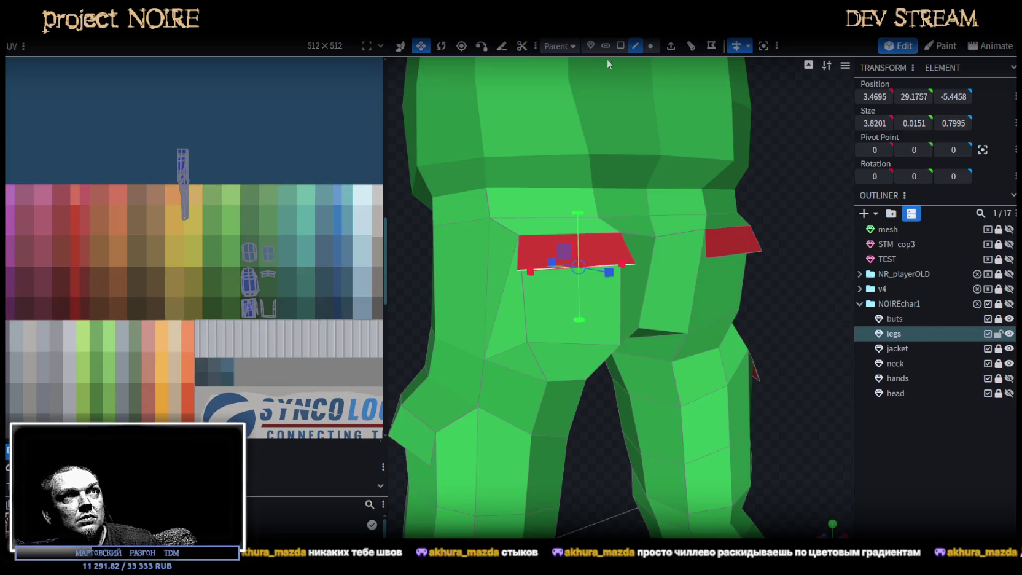
left_click(532, 248)
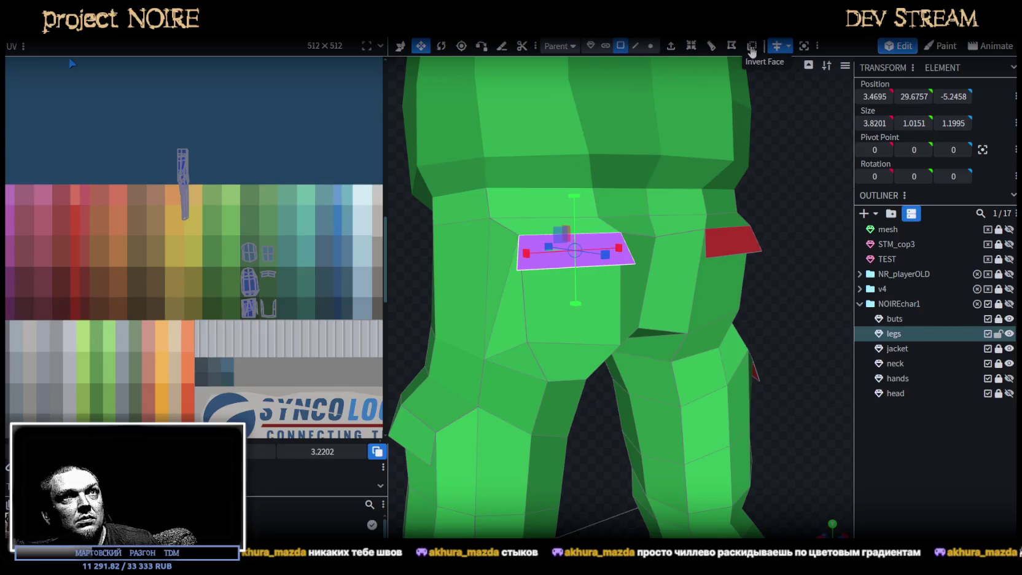
left_click_drag(771, 203, 779, 237)
scroll(777, 231, "up", 2)
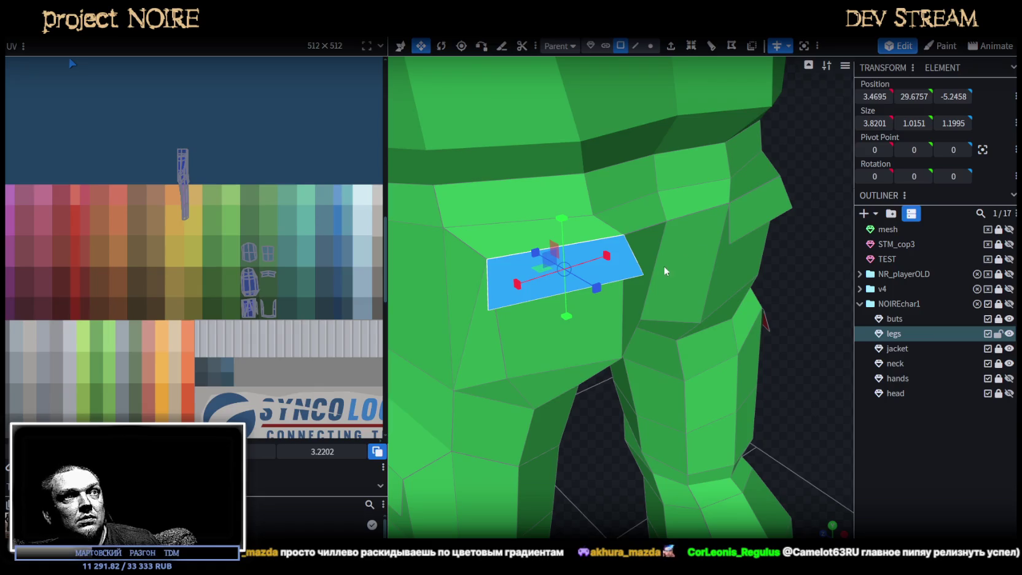
right_click(621, 271)
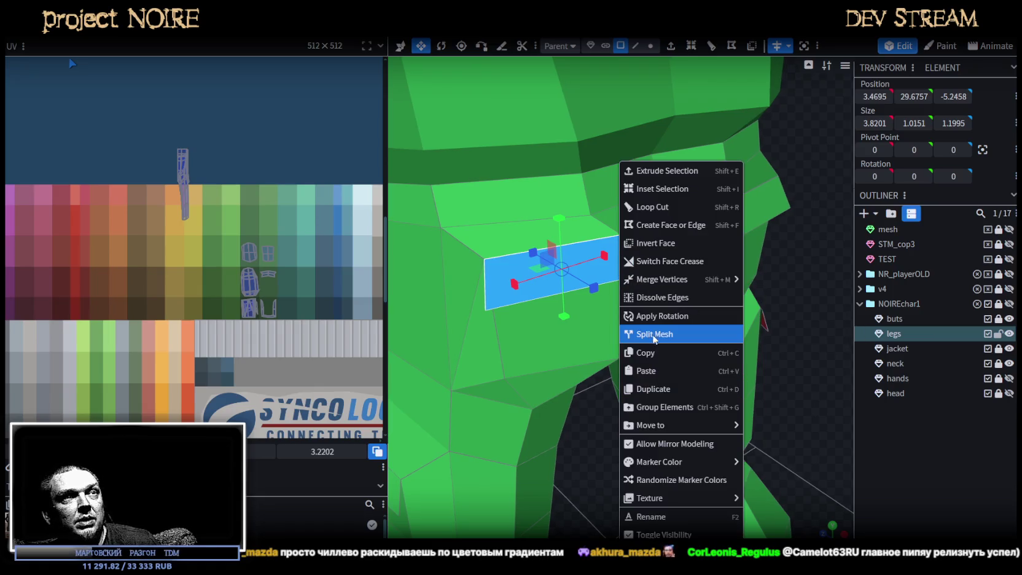
left_click(656, 335)
- Loop cut the split face and merge its top-middle vertex into the corner
left_click(691, 45)
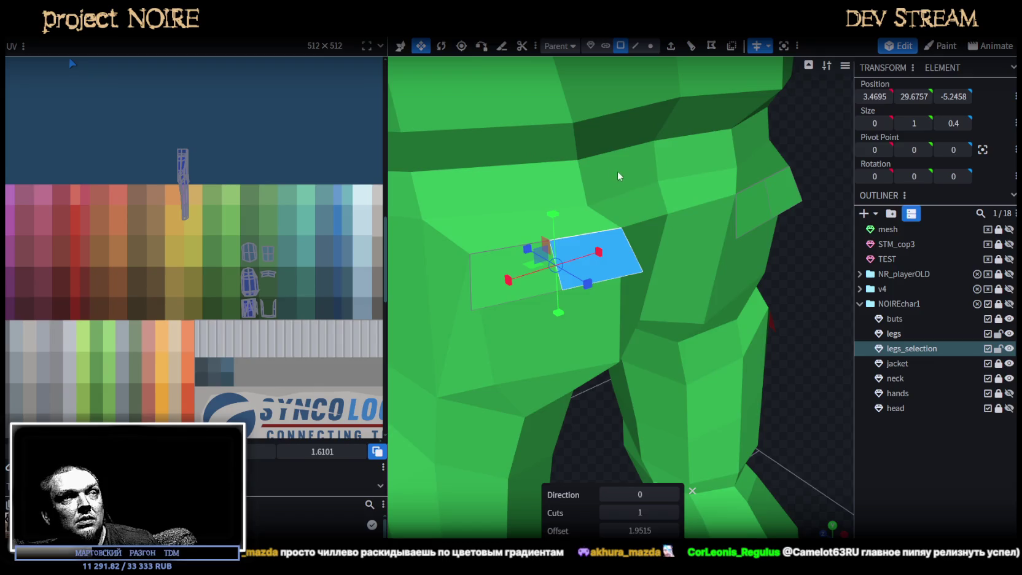
left_click(651, 46)
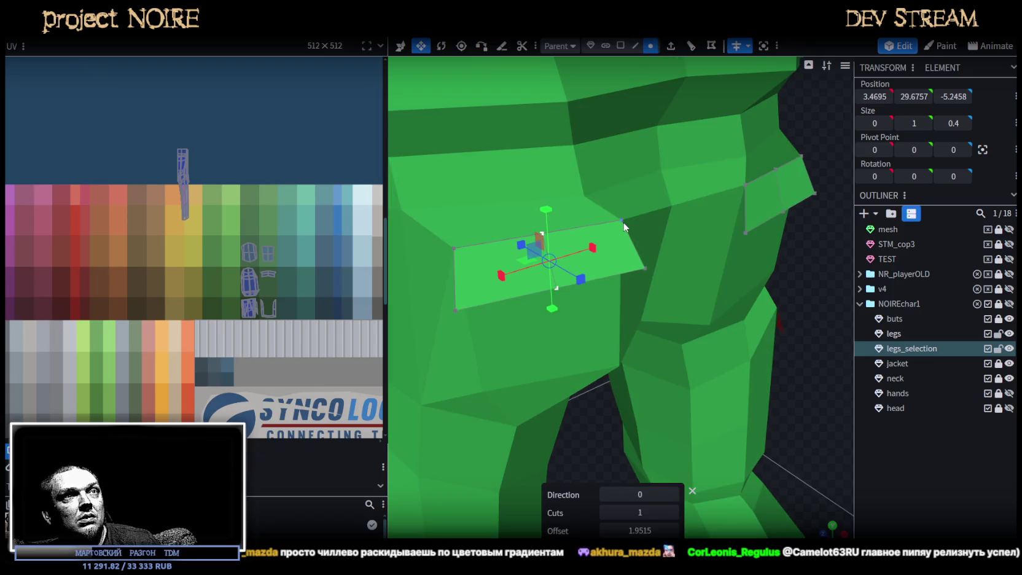
left_click(617, 230)
left_click(543, 234, "shift")
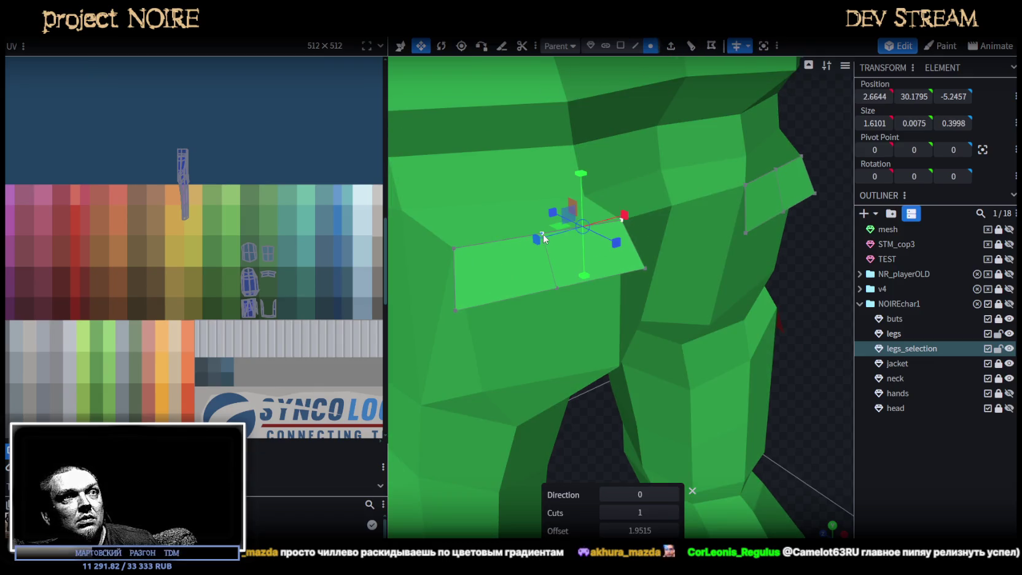
right_click(543, 234)
left_click(676, 280)
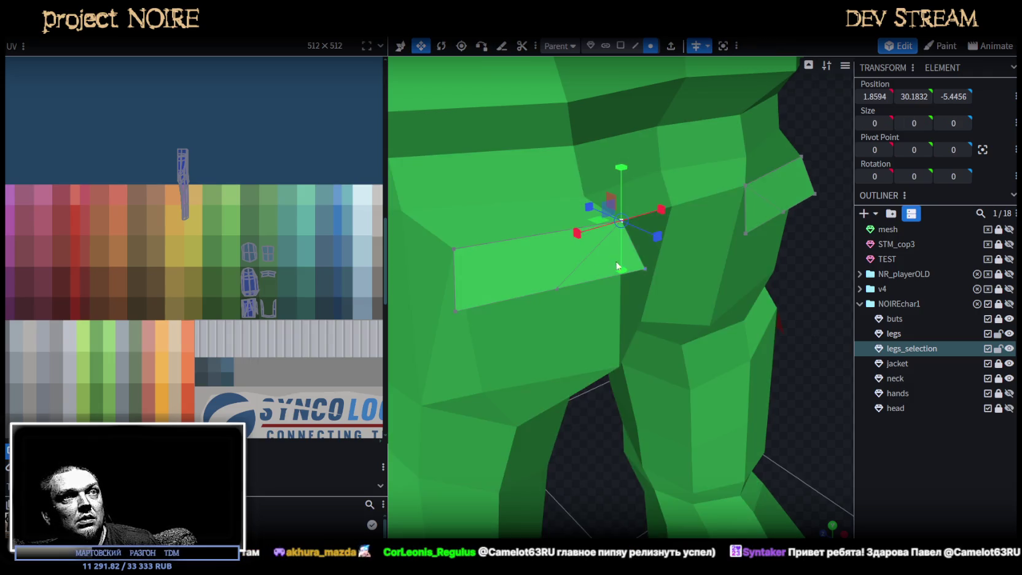
left_click(558, 289)
left_click(455, 250, "shift")
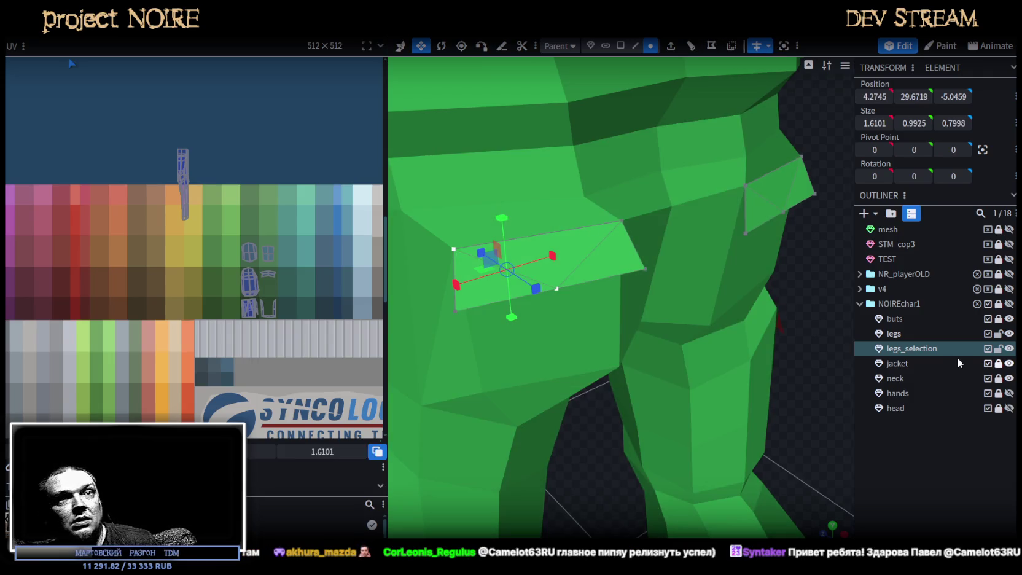
- Merge legs_selection and the legs mesh into one object
left_click(908, 338, "ctrl")
right_click(907, 349)
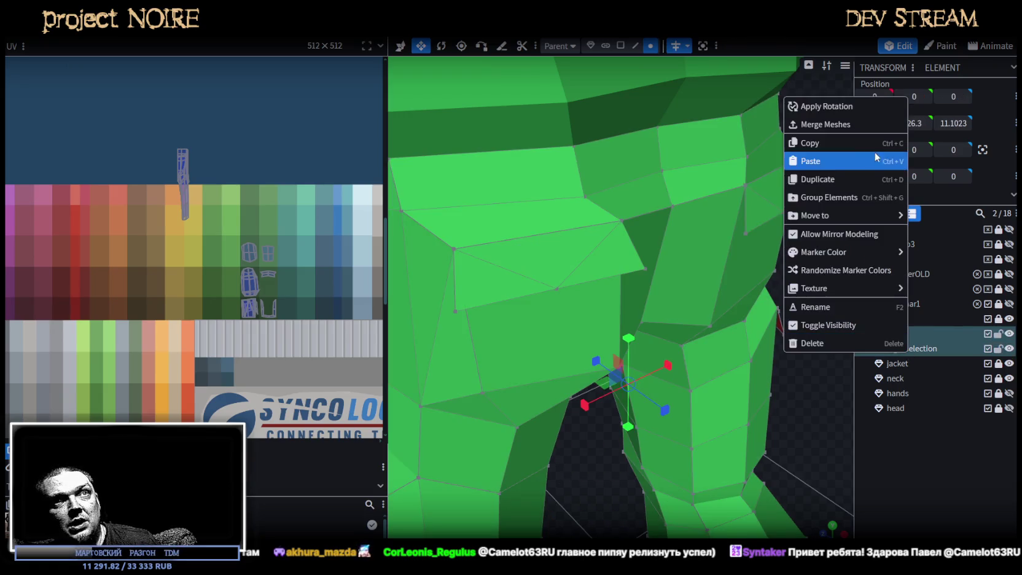
left_click(843, 125)
scroll(609, 263, "down", 5)
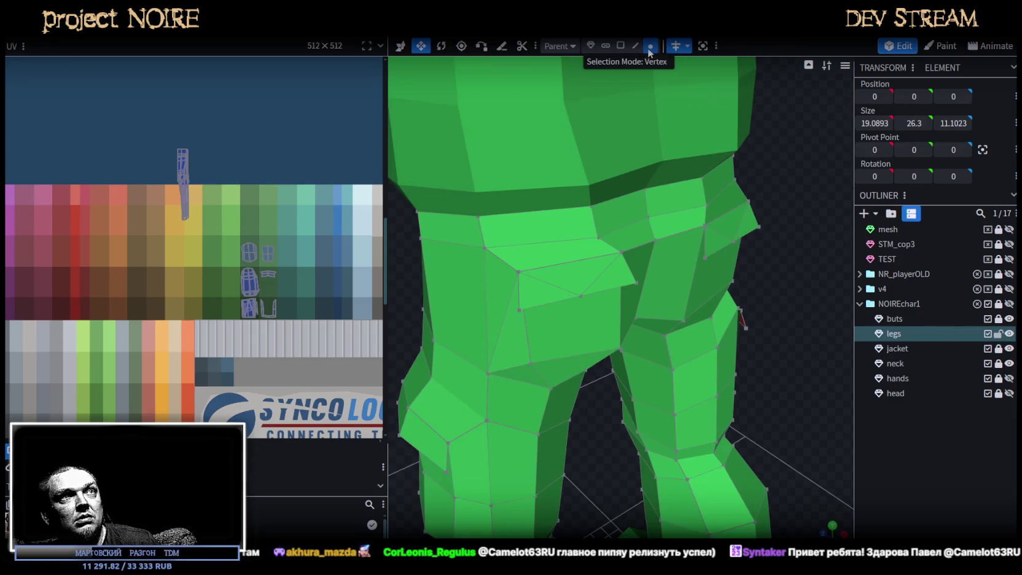
- Select all leg vertices, shift them onto the centre line and merge overlapping vertices
key("ctrl+a")
scroll(731, 274, "down", 2)
key("v")
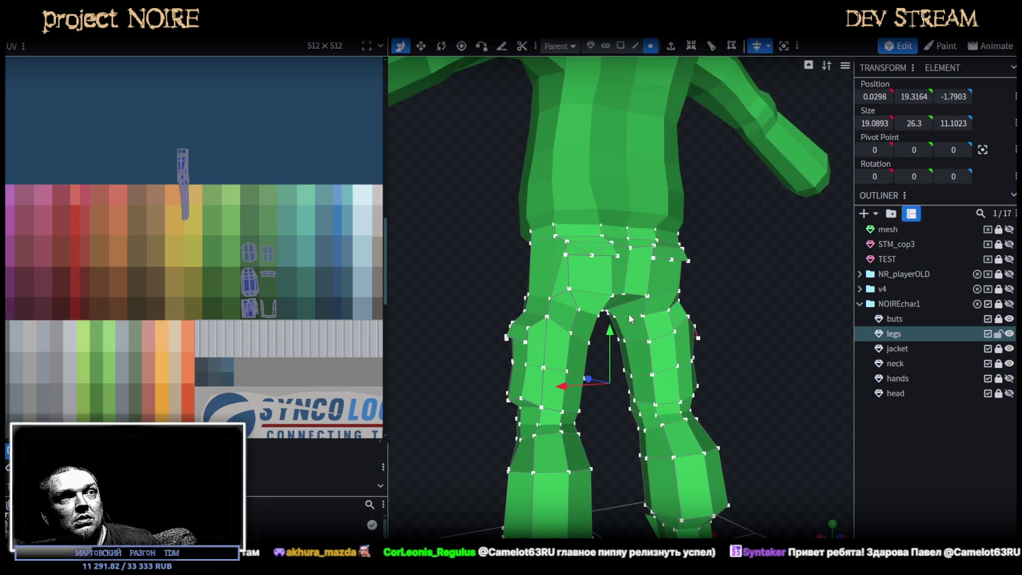
left_click_drag(610, 333, 611, 326)
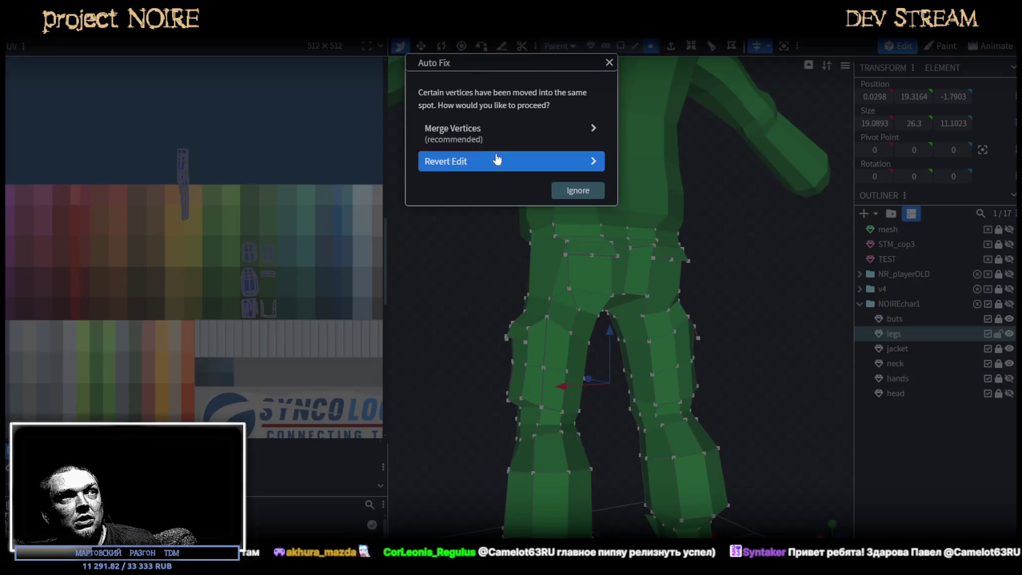
left_click(467, 131)
scroll(486, 144, "up", 5)
scroll(527, 151, "down", 2)
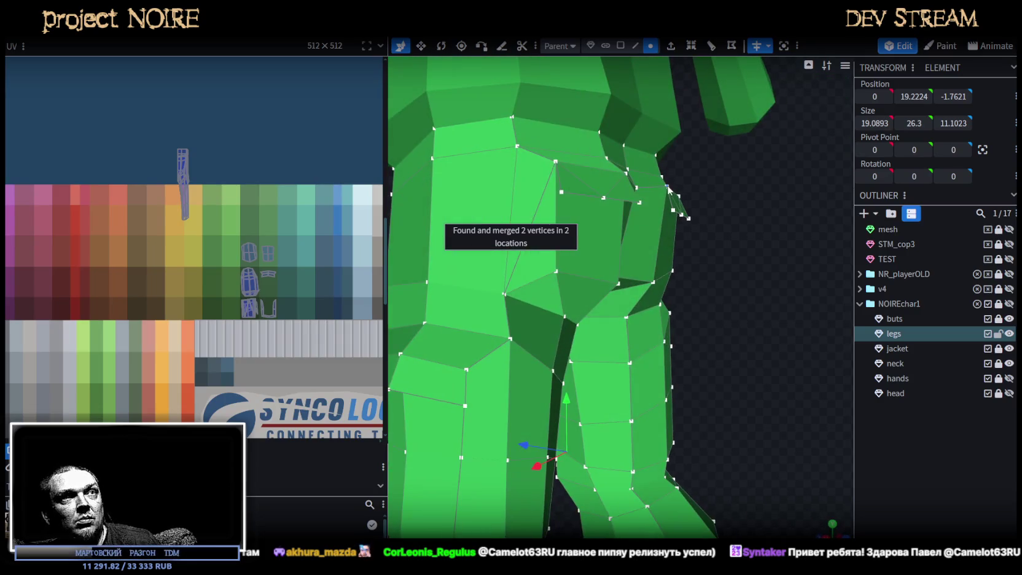
- Adjust the hip flap: slide a vertex 0.5 inward, push an edge 0.4 outward in depth, then pull it back
mouse_move(603, 199)
left_mouse_down()
mouse_move(712, 294)
mouse_move(634, 238)
mouse_move(629, 412)
mouse_move(614, 353)
mouse_move(641, 212)
left_mouse_up()
left_click(633, 243)
mouse_move(535, 160)
left_mouse_down()
mouse_move(592, 325)
mouse_move(585, 401)
mouse_move(606, 365)
left_mouse_up()
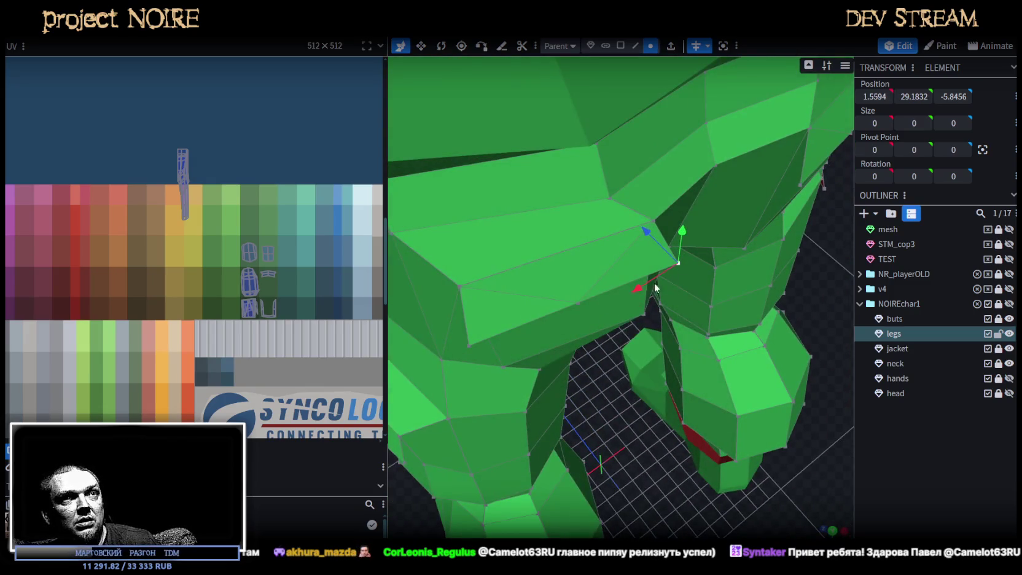
left_click_drag(629, 306, 575, 299)
left_click(473, 348)
left_click_drag(456, 358, 460, 359)
mouse_move(610, 424)
left_mouse_down()
mouse_move(563, 266)
mouse_move(636, 199)
left_mouse_up()
left_click(629, 195, "shift")
left_click_drag(558, 245, 562, 235)
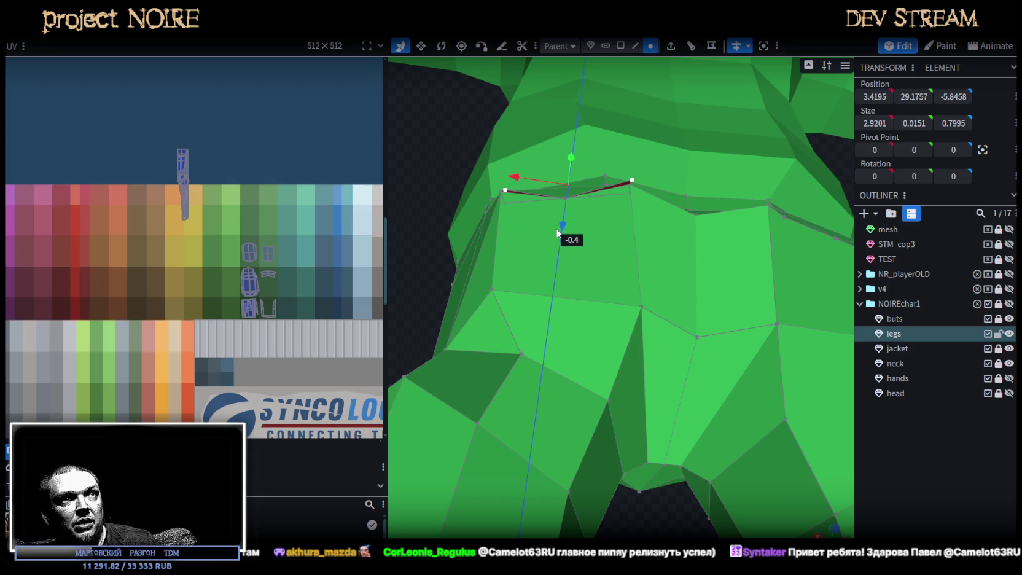
left_click_drag(625, 312, 668, 479)
scroll(723, 513, "up", 5)
mouse_move(616, 376)
left_mouse_down()
mouse_move(639, 423)
mouse_move(698, 418)
mouse_move(633, 286)
mouse_move(652, 211)
mouse_move(726, 338)
mouse_move(535, 293)
mouse_move(638, 349)
left_mouse_up()
- Shift a waist-flap vertex 0.3 along the width and select the flap's outer corner vertices
left_click(630, 357)
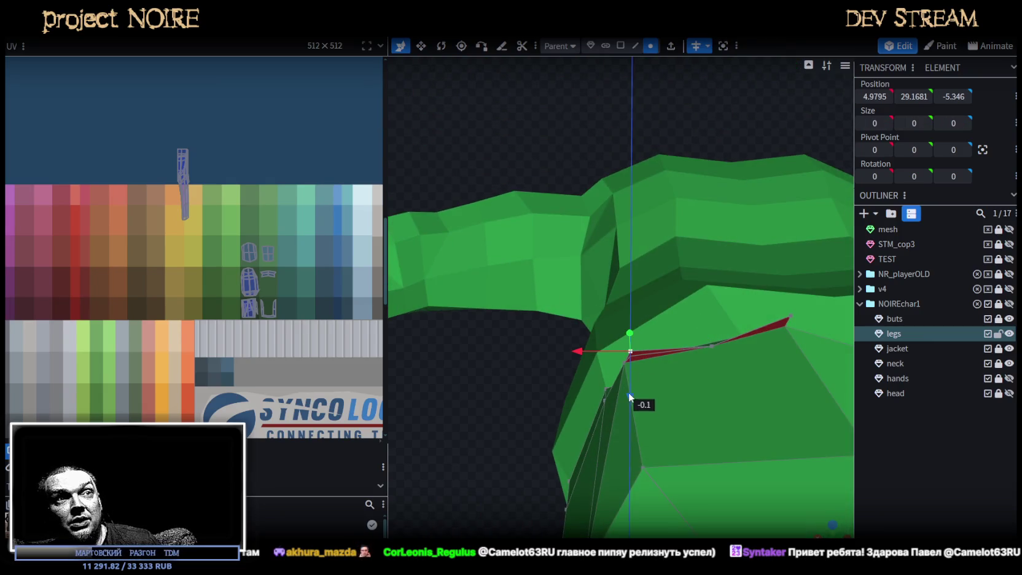
mouse_move(504, 323)
left_mouse_down()
mouse_move(515, 469)
mouse_move(744, 319)
left_mouse_up()
left_click(693, 319)
left_click_drag(645, 326, 694, 320)
mouse_move(723, 416)
left_mouse_down()
mouse_move(607, 381)
mouse_move(648, 269)
left_mouse_up()
left_click_drag(606, 142, 598, 151)
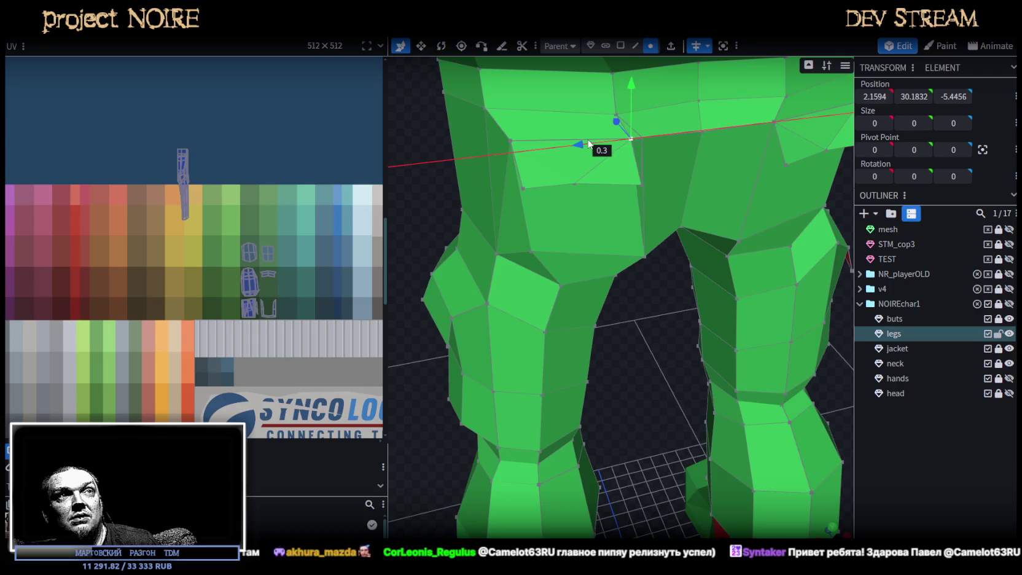
mouse_move(645, 294)
left_mouse_down()
mouse_move(627, 360)
mouse_move(662, 181)
left_mouse_up()
left_click(539, 177)
mouse_move(666, 389)
left_mouse_down()
mouse_move(731, 413)
mouse_move(731, 371)
mouse_move(744, 372)
left_mouse_up()
left_click(604, 239, "shift")
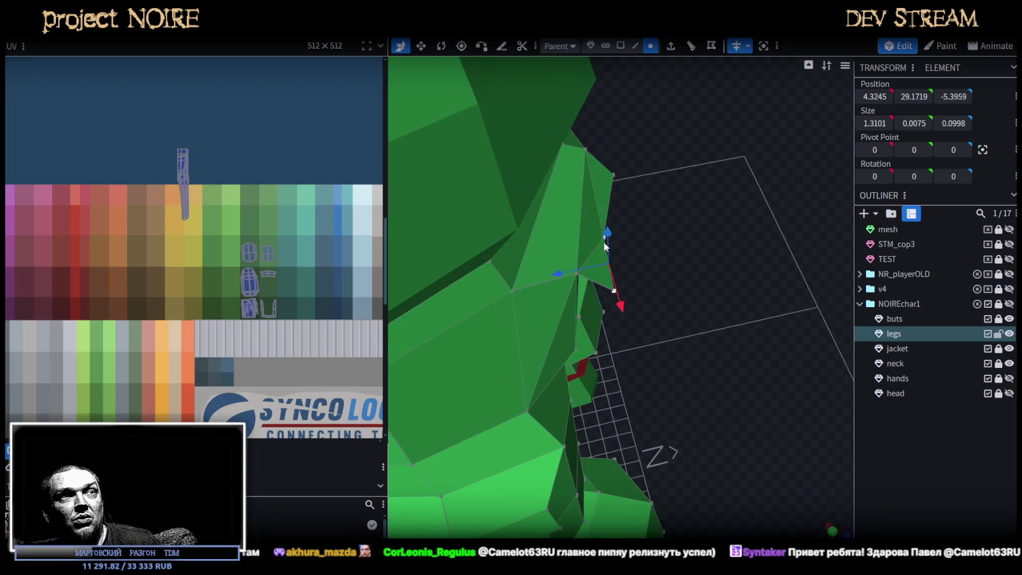
- Move a flap-edge vertex 0.3 along the width, then 0.5 back the other way
left_click_drag(683, 299, 599, 285)
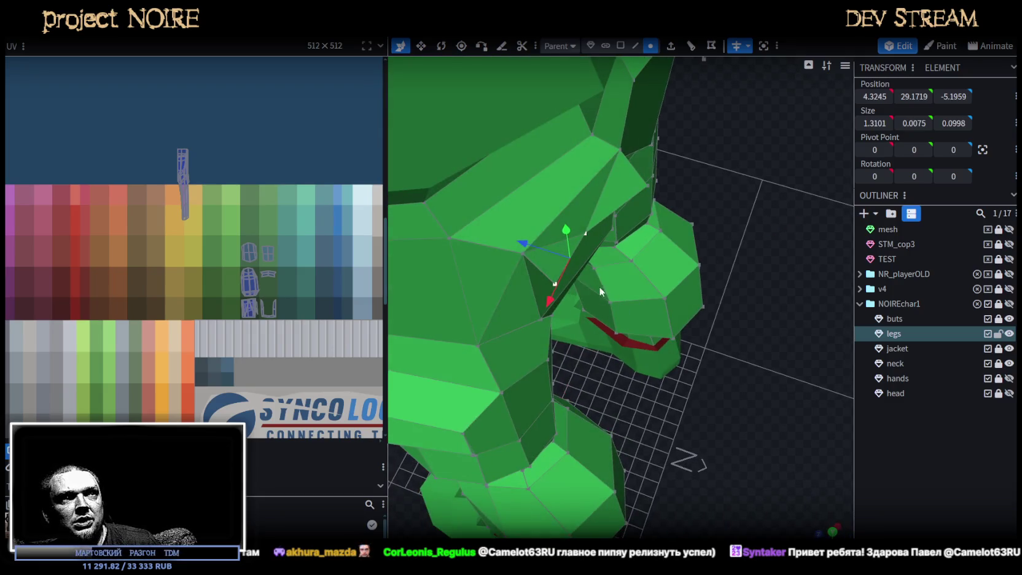
left_click(556, 283)
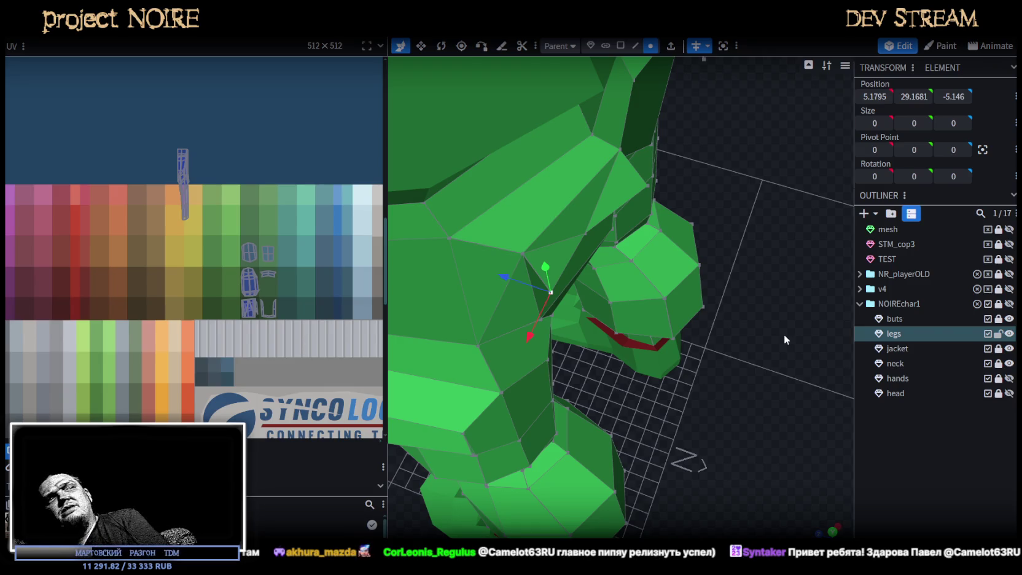
mouse_move(784, 334)
left_mouse_down()
mouse_move(731, 384)
mouse_move(675, 292)
mouse_move(615, 292)
mouse_move(595, 471)
mouse_move(482, 259)
mouse_move(649, 277)
mouse_move(675, 413)
mouse_move(551, 331)
mouse_move(549, 446)
mouse_move(515, 385)
mouse_move(572, 410)
mouse_move(477, 330)
mouse_move(627, 256)
mouse_move(547, 215)
mouse_move(545, 244)
left_mouse_up()
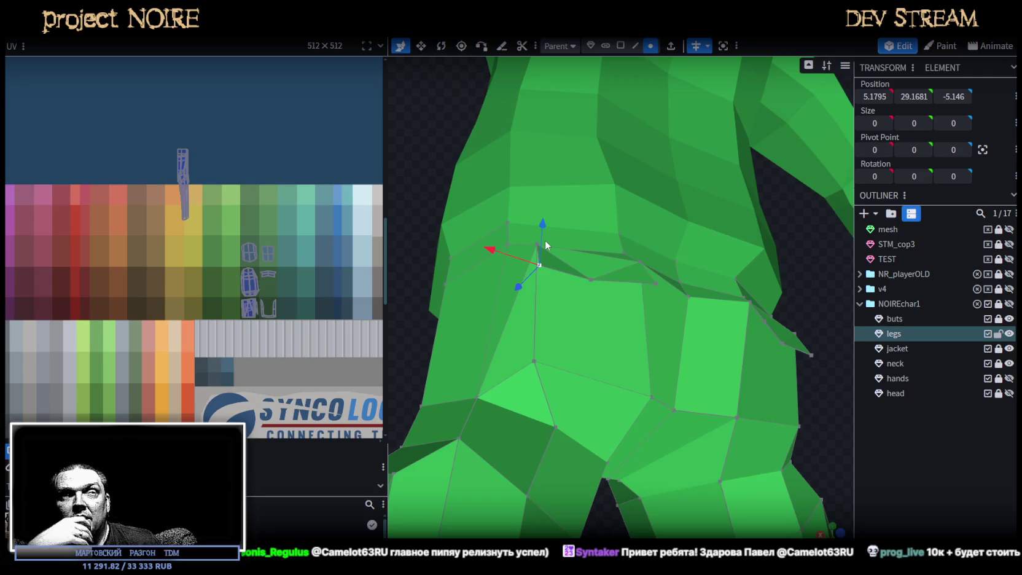
scroll(649, 322, "down", 2)
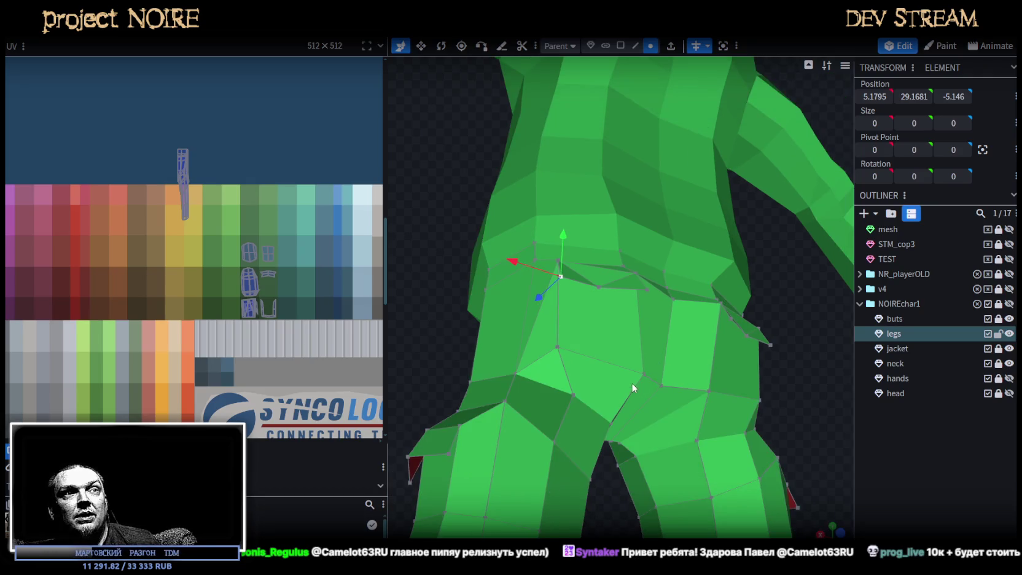
mouse_move(626, 403)
left_mouse_down()
mouse_move(590, 475)
mouse_move(537, 425)
mouse_move(609, 372)
left_mouse_up()
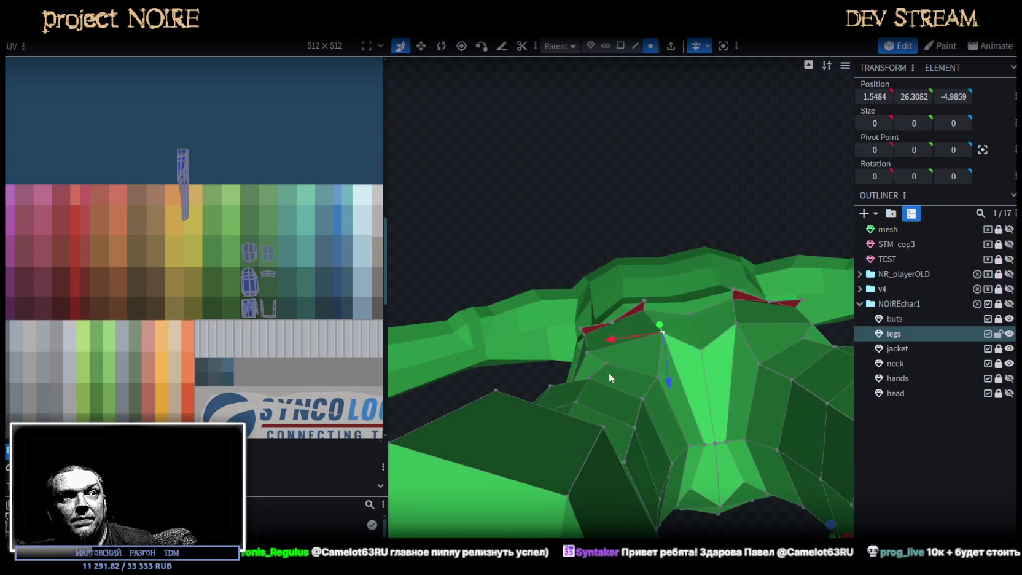
mouse_move(633, 336)
left_mouse_down()
mouse_move(610, 336)
mouse_move(623, 336)
left_mouse_up()
mouse_move(575, 309)
left_mouse_down()
mouse_move(514, 275)
mouse_move(521, 392)
mouse_move(687, 466)
mouse_move(606, 403)
mouse_move(543, 414)
mouse_move(571, 435)
mouse_move(743, 261)
left_mouse_up()
- Slide two neighbouring front-flap vertices 0.5 inward
left_click(700, 231, "shift")
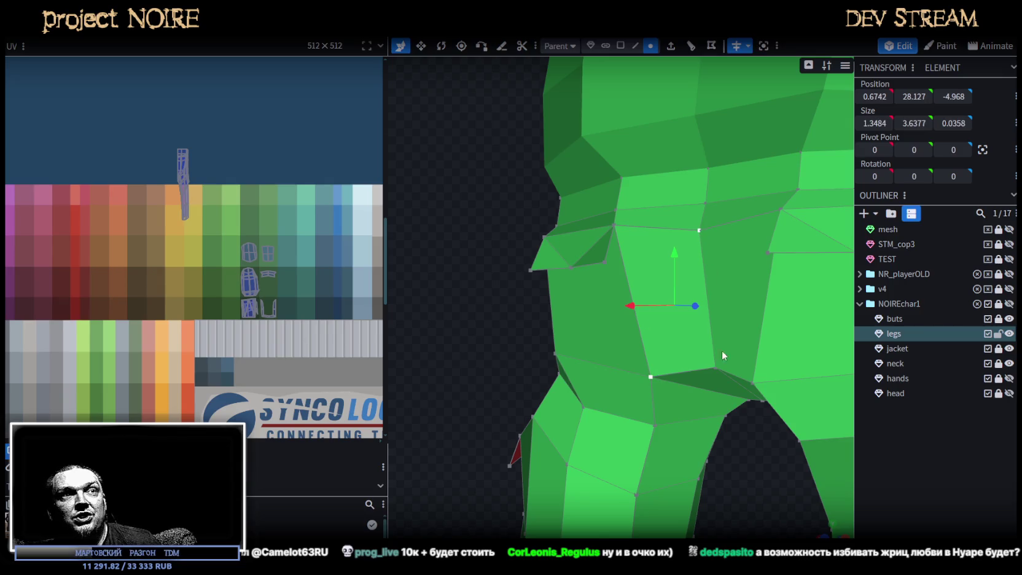
mouse_move(713, 501)
left_mouse_down()
mouse_move(785, 495)
mouse_move(784, 458)
mouse_move(709, 373)
left_mouse_up()
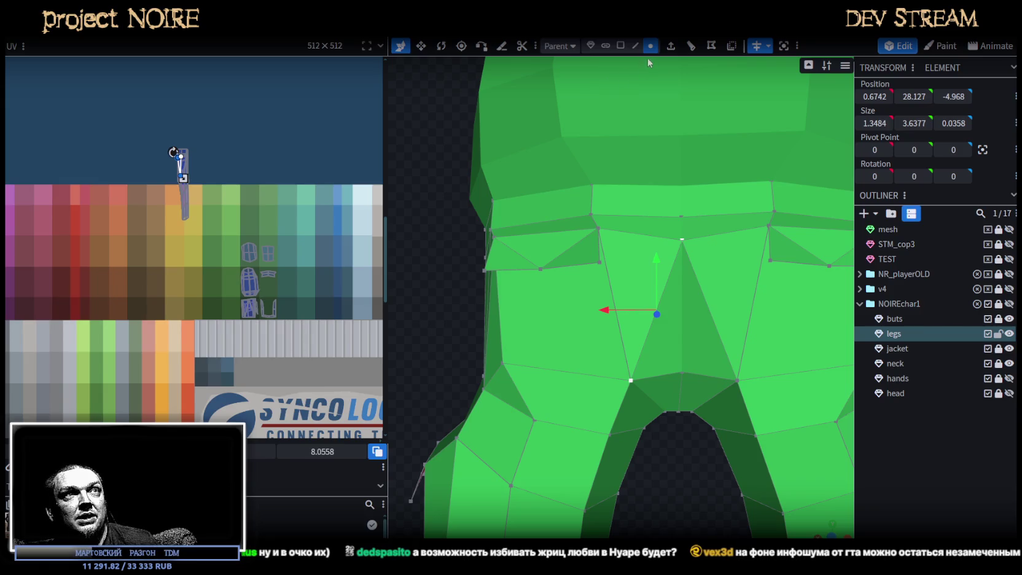
left_click(596, 222)
left_click(593, 250, "shift")
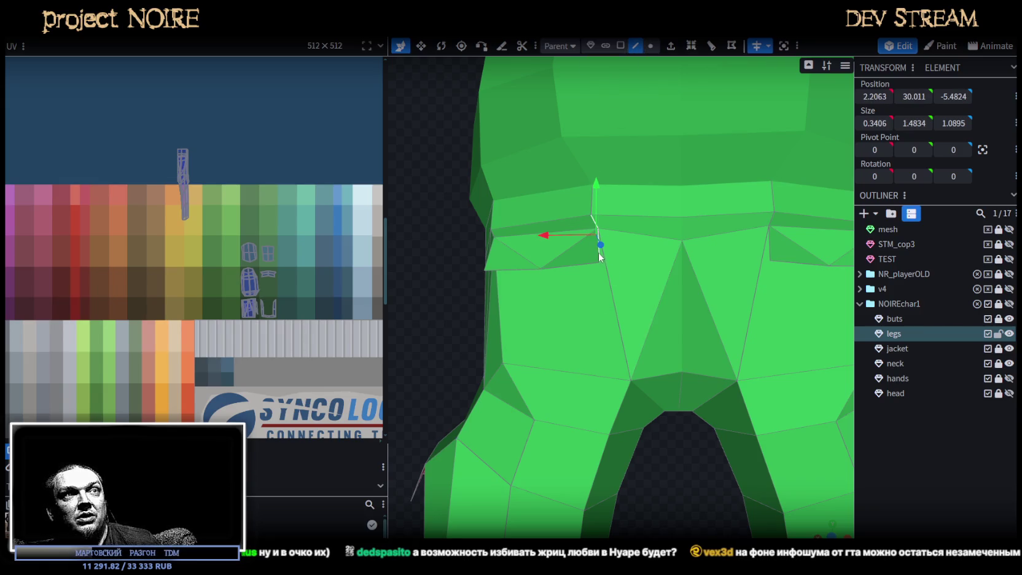
left_click_drag(676, 479, 609, 249)
mouse_move(543, 216)
left_mouse_down()
mouse_move(571, 226)
mouse_move(678, 389)
mouse_move(682, 370)
mouse_move(667, 405)
mouse_move(695, 380)
mouse_move(694, 359)
left_mouse_up()
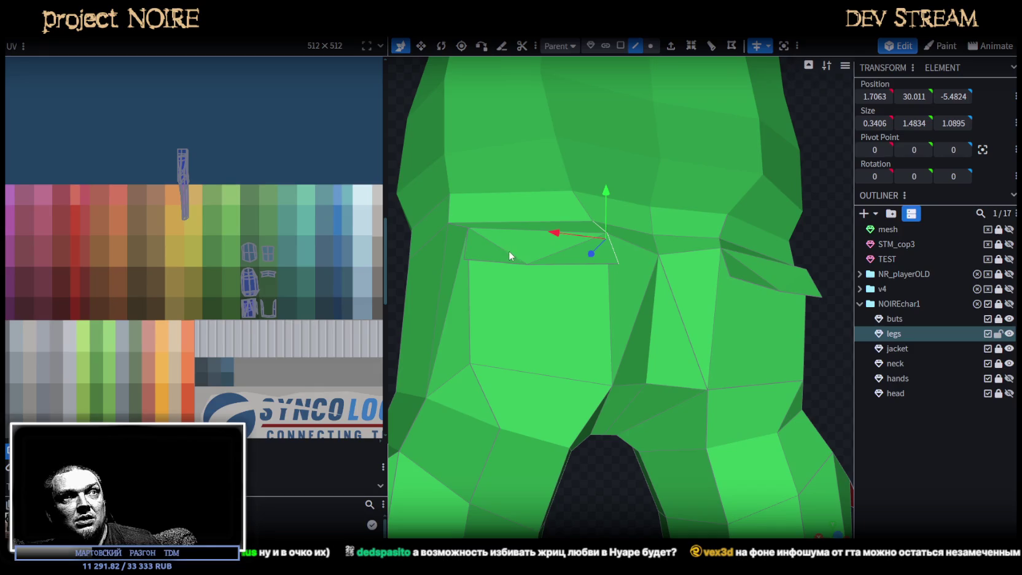
- Pull a side-hip vertex 0.3 back in depth, then select a thigh face in face mode
left_click(523, 262)
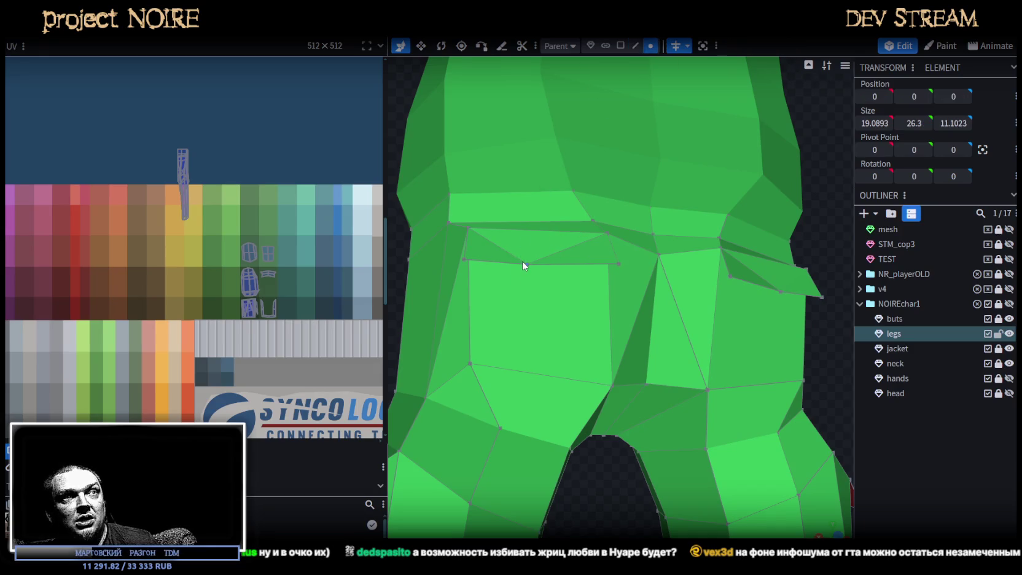
left_click(527, 264)
mouse_move(645, 421)
left_mouse_down()
mouse_move(645, 393)
mouse_move(682, 490)
mouse_move(705, 476)
left_mouse_up()
left_click(612, 271)
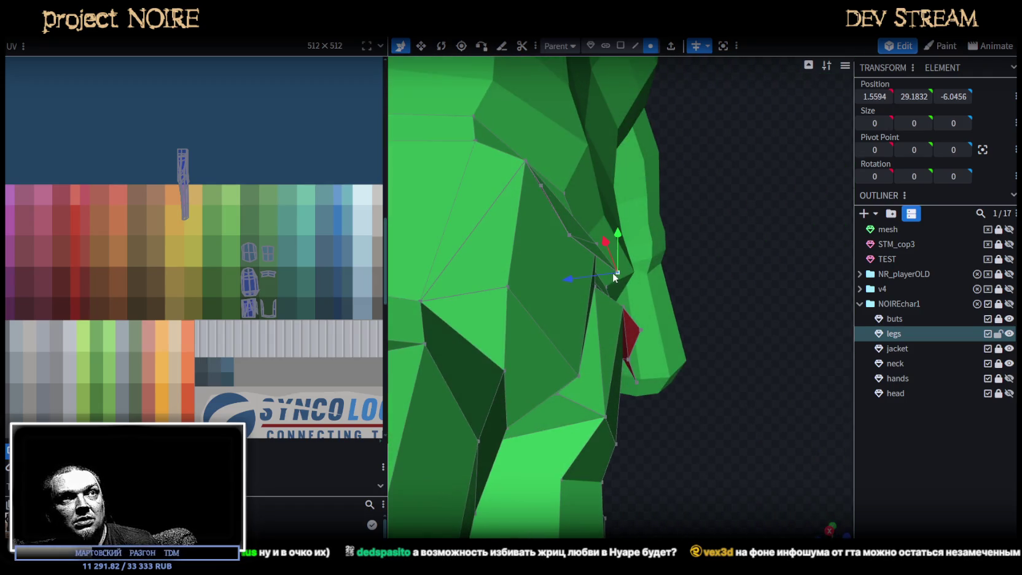
mouse_move(577, 280)
left_mouse_down()
mouse_move(723, 371)
mouse_move(630, 429)
mouse_move(617, 397)
mouse_move(523, 393)
mouse_move(588, 385)
mouse_move(738, 395)
mouse_move(739, 359)
left_mouse_up()
scroll(617, 396, "down", 3)
scroll(739, 394, "up", 2)
left_click(621, 46)
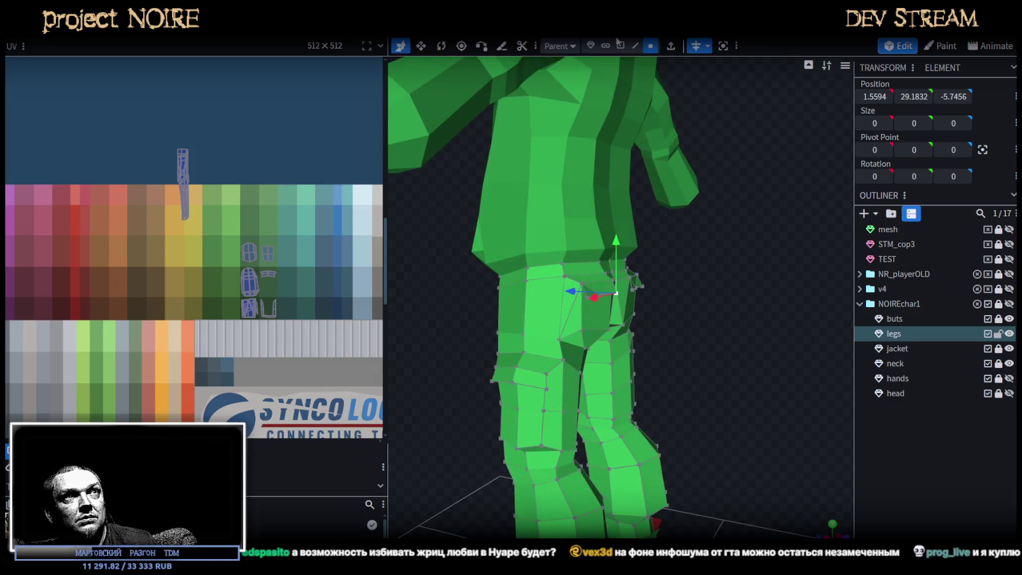
left_click(553, 302)
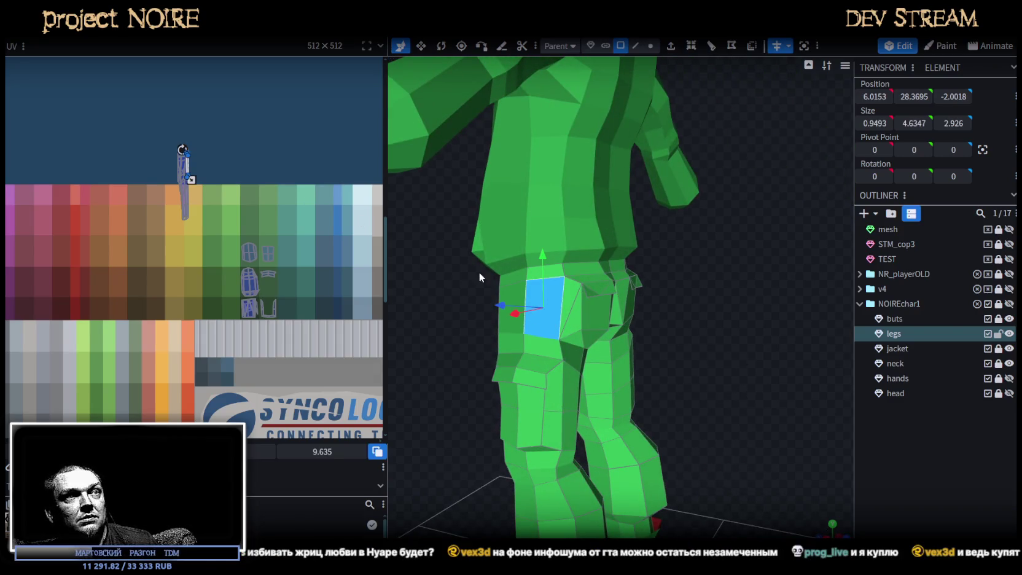
- Select the larger side thigh faces on the back of the legs
left_click(624, 301)
left_click(541, 304)
scroll(188, 178, "up", 3)
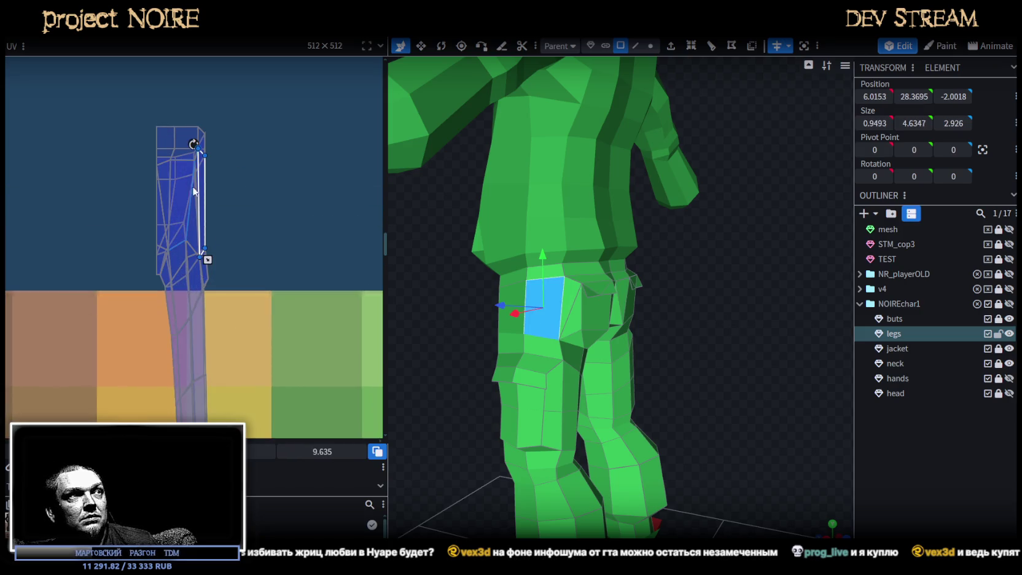
scroll(259, 154, "up", 2)
left_click_drag(706, 365, 757, 365)
mouse_move(722, 322)
left_mouse_down()
mouse_move(751, 291)
mouse_move(777, 282)
mouse_move(779, 291)
left_mouse_up()
left_click(649, 256)
left_click(668, 296, "shift")
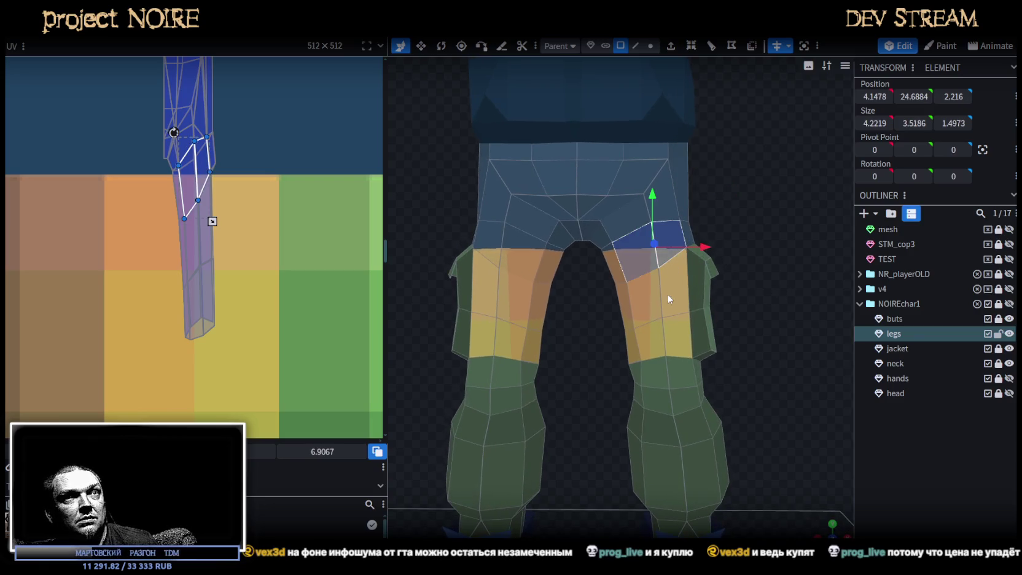
left_click(658, 341, "shift")
- Move the thigh faces' UV island onto the green swatches, widen it and tilt it slightly
scroll(278, 280, "down", 1)
scroll(277, 280, "down", 3)
scroll(277, 280, "down", 2)
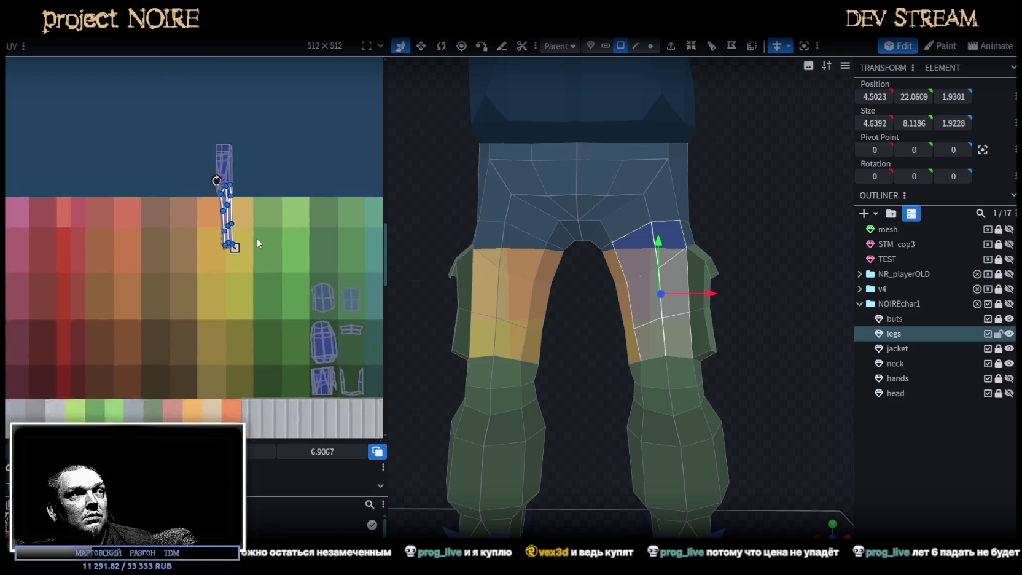
middle_click_drag(256, 238, 188, 219)
left_click_drag(171, 212, 246, 261)
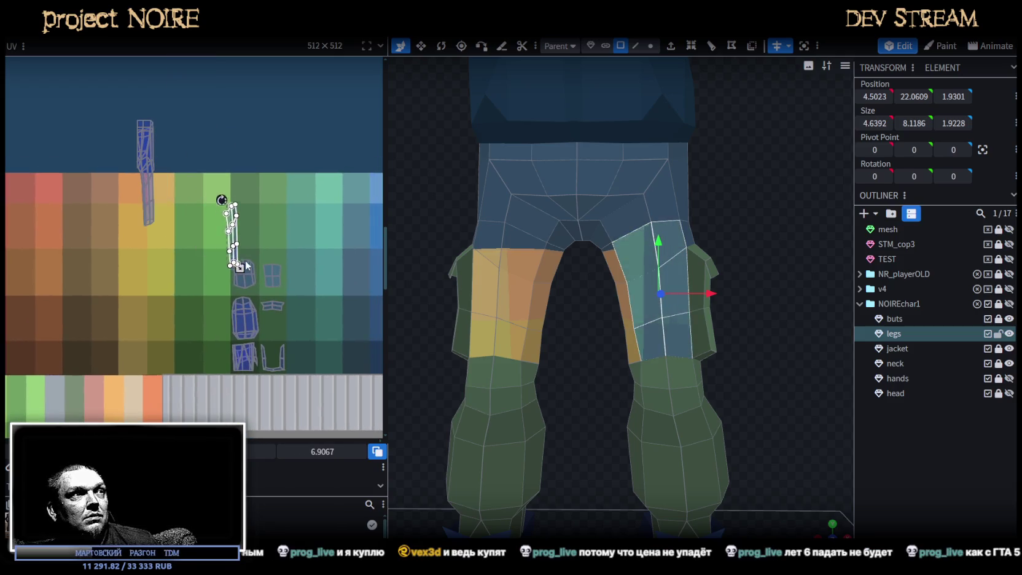
scroll(246, 258, "up", 3)
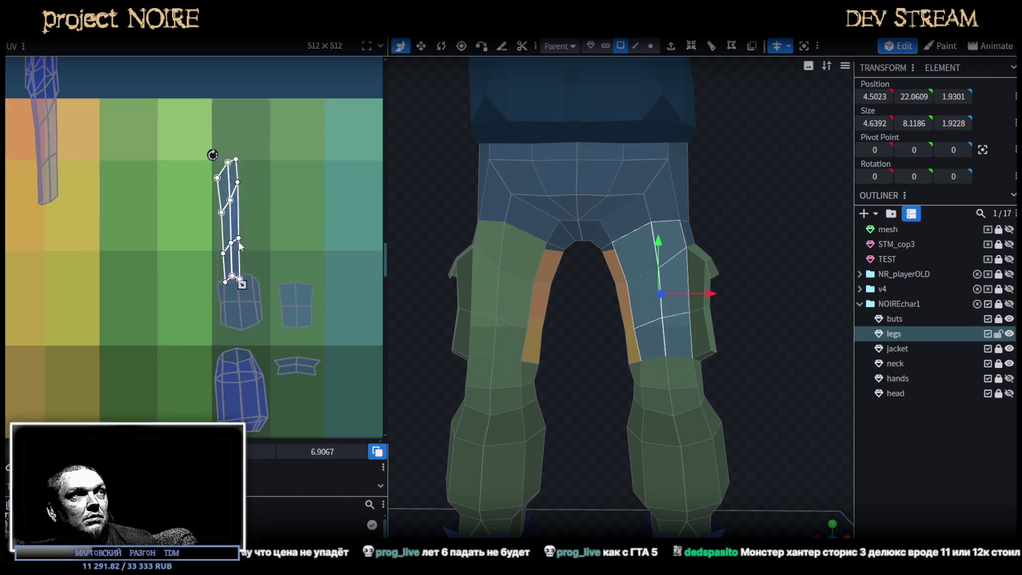
left_click_drag(229, 255, 224, 258)
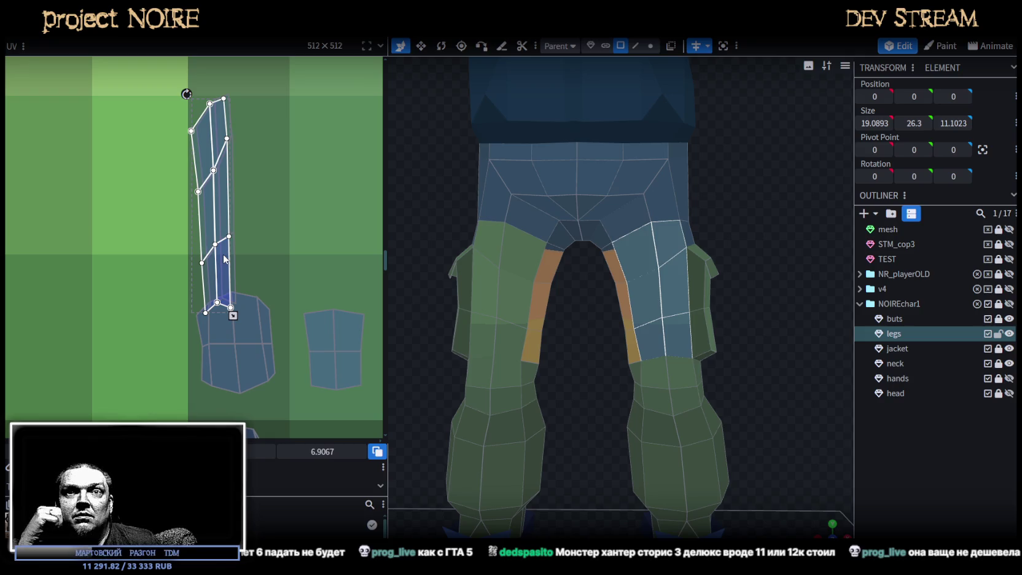
left_click_drag(233, 316, 287, 252)
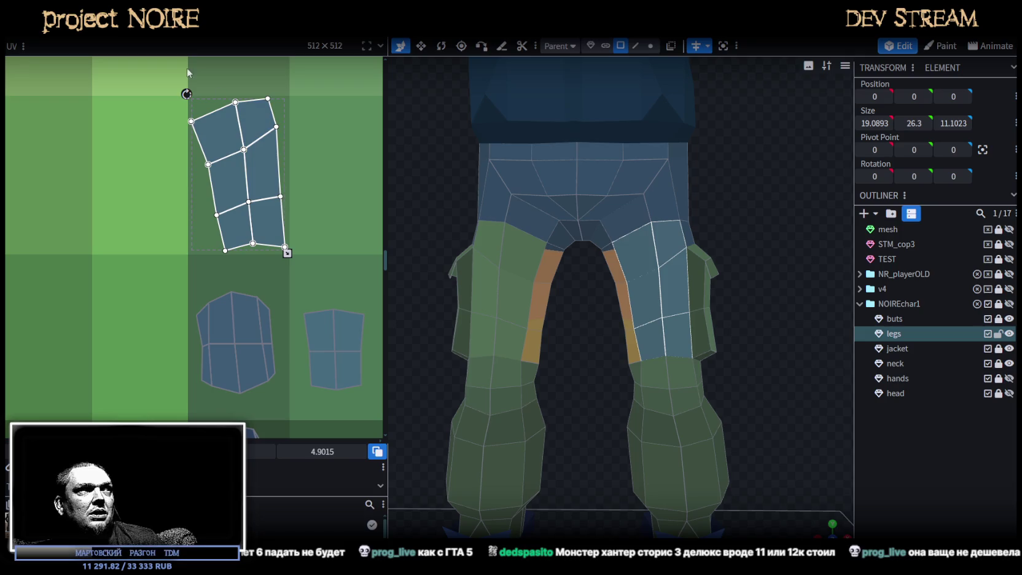
left_click_drag(187, 93, 189, 94)
left_click_drag(249, 121, 250, 123)
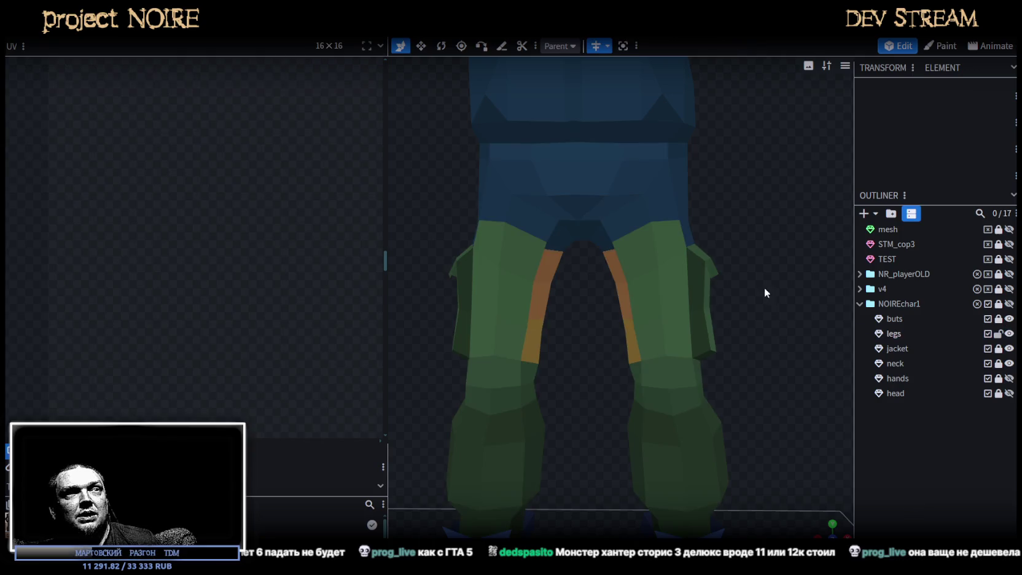
- Select the inner-thigh faces running down from the crotch on the legs
left_click_drag(764, 288, 680, 327)
left_click(667, 304)
mouse_move(738, 371)
left_mouse_down()
mouse_move(795, 355)
mouse_move(704, 291)
left_mouse_up()
left_click(655, 197)
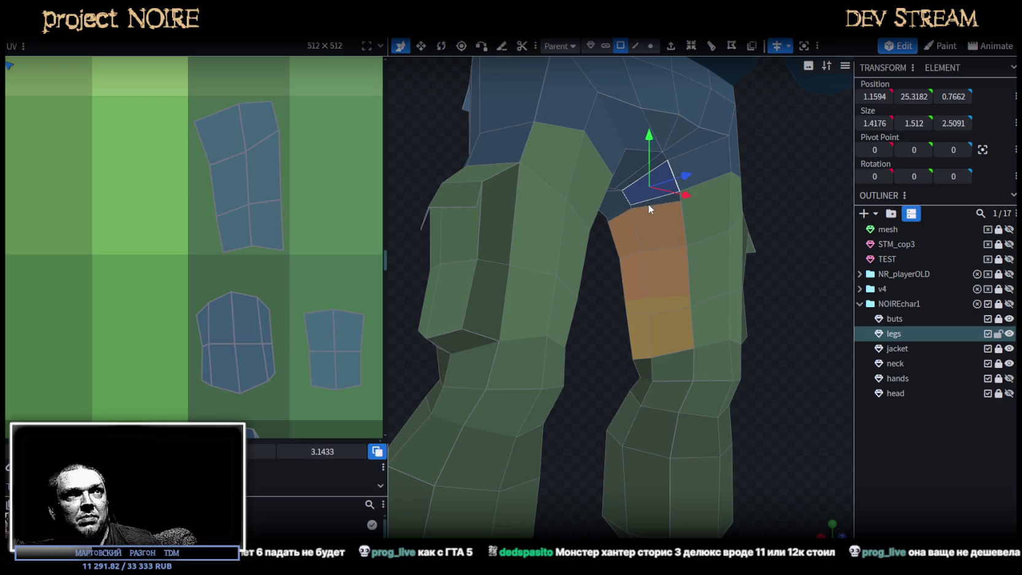
left_click(639, 217, "shift")
left_click(622, 229, "shift")
left_click(634, 307, "shift")
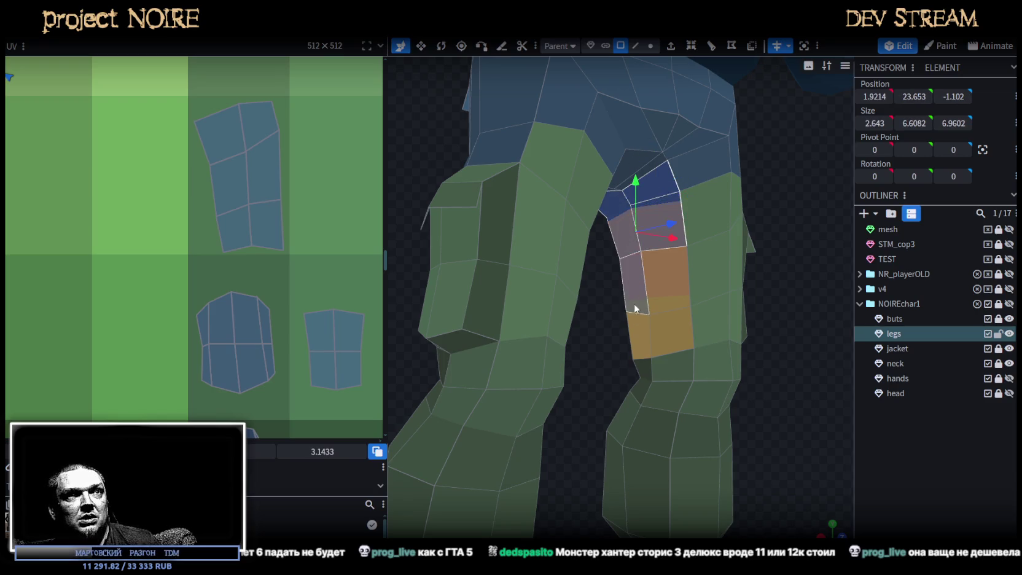
left_click(669, 333, "shift")
mouse_move(672, 290)
left_mouse_down()
mouse_move(748, 290)
mouse_move(735, 285)
left_mouse_up()
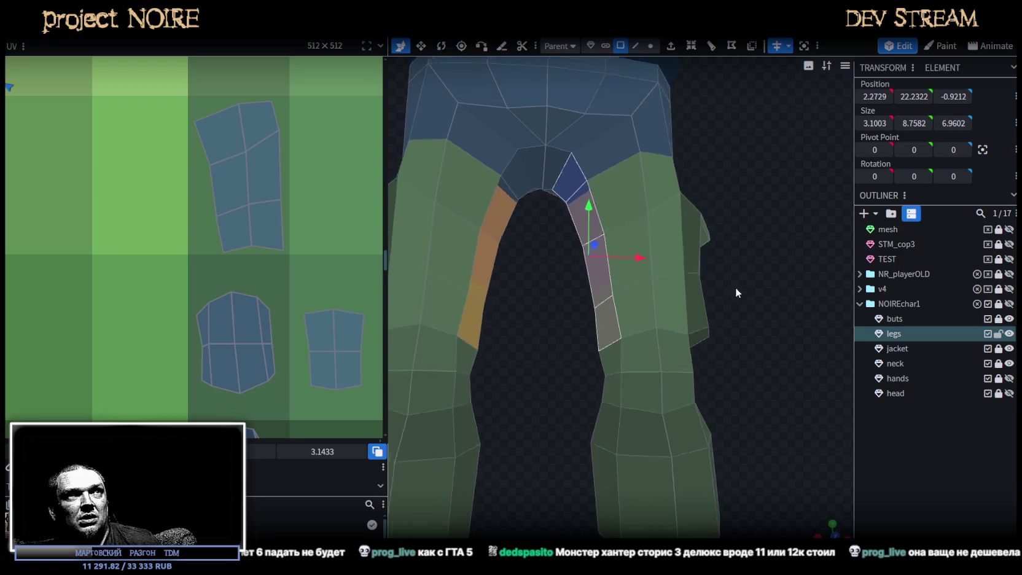
left_click(507, 186, "shift")
left_click_drag(522, 221, 543, 239)
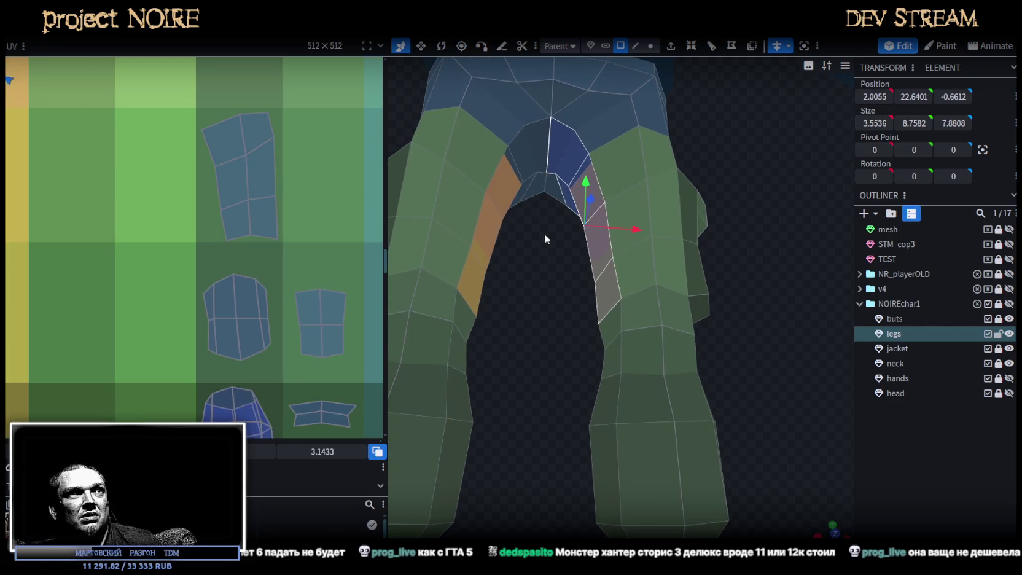
scroll(193, 229, "down", 3)
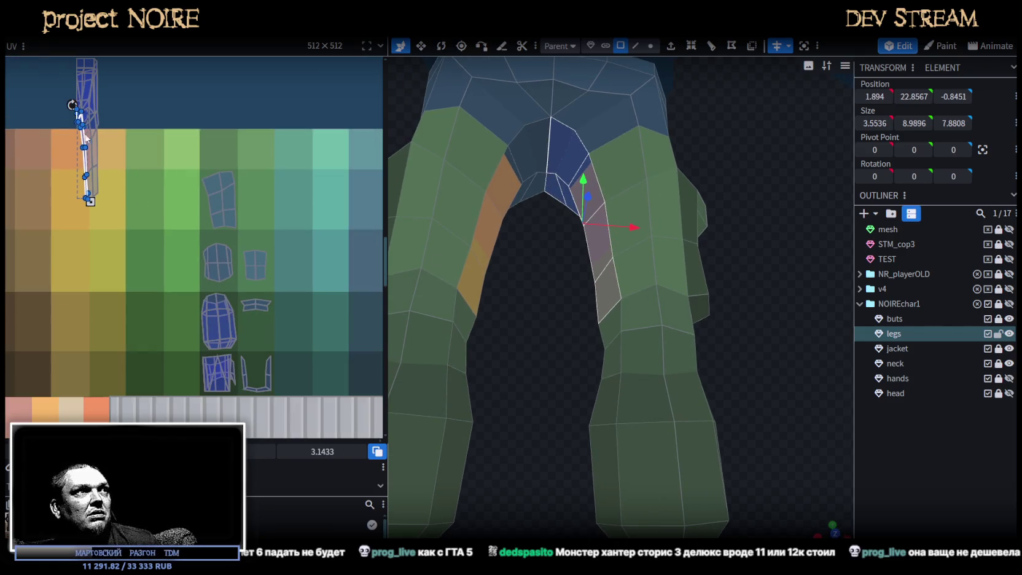
- Place the inner-thigh UV island over the green leg area as a stretched vertical strip
left_click_drag(84, 138, 190, 293)
scroll(184, 310, "up", 3)
left_click_drag(210, 409, 277, 299)
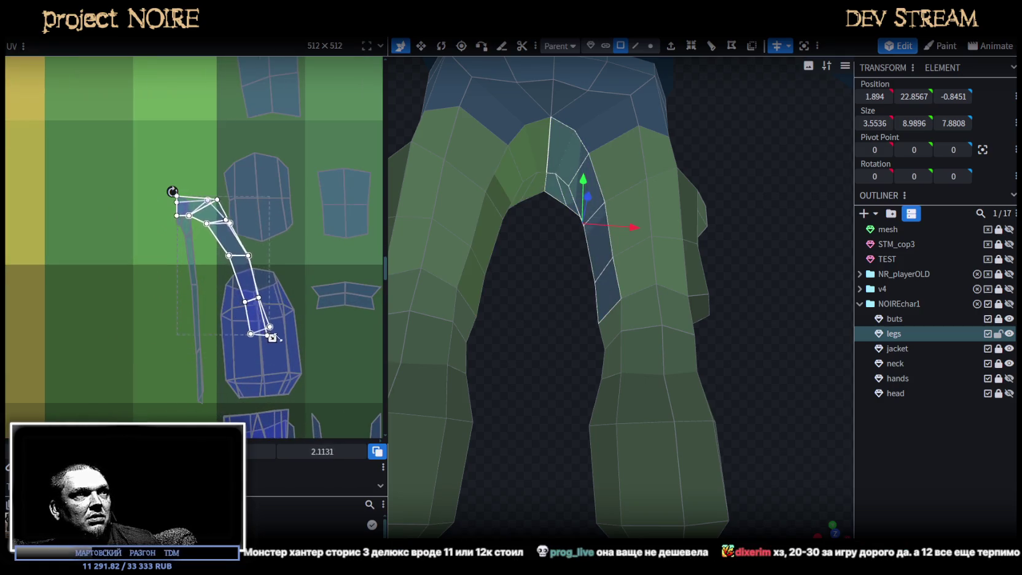
left_click_drag(173, 191, 188, 176)
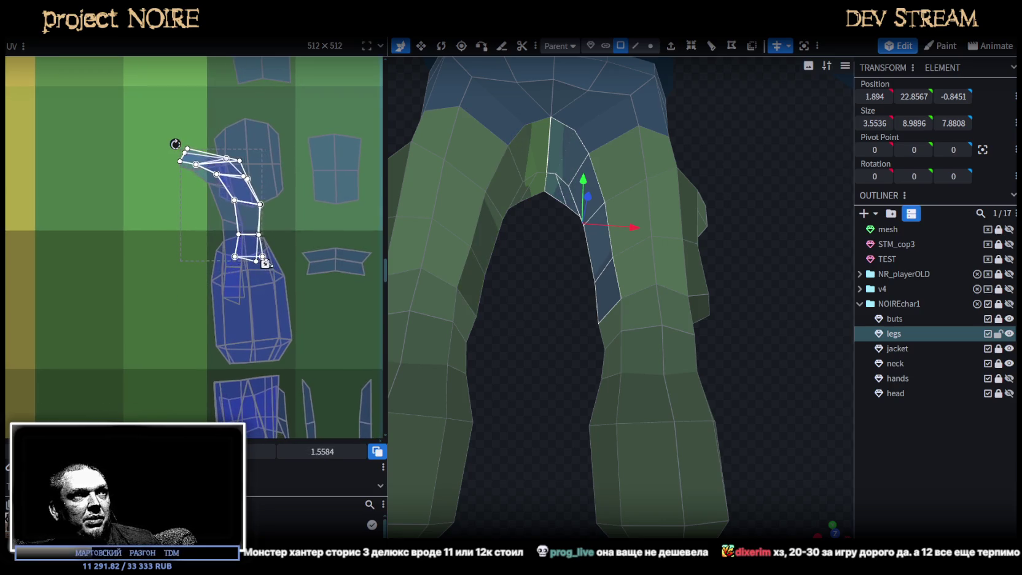
left_click_drag(178, 145, 206, 235)
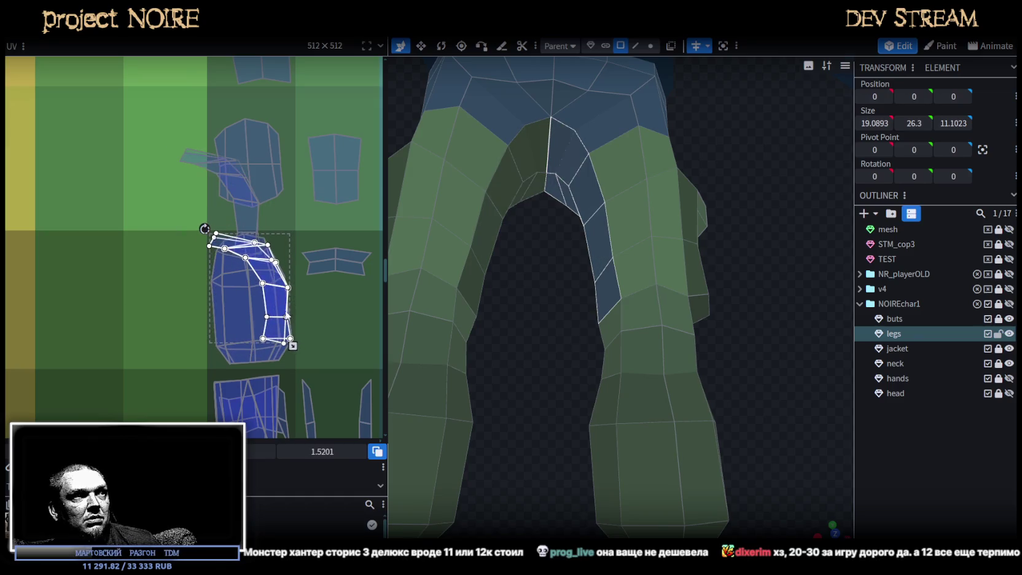
scroll(321, 289, "down", 3)
left_click_drag(293, 261, 293, 283)
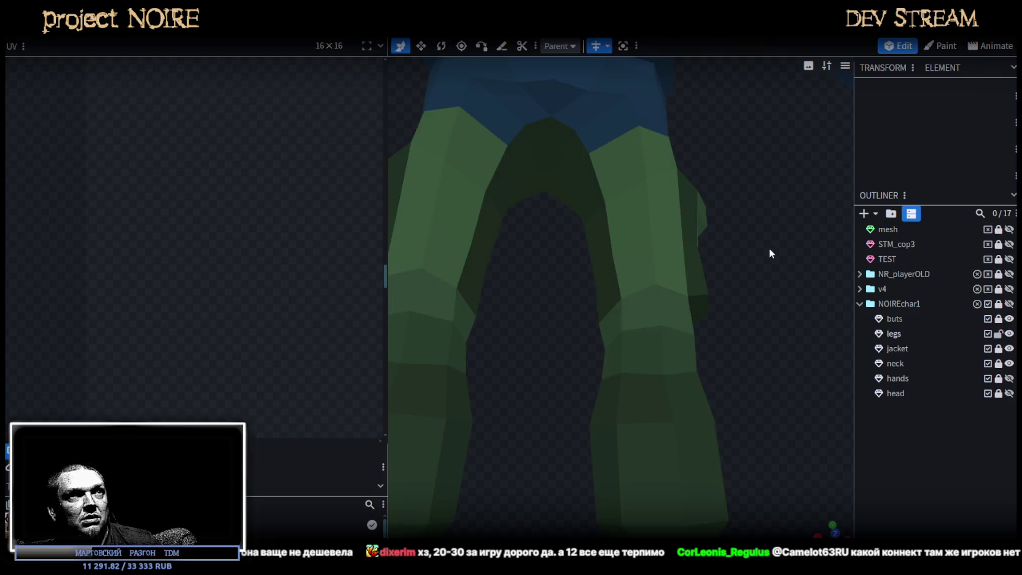
- Select a front waist face and the triangular crotch face
mouse_move(769, 248)
left_mouse_down()
mouse_move(642, 269)
mouse_move(746, 220)
mouse_move(745, 274)
left_mouse_up()
left_click(639, 263)
left_click(573, 271, "shift")
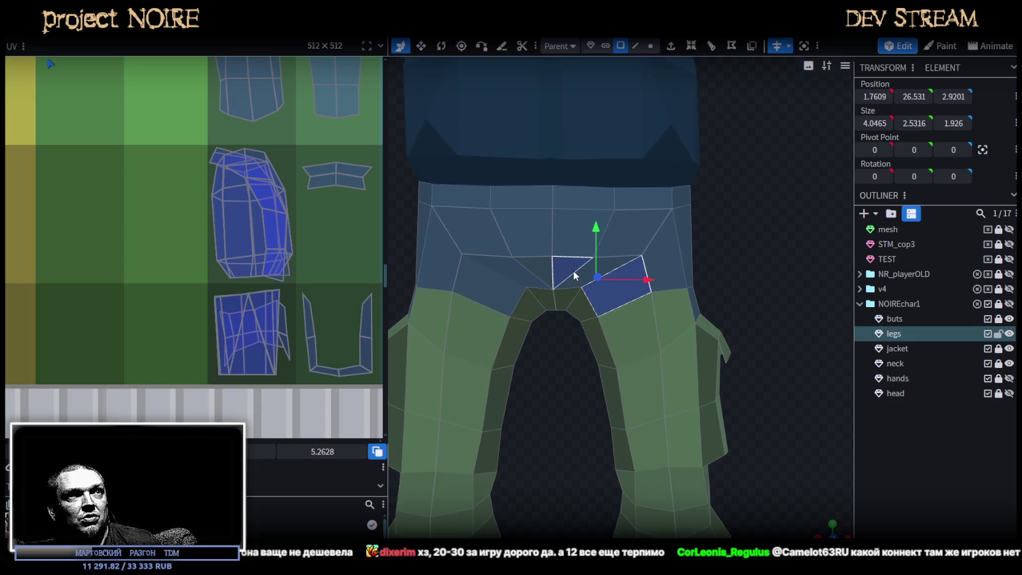
- Add the waist and hip faces around the legs to the selection
left_click(585, 195, "shift")
left_click(635, 225, "shift")
mouse_move(669, 247)
left_mouse_down()
mouse_move(705, 261)
mouse_move(538, 272)
left_mouse_up()
left_click(551, 287, "shift")
left_click(595, 308, "shift")
mouse_move(596, 308)
left_mouse_down()
mouse_move(508, 283)
mouse_move(554, 284)
left_mouse_up()
left_click(549, 220, "shift")
left_click(549, 309, "shift")
left_click(584, 337, "shift")
- Add the front upper-leg faces, the triangular back face and the top waistband face
mouse_move(626, 424)
left_mouse_down()
mouse_move(468, 326)
mouse_move(515, 337)
left_mouse_up()
left_click(605, 346, "shift")
left_click(608, 402, "shift")
left_click(569, 395, "shift")
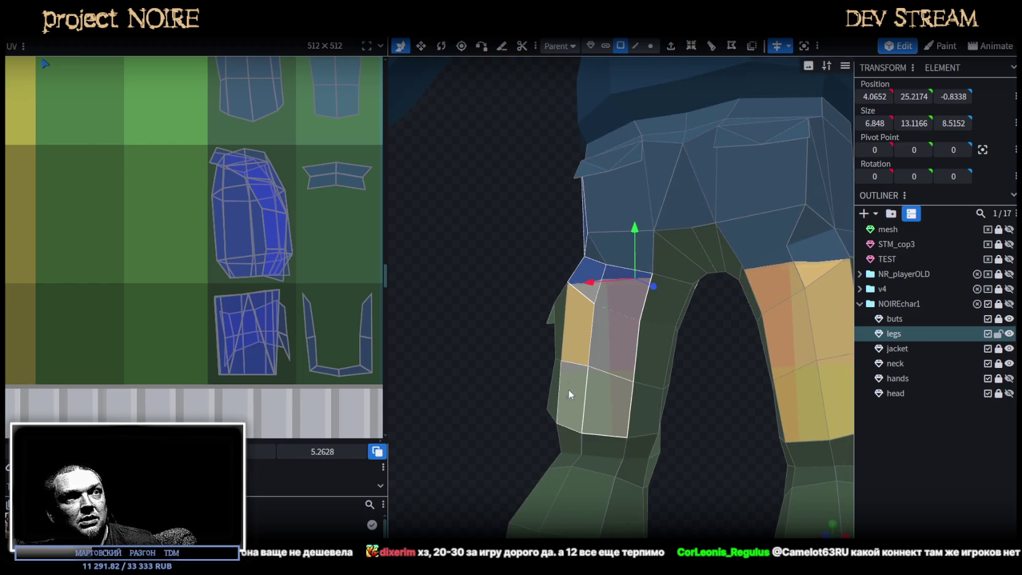
mouse_move(609, 339)
left_mouse_down()
mouse_move(647, 474)
mouse_move(735, 502)
left_mouse_up()
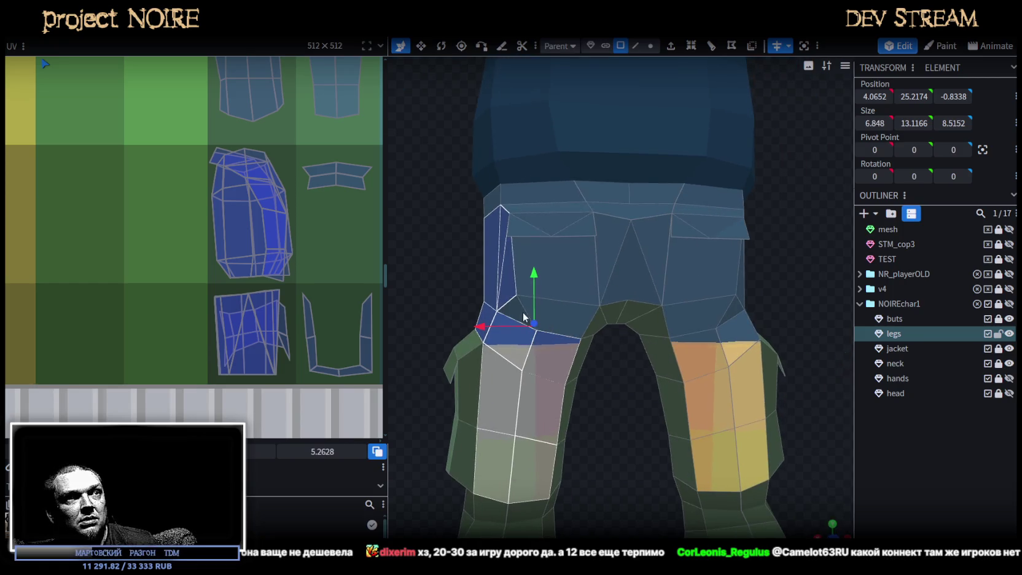
left_click(606, 255, "shift")
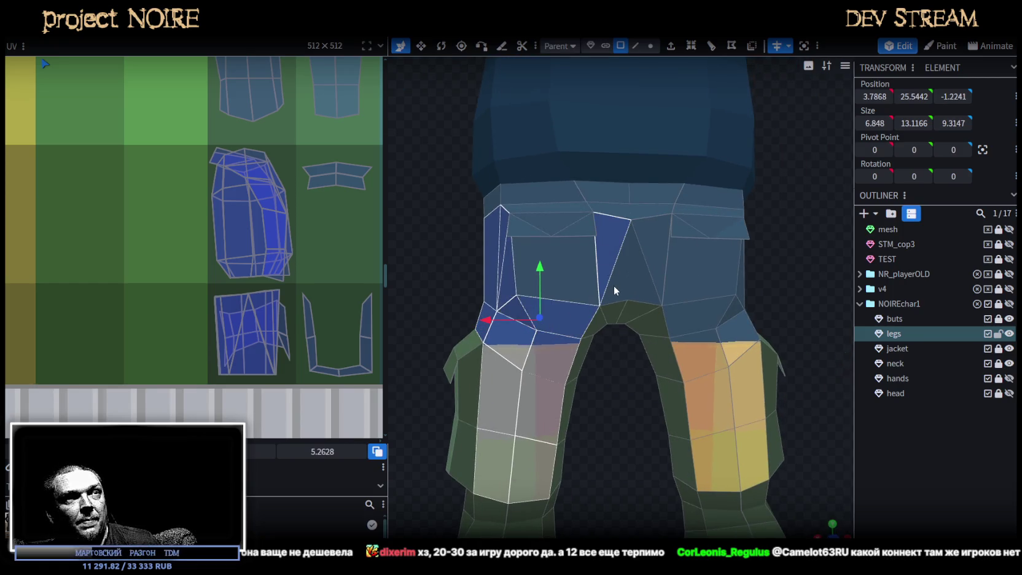
left_click(572, 209, "shift")
left_click_drag(601, 432, 890, 443)
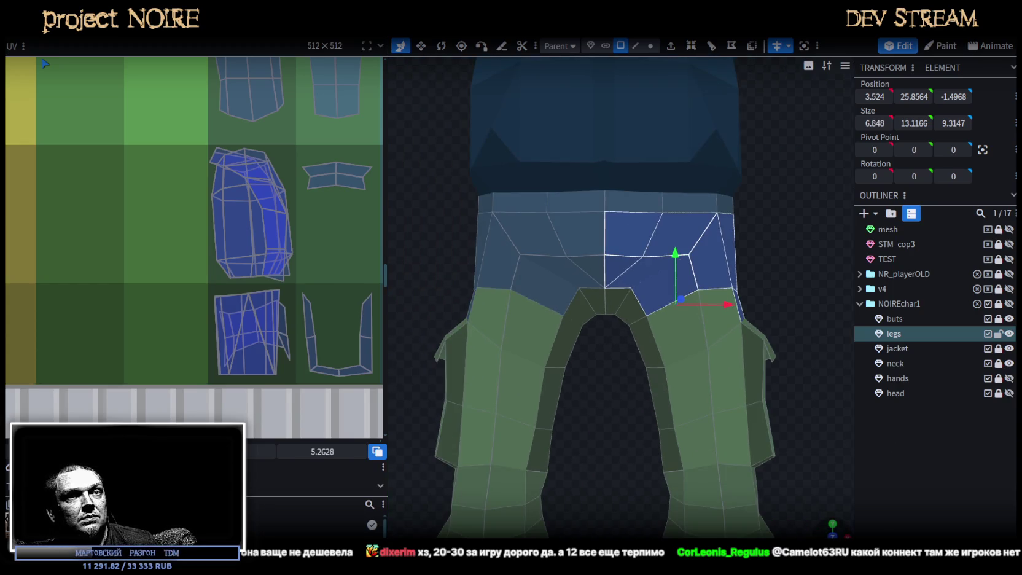
- Move the hip UV island onto the green palette square, shift it up and shrink it
scroll(729, 483, "down", 3)
scroll(206, 206, "down", 3)
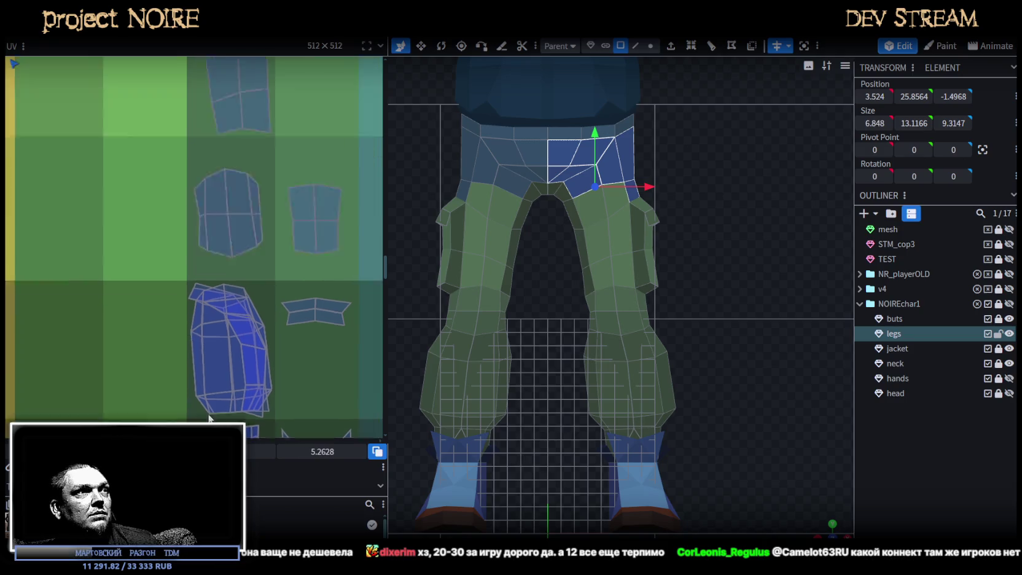
scroll(148, 270, "up", 2)
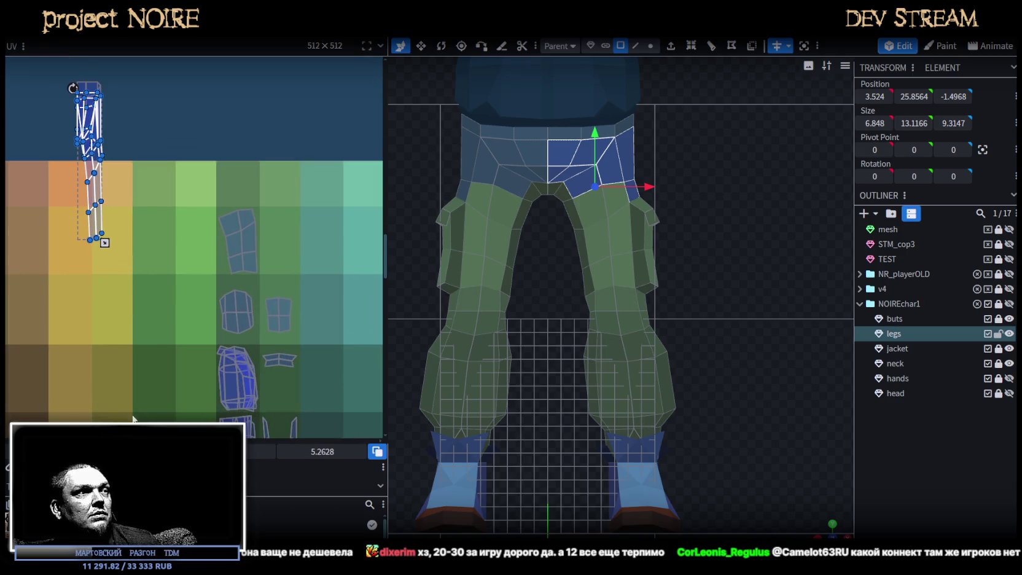
scroll(142, 126, "down", 2)
scroll(142, 127, "down", 2)
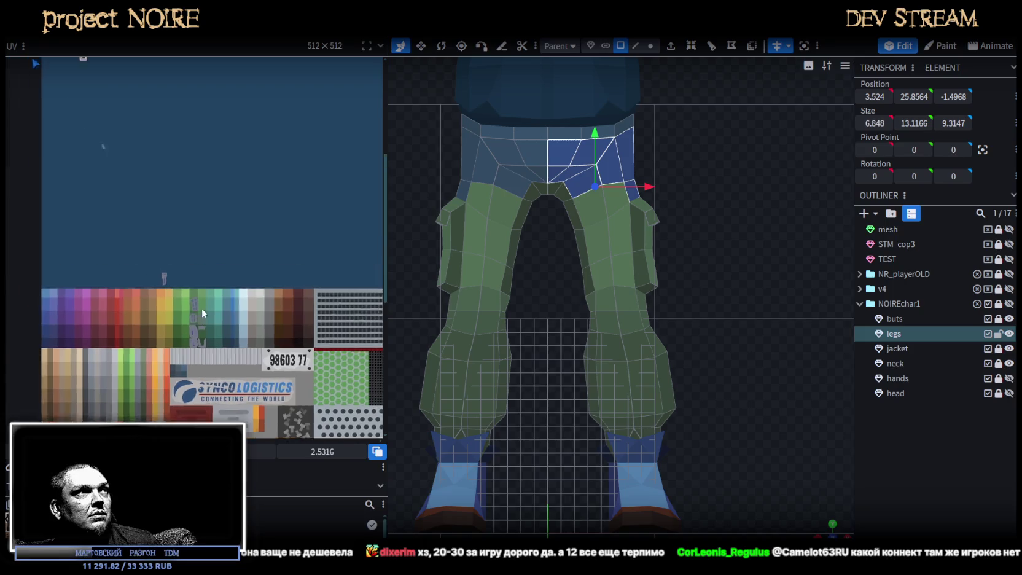
scroll(142, 127, "down", 1)
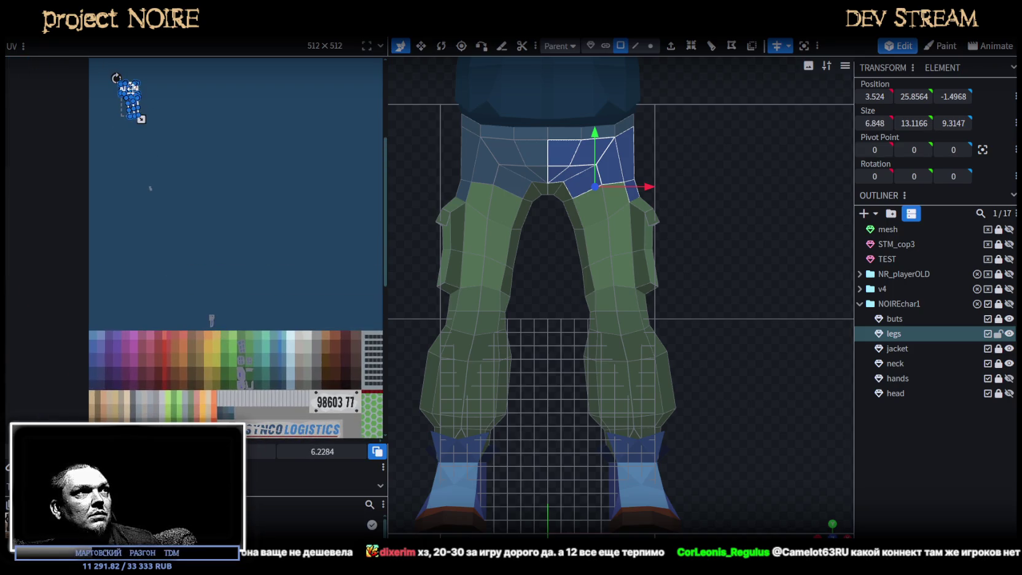
left_click_drag(130, 88, 246, 356)
scroll(245, 355, "up", 2)
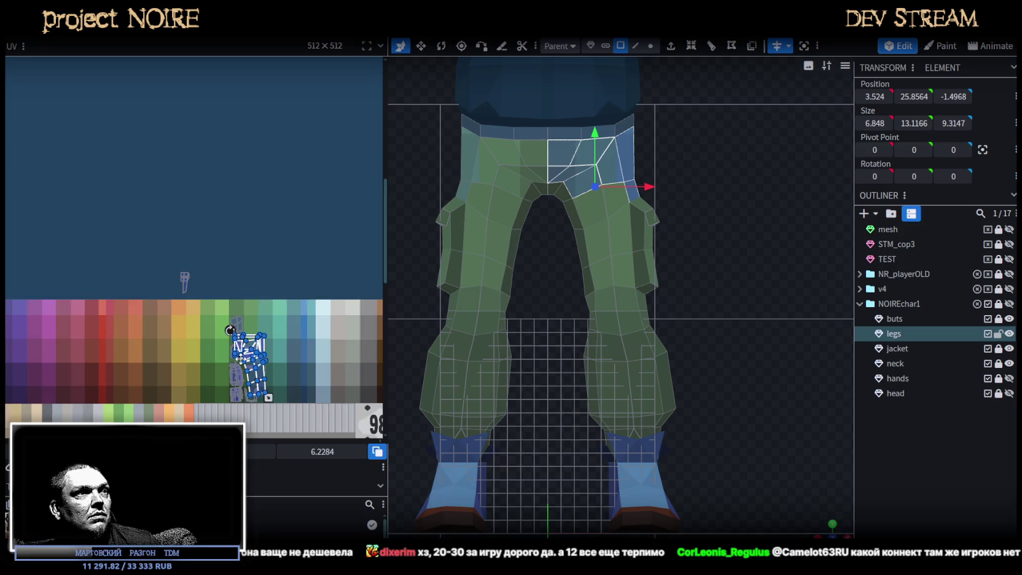
scroll(247, 355, "up", 3)
scroll(247, 355, "up", 2)
middle_click_drag(349, 367, 365, 395)
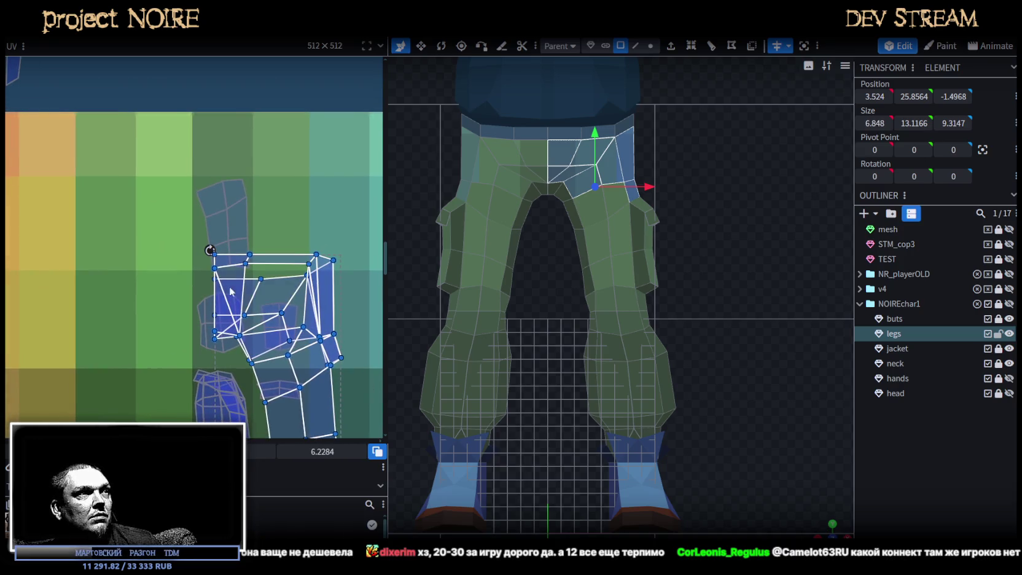
left_click_drag(235, 230, 235, 177)
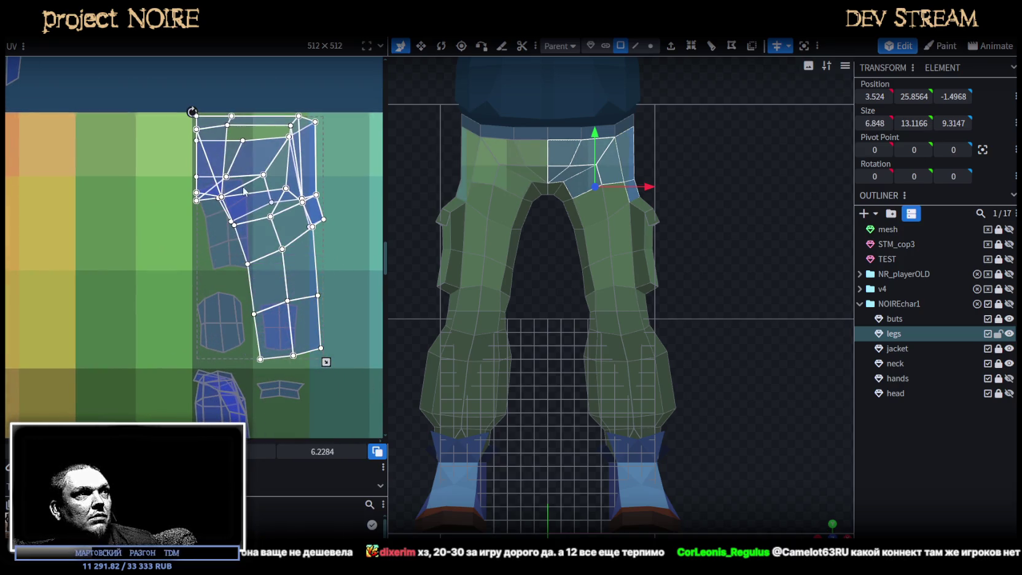
mouse_move(327, 362)
left_mouse_down()
mouse_move(264, 246)
mouse_move(233, 213)
mouse_move(262, 170)
left_mouse_up()
scroll(239, 182, "up", 2)
scroll(239, 181, "up", 1)
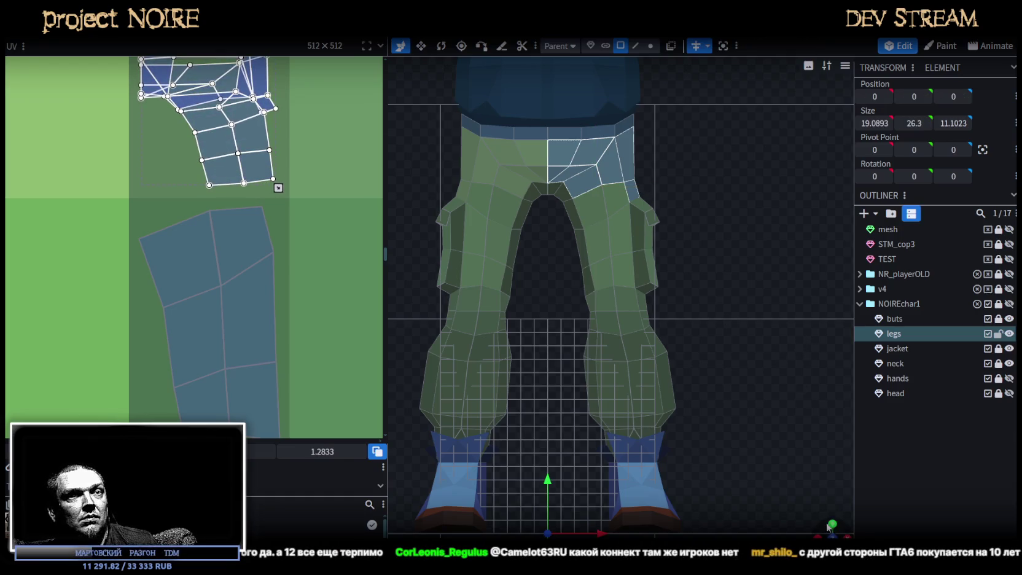
- Deselect the legs and view the pants from the front to check the green
left_click_drag(828, 527, 824, 529)
left_click(495, 370)
left_click_drag(495, 370, 627, 227)
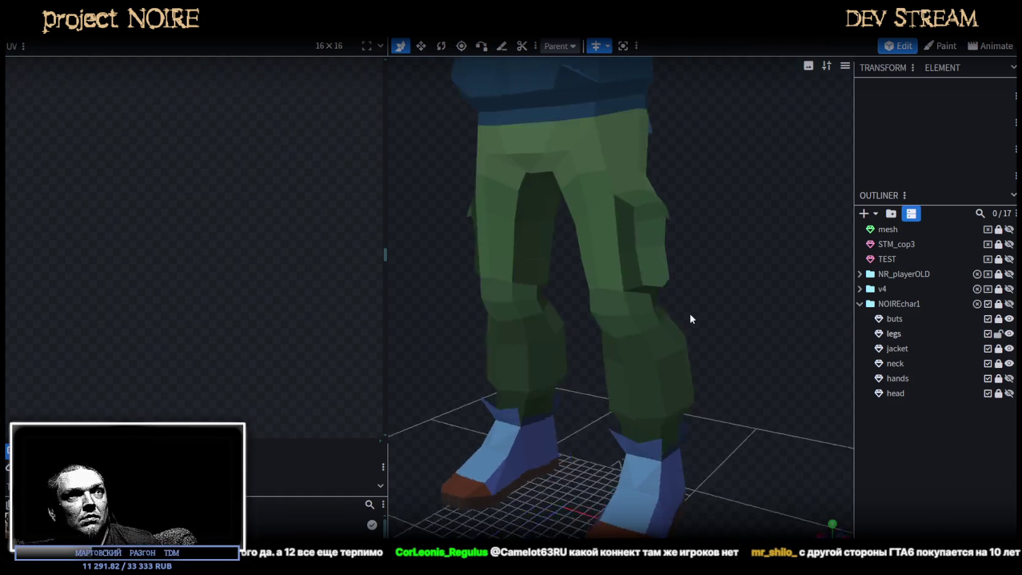
- Select all the waist faces' UVs and move that island further down the green palette
left_click_drag(737, 313, 655, 371)
left_click(603, 148)
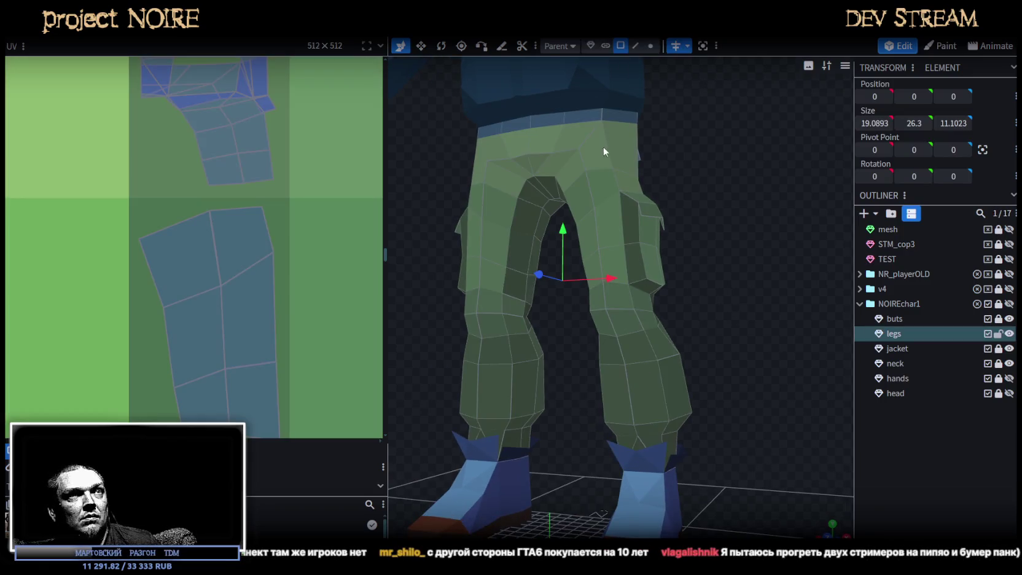
left_click(674, 388)
scroll(172, 317, "down", 3)
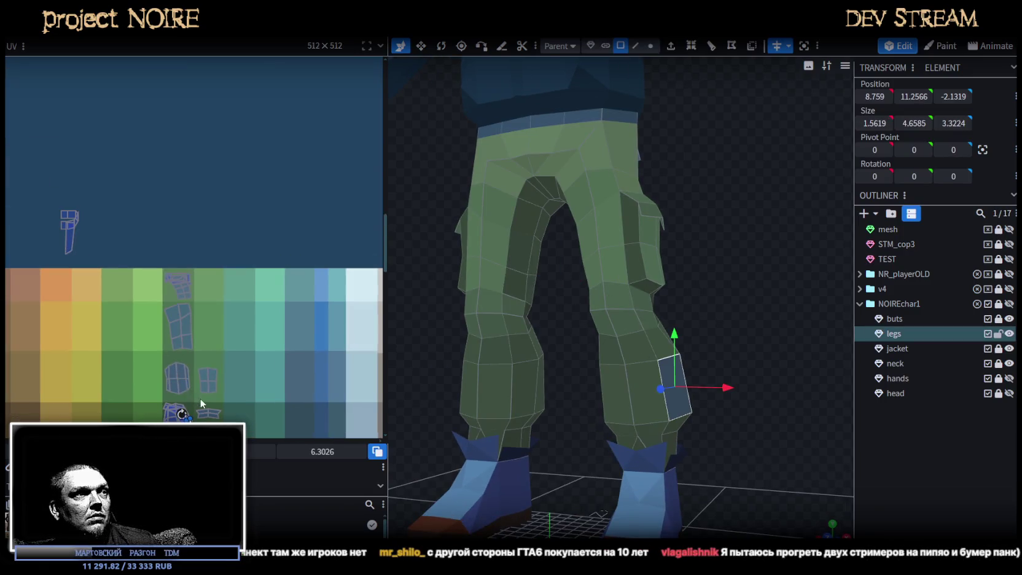
scroll(200, 369, "down", 2)
scroll(226, 301, "up", 3)
scroll(177, 186, "up", 2)
left_click_drag(203, 172, 316, 255)
scroll(322, 295, "down", 3)
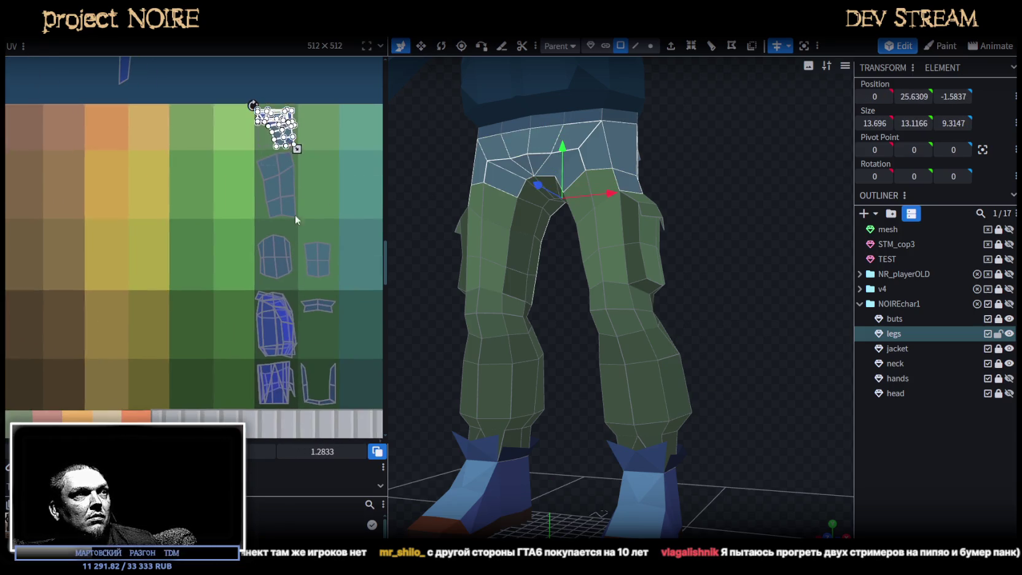
left_click_drag(291, 147, 289, 344)
scroll(295, 338, "up", 3)
scroll(296, 338, "up", 2)
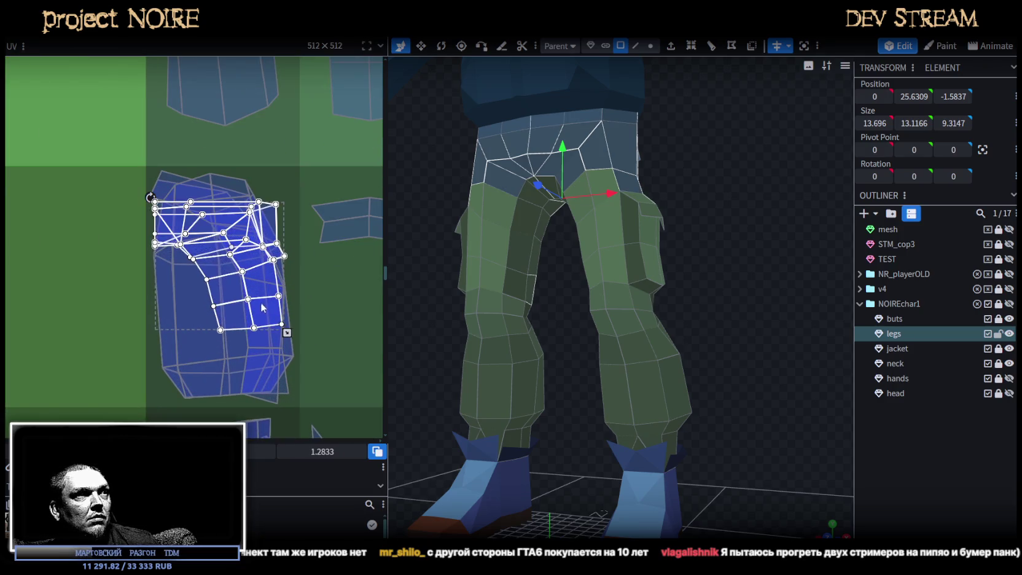
left_click_drag(263, 310, 270, 368)
- Select the side thigh face strip and move its UVs onto another green swatch
left_click(765, 333)
mouse_move(765, 333)
left_mouse_down()
mouse_move(711, 331)
mouse_move(612, 217)
mouse_move(602, 241)
mouse_move(627, 270)
left_mouse_up()
left_click(604, 202)
left_click(608, 198)
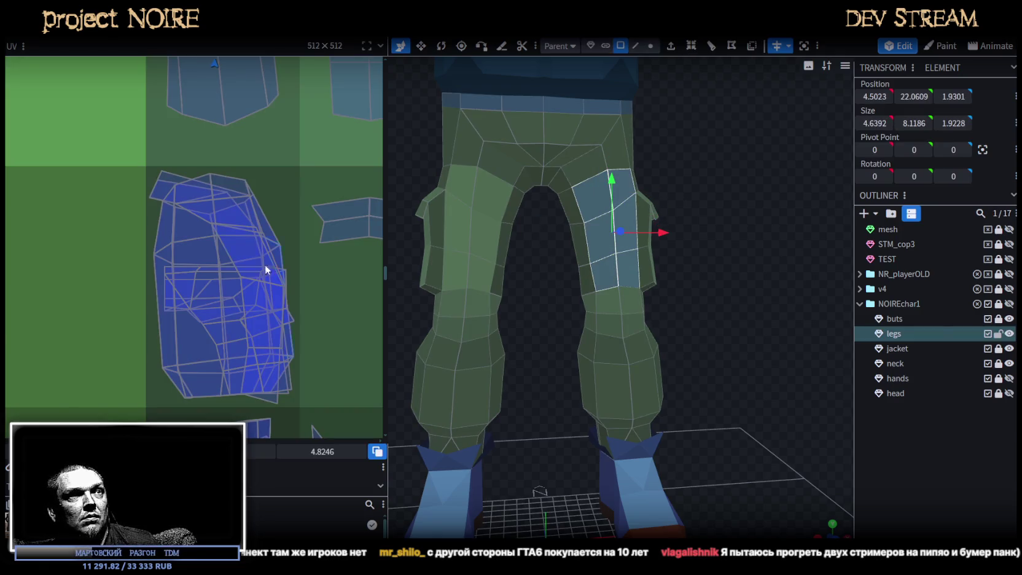
scroll(266, 269, "down", 3)
mouse_move(457, 304)
left_mouse_down()
mouse_move(644, 346)
mouse_move(751, 338)
mouse_move(638, 375)
left_mouse_up()
left_click(628, 385)
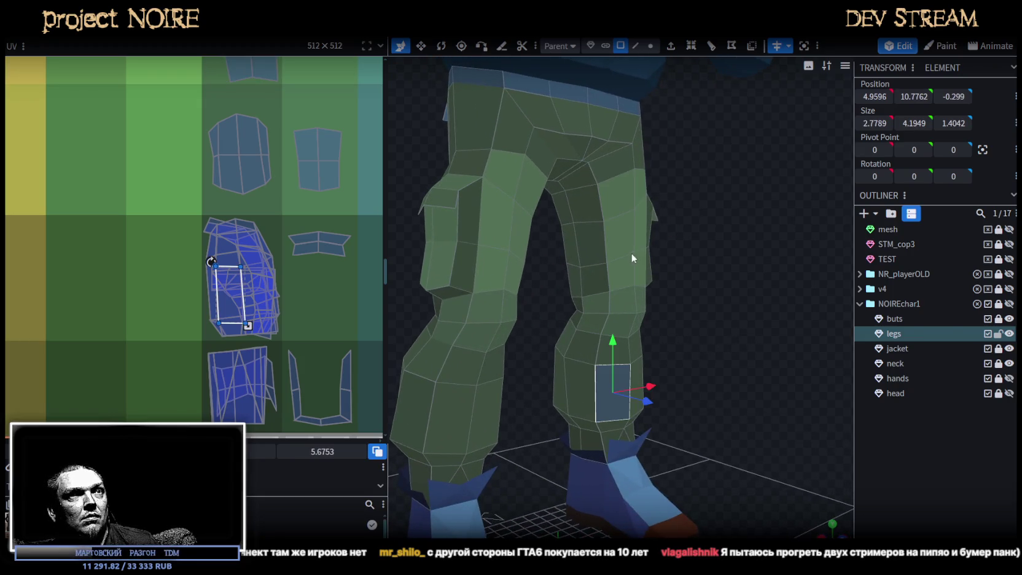
left_click(588, 224)
left_click(604, 154)
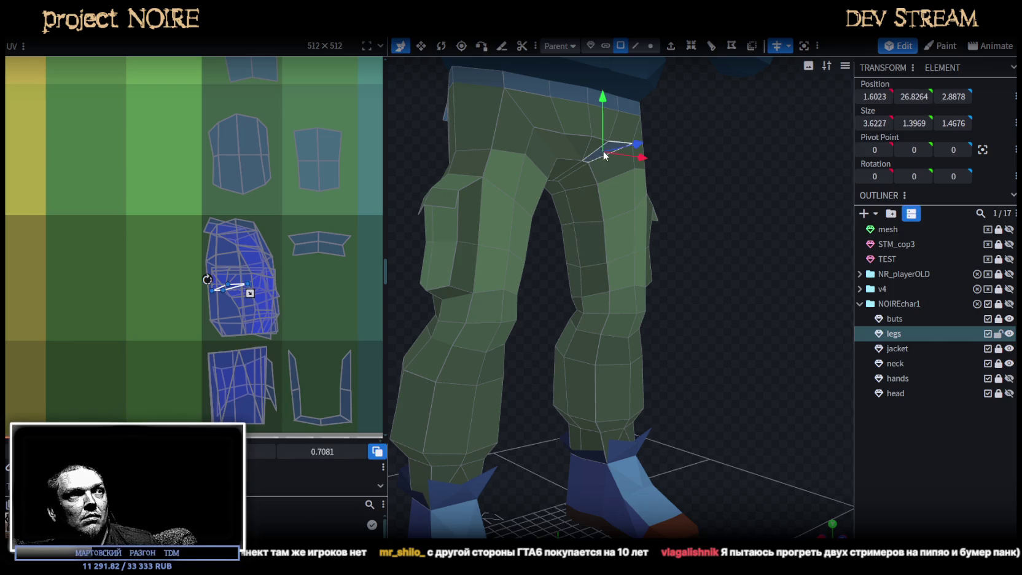
left_click(620, 203)
left_click(627, 245, "shift")
left_click(644, 262, "shift")
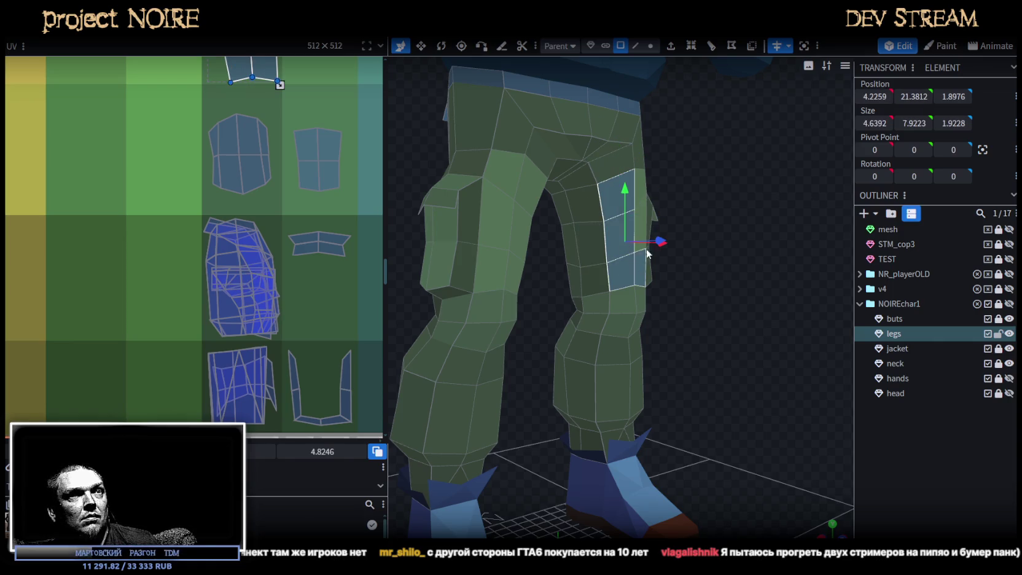
scroll(288, 233, "down", 3)
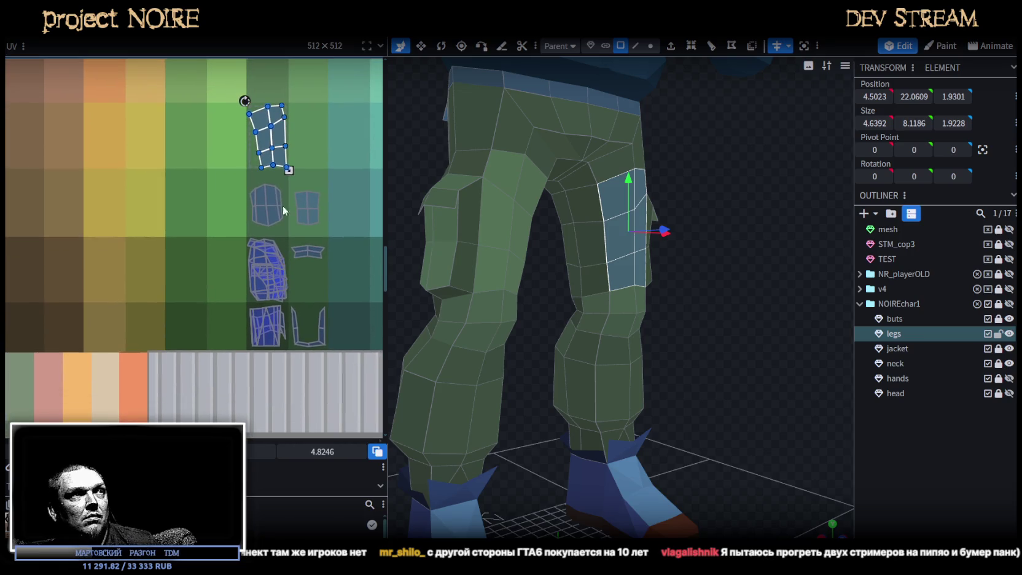
left_click_drag(279, 153, 279, 215)
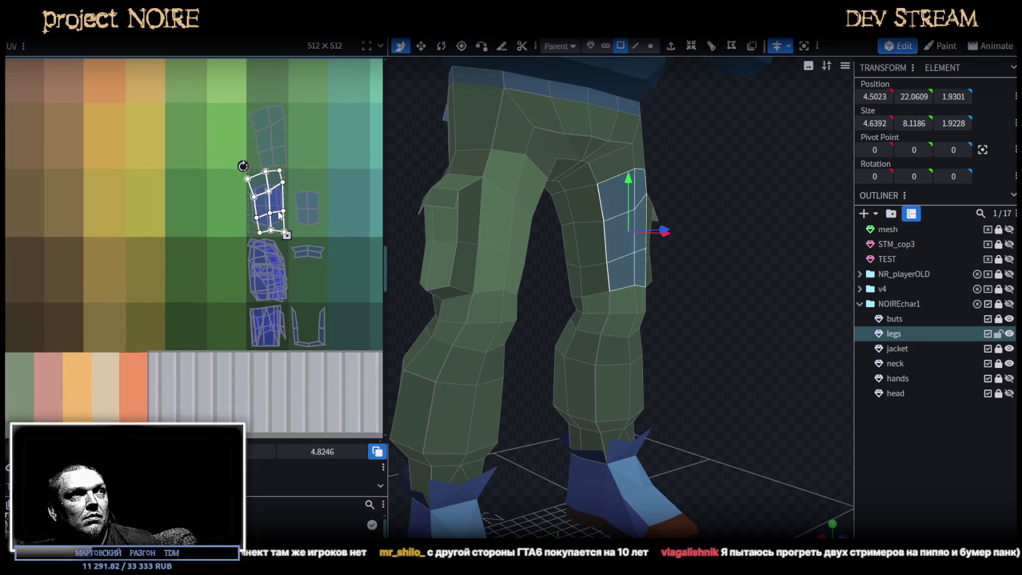
- Select a vertical strip of leg faces and move its UVs to the second green swatch
mouse_move(722, 372)
left_mouse_down()
mouse_move(687, 344)
mouse_move(644, 340)
mouse_move(711, 331)
mouse_move(698, 325)
mouse_move(708, 333)
left_mouse_up()
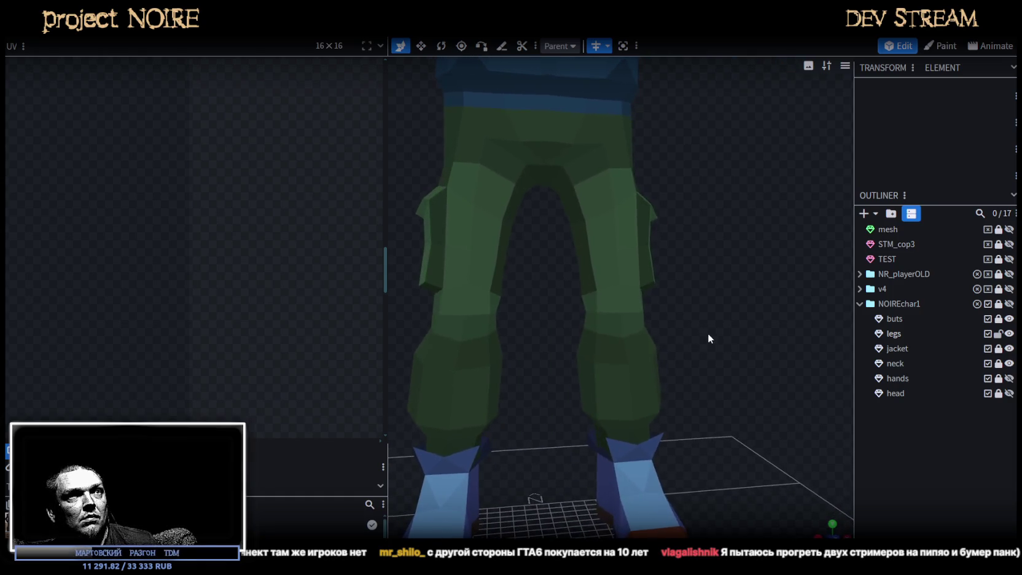
left_click(590, 194)
left_click(608, 202)
left_click(622, 221, "shift")
left_click(608, 241, "shift")
left_click(602, 274, "shift")
left_click(628, 269, "shift")
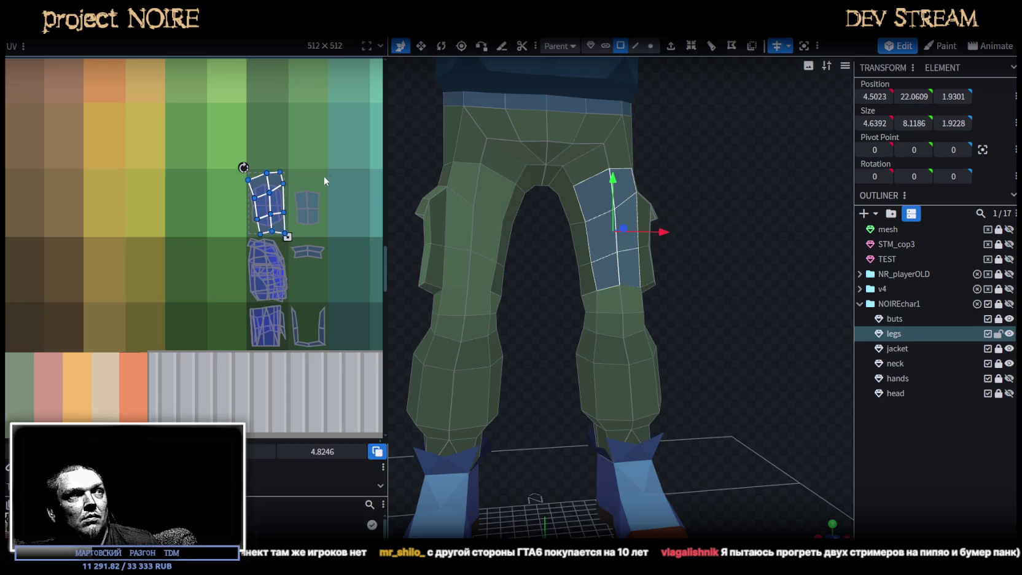
scroll(331, 246, "up", 2)
scroll(337, 275, "down", 1)
left_click_drag(275, 165, 277, 268)
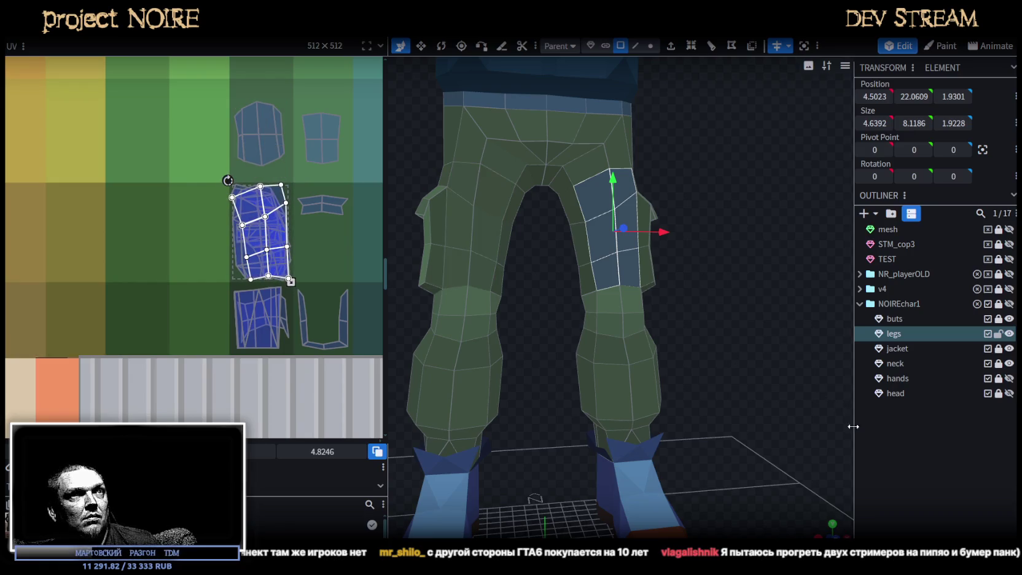
- Check the lower-leg and back-thigh faces, then switch to vertex selection
left_click_drag(850, 420, 763, 393)
left_click(671, 358)
left_click(645, 455)
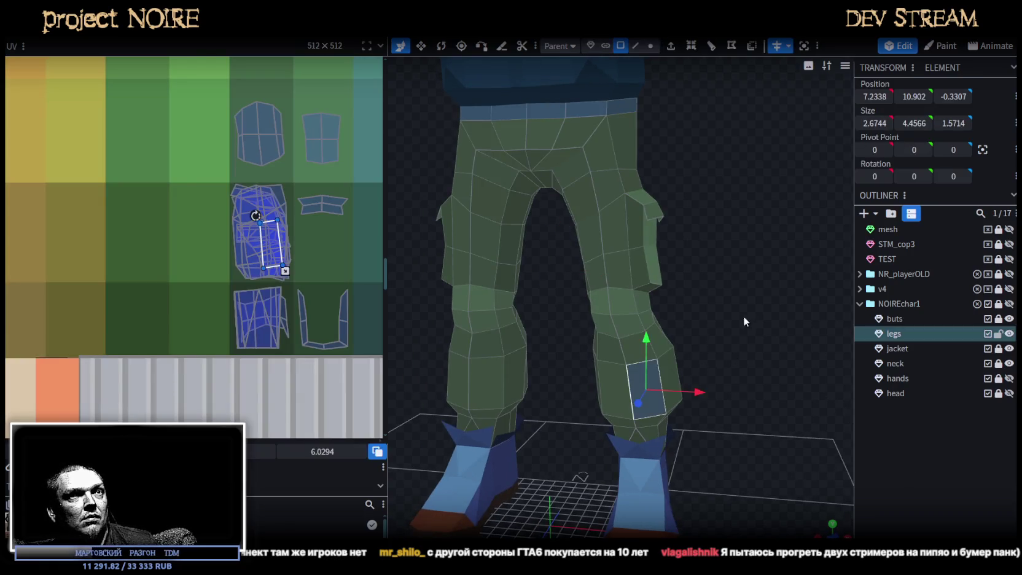
left_click_drag(735, 319, 509, 319)
left_click(621, 265)
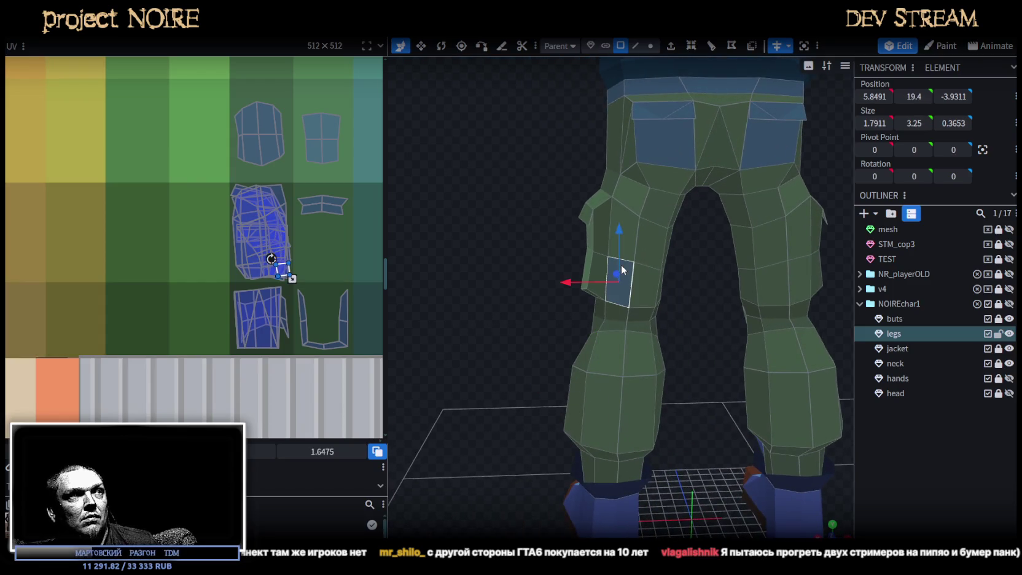
left_click(644, 254)
left_click(585, 377)
mouse_move(585, 377)
left_mouse_down()
mouse_move(623, 389)
mouse_move(529, 323)
mouse_move(603, 188)
left_mouse_up()
scroll(546, 180, "up", 1)
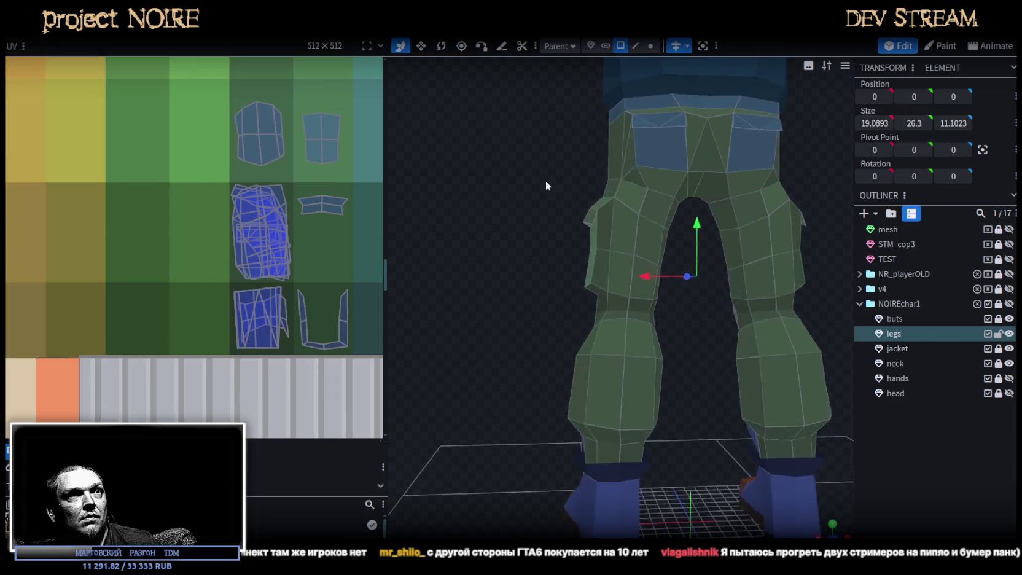
scroll(546, 180, "up", 3)
left_click(650, 46)
- Nudge one hip vertex sideways and raise two other hip vertices, including the outer hip edge
left_click(656, 138)
left_click_drag(617, 133, 597, 132)
mouse_move(726, 224)
left_mouse_down()
mouse_move(681, 258)
mouse_move(687, 173)
left_mouse_up()
left_click(640, 161)
left_click_drag(639, 113, 632, 102)
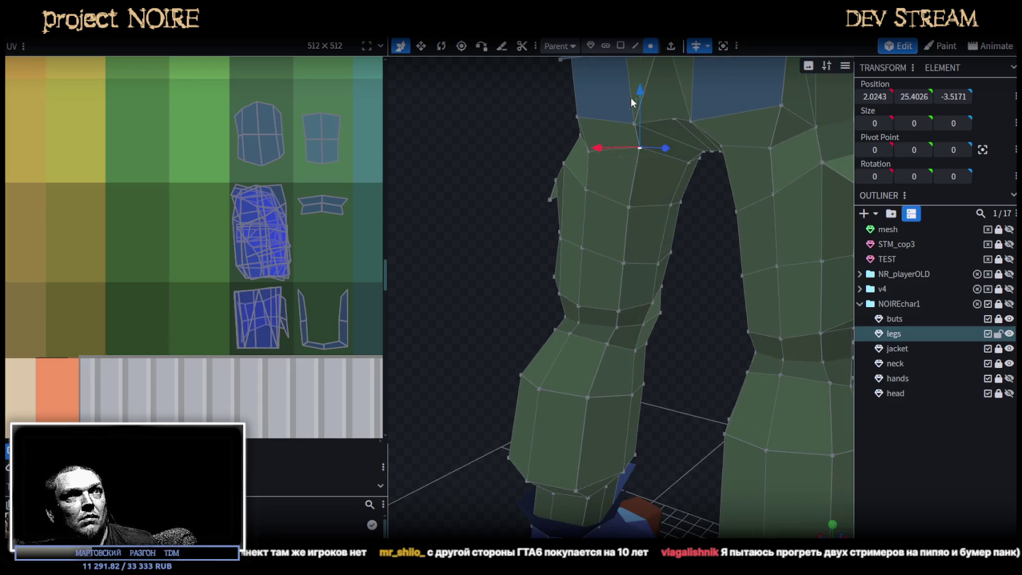
left_click(589, 150)
left_click_drag(590, 95, 594, 82)
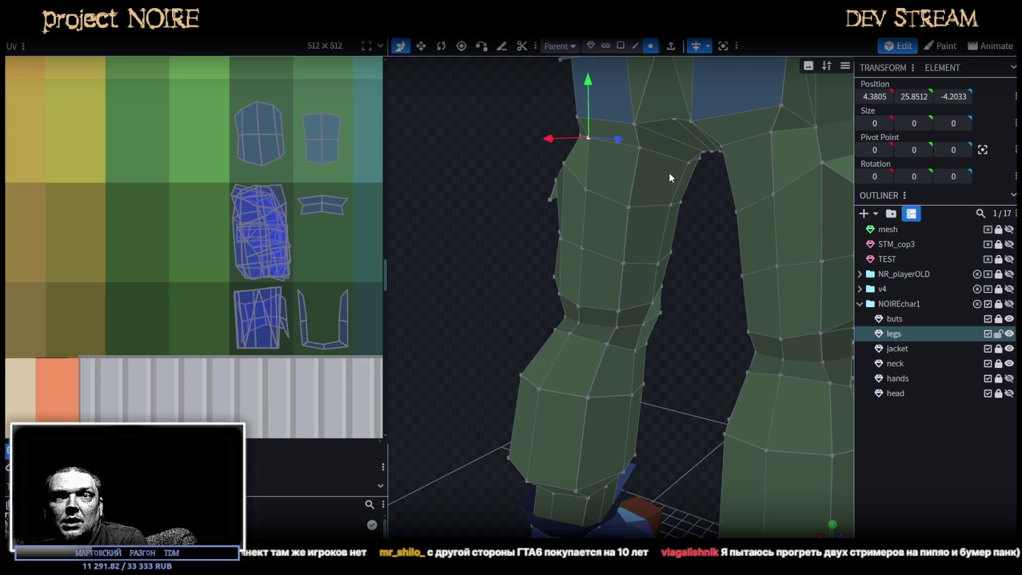
- From a lower angle, push the selected hip vertex outward, then clear the selection
left_click_drag(665, 158, 514, 354)
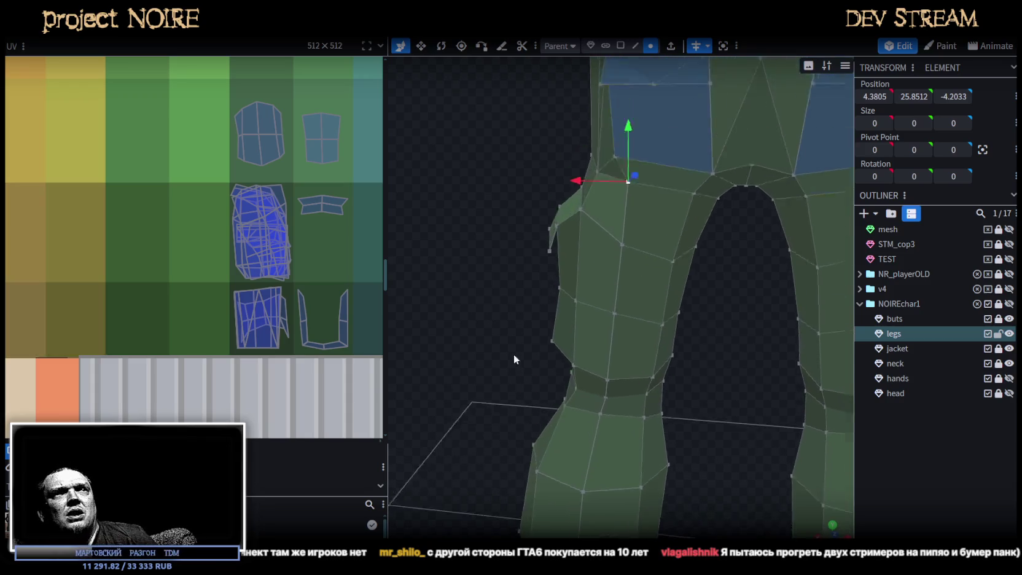
left_click_drag(513, 354, 616, 258)
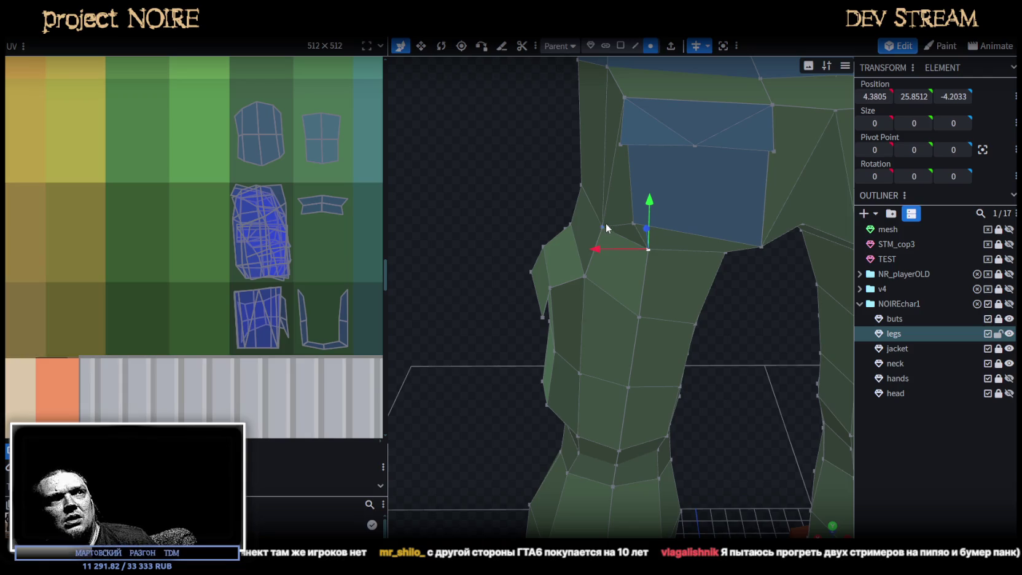
left_click_drag(561, 229, 565, 228)
left_click_drag(472, 195, 749, 247)
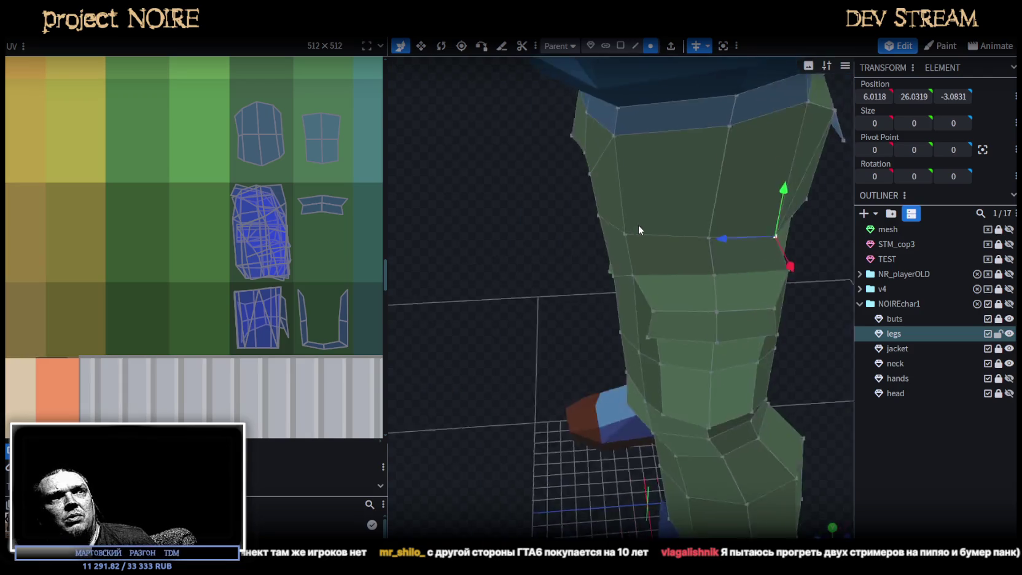
scroll(740, 282, "up", 4)
scroll(728, 321, "up", 3)
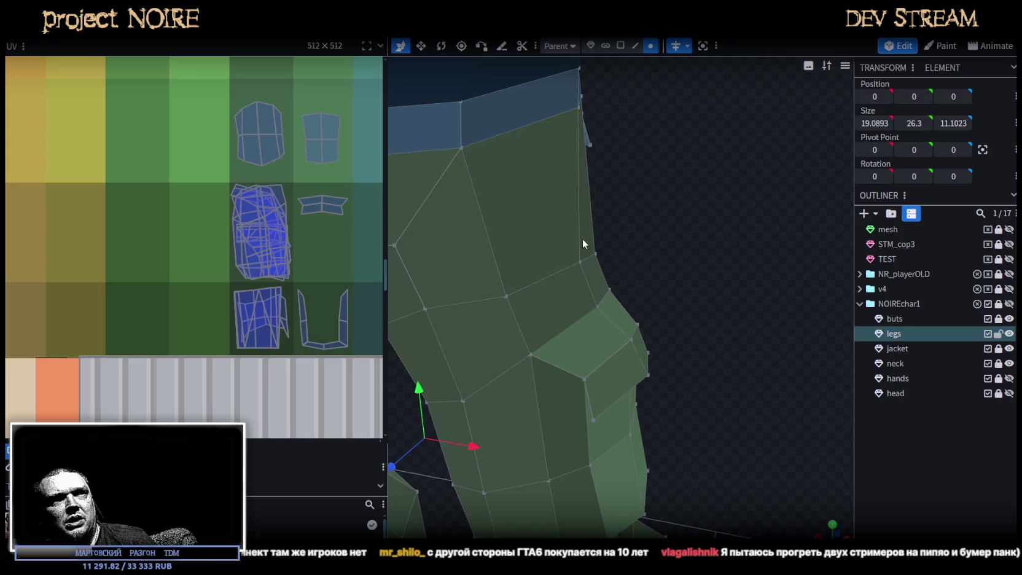
left_click_drag(689, 266, 730, 266)
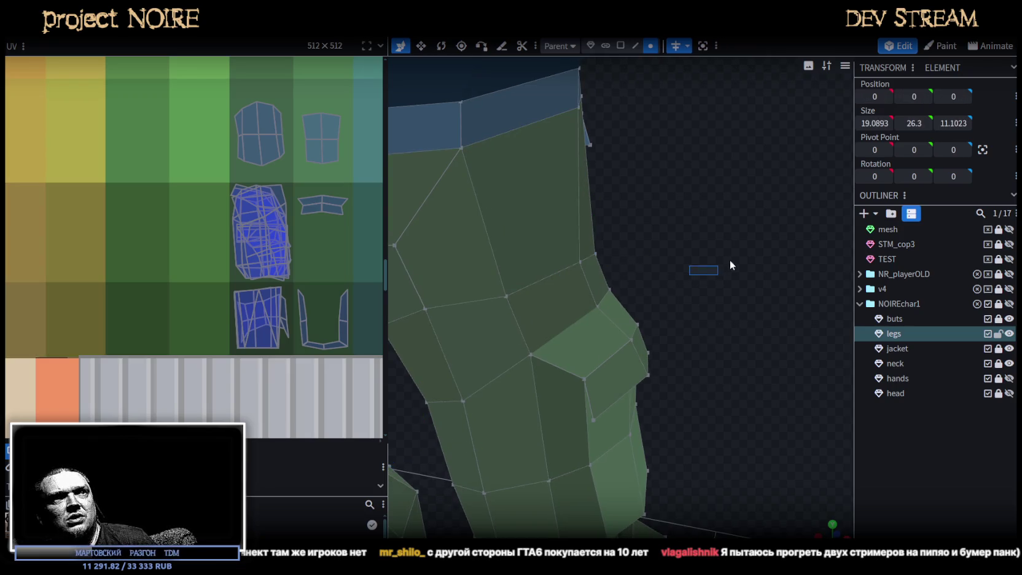
- Adjust the thigh-side vertex and push the vertex under the jacket hem further back
left_click(580, 263)
left_click_drag(735, 346, 743, 312)
left_click_drag(650, 248, 655, 243)
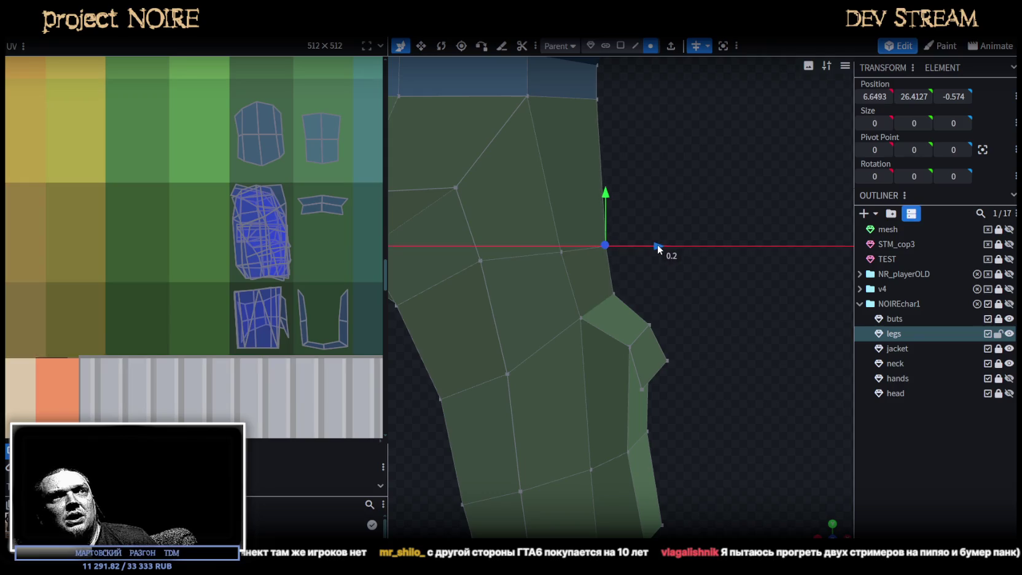
mouse_move(765, 316)
left_mouse_down()
mouse_move(505, 317)
mouse_move(515, 396)
mouse_move(483, 389)
mouse_move(459, 403)
left_mouse_up()
scroll(587, 420, "up", 5)
mouse_move(506, 323)
left_mouse_down()
mouse_move(764, 397)
mouse_move(723, 347)
left_mouse_up()
left_click(656, 347)
left_click_drag(609, 348, 626, 350)
mouse_move(688, 375)
left_mouse_down()
mouse_move(738, 408)
mouse_move(541, 355)
mouse_move(467, 360)
left_mouse_up()
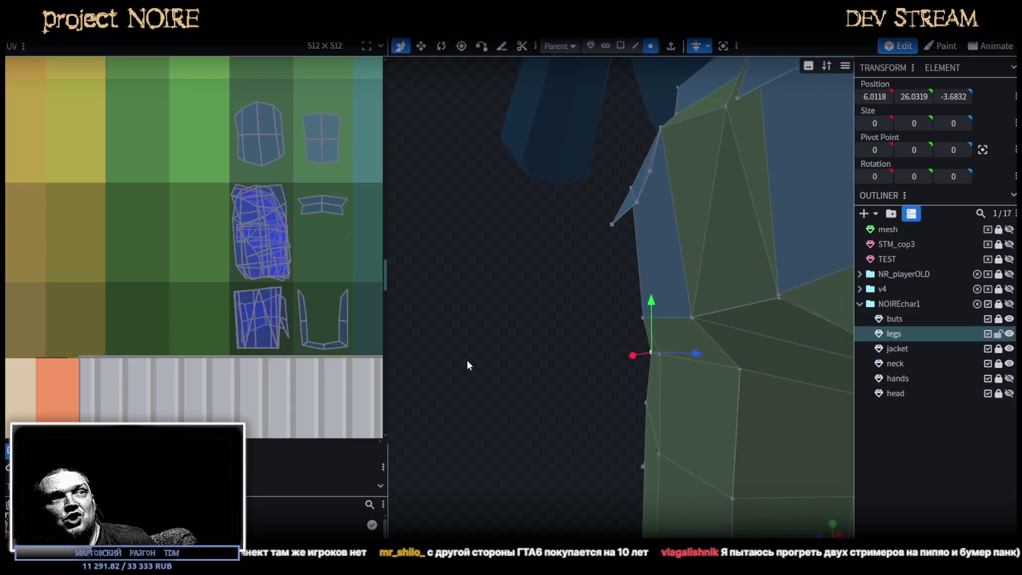
- Push the horizontal waist edge backward and nudge the waist corner vertex
left_click(636, 46)
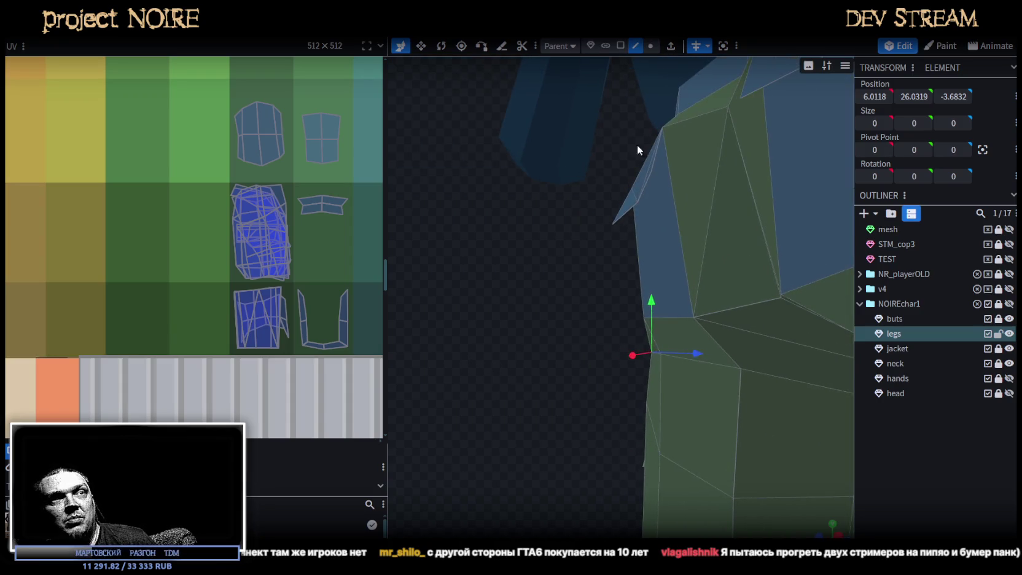
left_click(666, 315)
left_click_drag(501, 258, 564, 324)
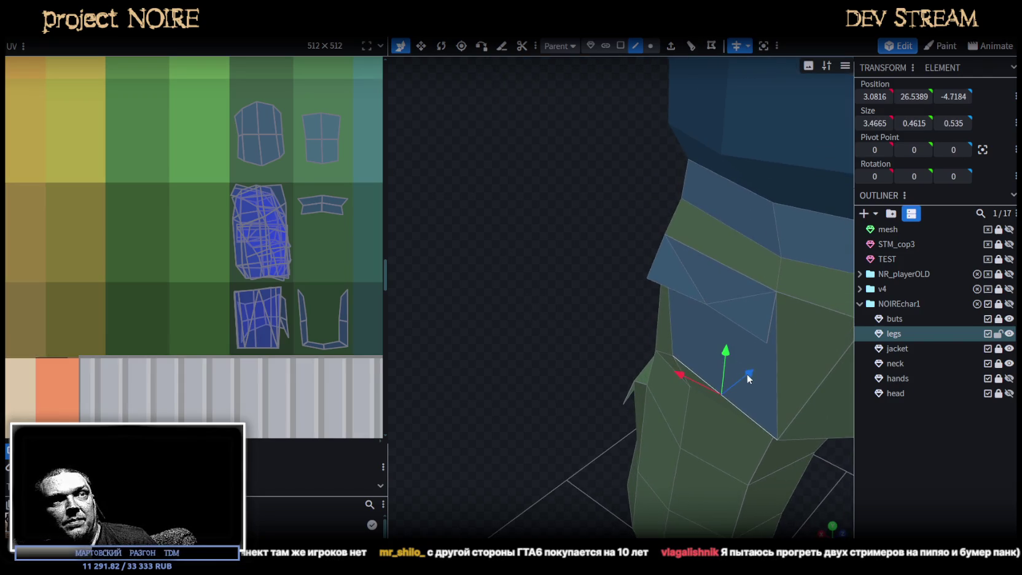
mouse_move(747, 380)
left_mouse_down()
mouse_move(532, 333)
mouse_move(490, 237)
left_mouse_up()
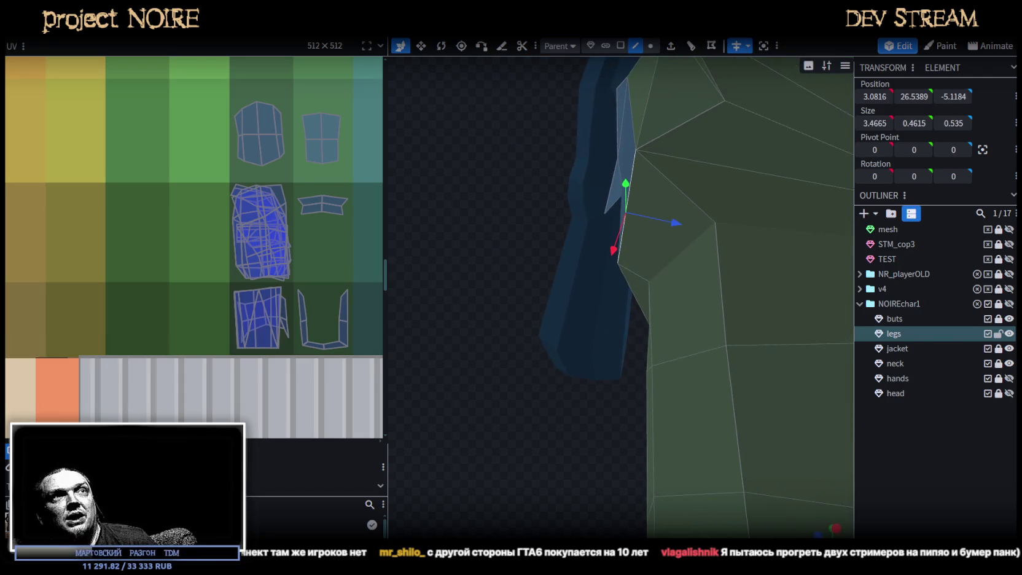
left_click(651, 45)
left_click(659, 156)
left_click_drag(702, 177, 701, 175)
mouse_move(467, 177)
left_mouse_down()
mouse_move(764, 242)
mouse_move(724, 357)
mouse_move(765, 374)
left_mouse_up()
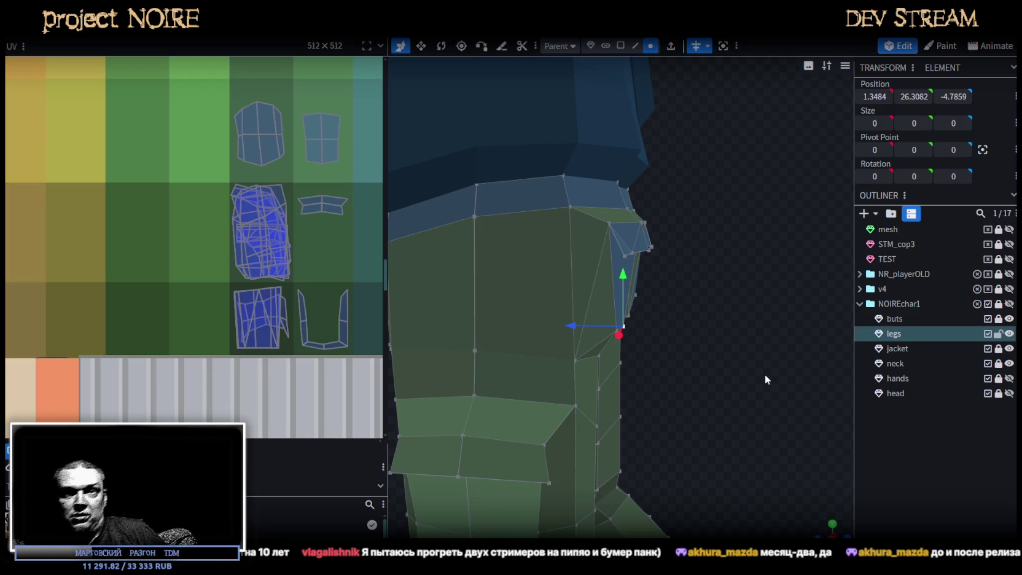
mouse_move(765, 374)
left_mouse_down()
mouse_move(697, 322)
mouse_move(521, 301)
mouse_move(583, 352)
mouse_move(522, 307)
mouse_move(499, 255)
mouse_move(658, 363)
mouse_move(715, 428)
mouse_move(491, 252)
mouse_move(439, 226)
mouse_move(590, 254)
left_mouse_up()
- In face mode, select the back pocket's triangle, top and front faces and view from the back
left_click(595, 252)
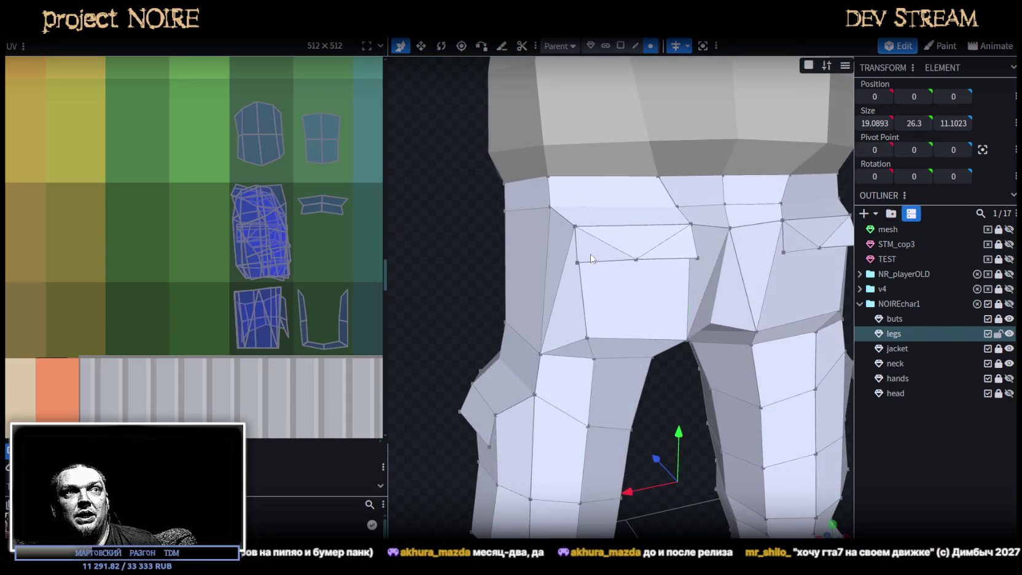
left_click(620, 46)
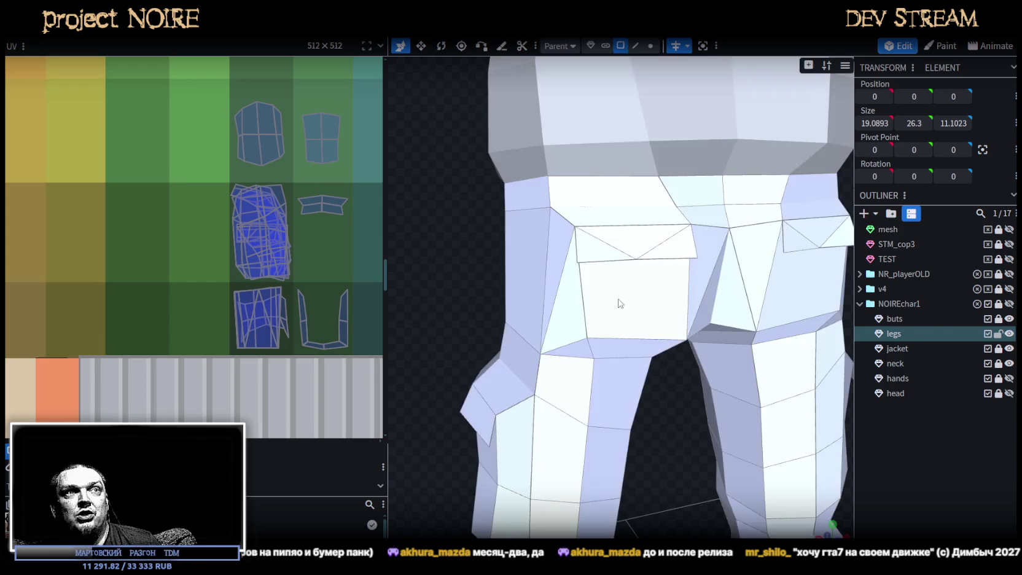
key("z")
key("z")
key("z")
key("z")
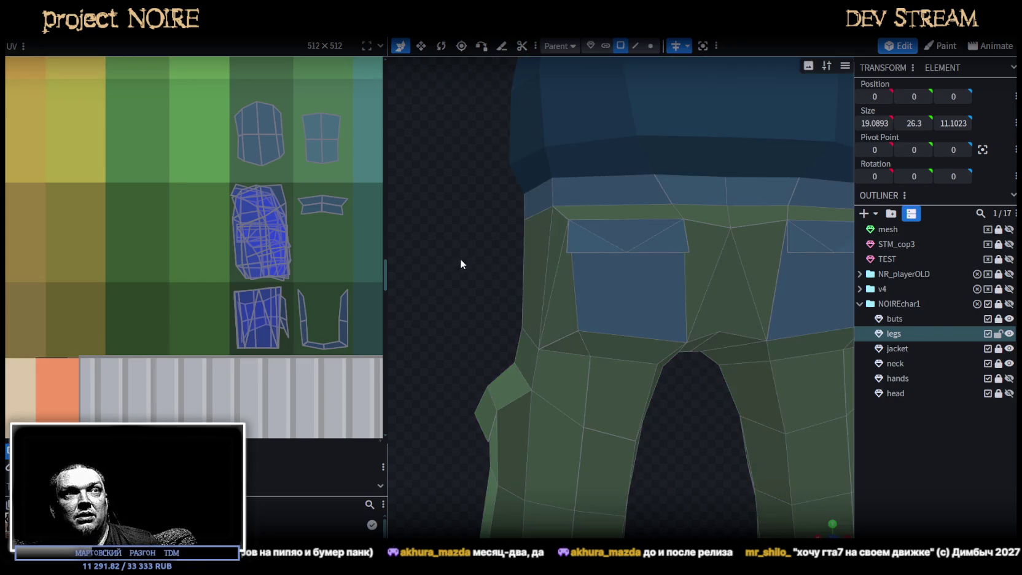
left_click(580, 245)
left_click(643, 232, "shift")
left_click(653, 285, "shift")
mouse_move(653, 286)
left_mouse_down()
mouse_move(478, 373)
mouse_move(404, 319)
left_mouse_up()
scroll(243, 210, "down", 3)
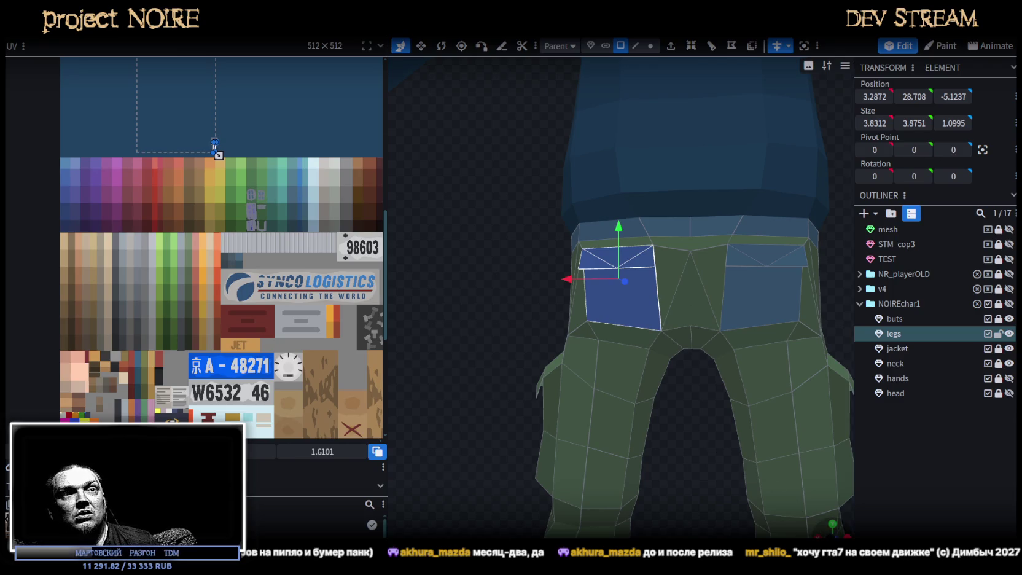
key("KP_1")
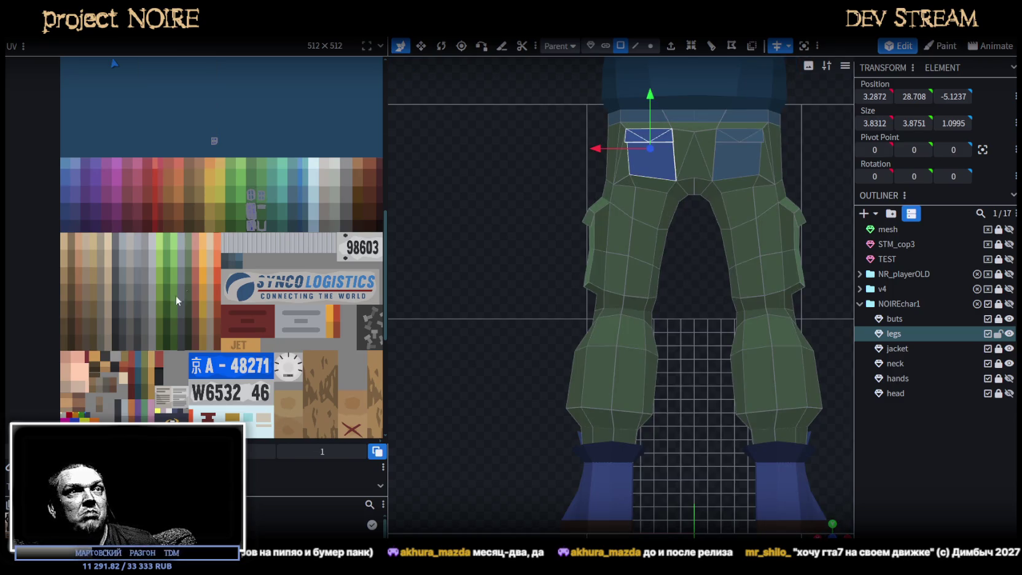
scroll(178, 232, "down", 3)
- Move the pocket UVs onto the colour palette over the blue swatches
middle_click_drag(159, 215, 170, 393)
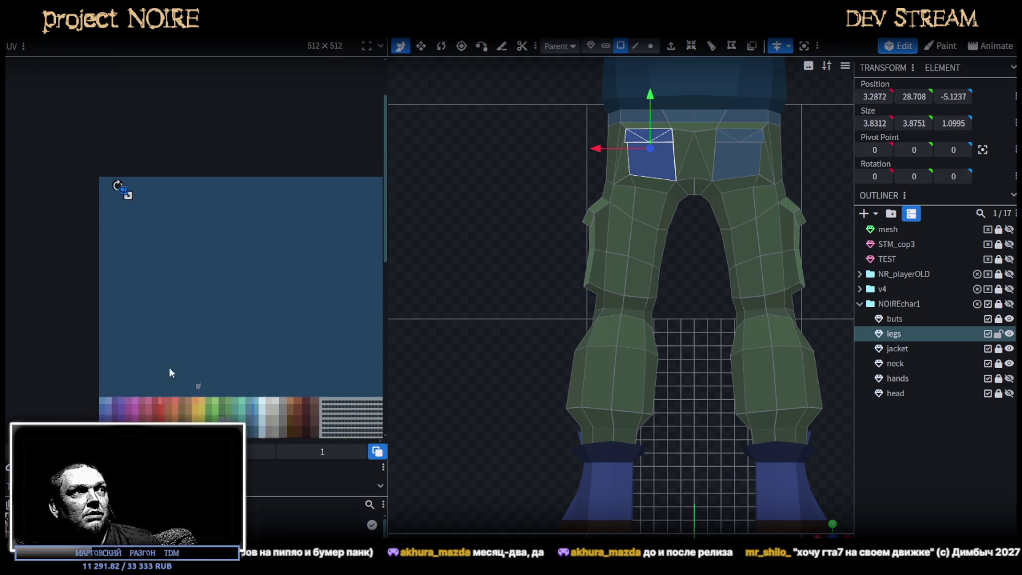
left_click_drag(126, 193, 240, 387)
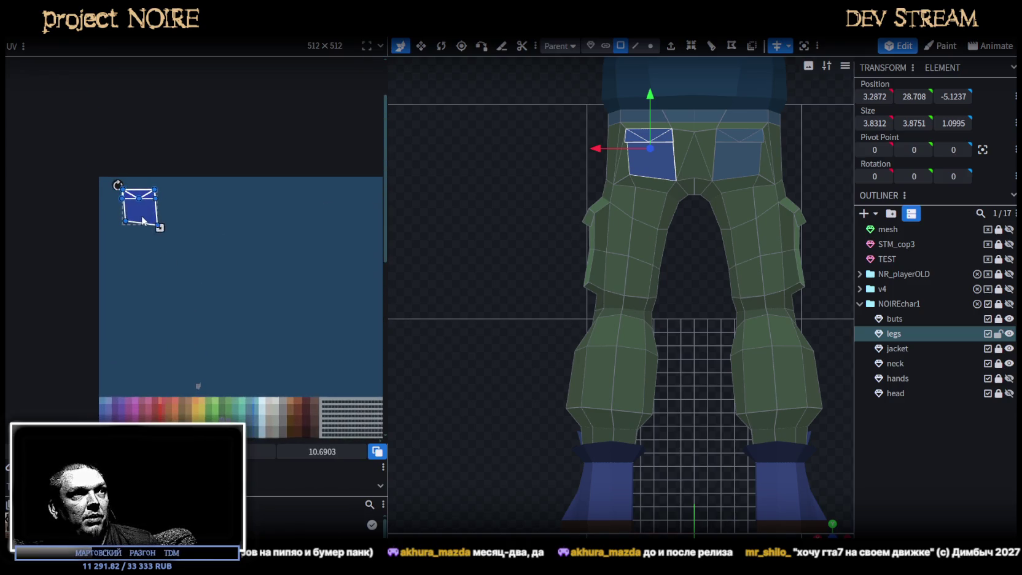
middle_click_drag(288, 415, 280, 259)
scroll(279, 259, "up", 2)
scroll(283, 261, "up", 2)
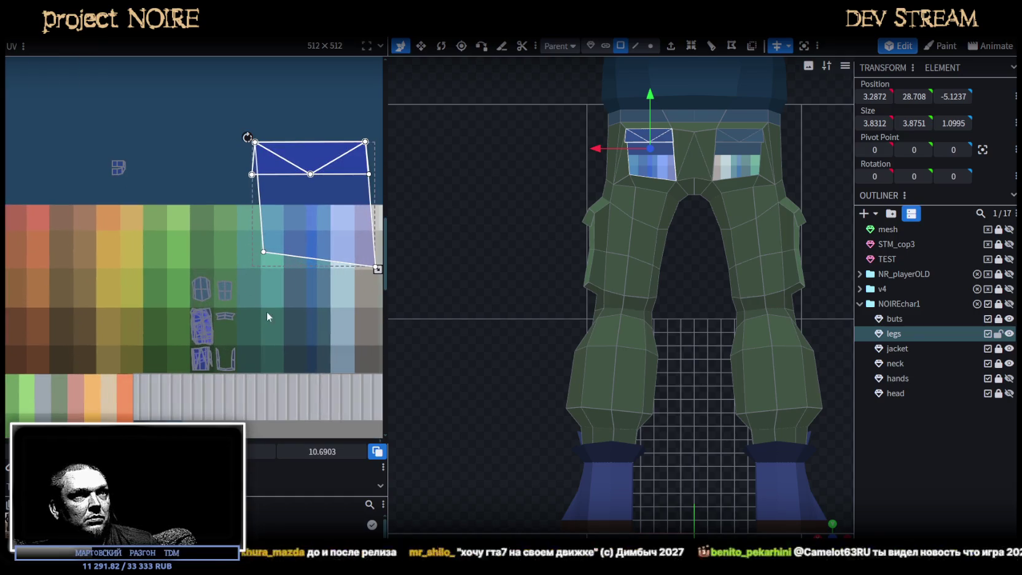
scroll(288, 290, "up", 2)
scroll(288, 289, "up", 1)
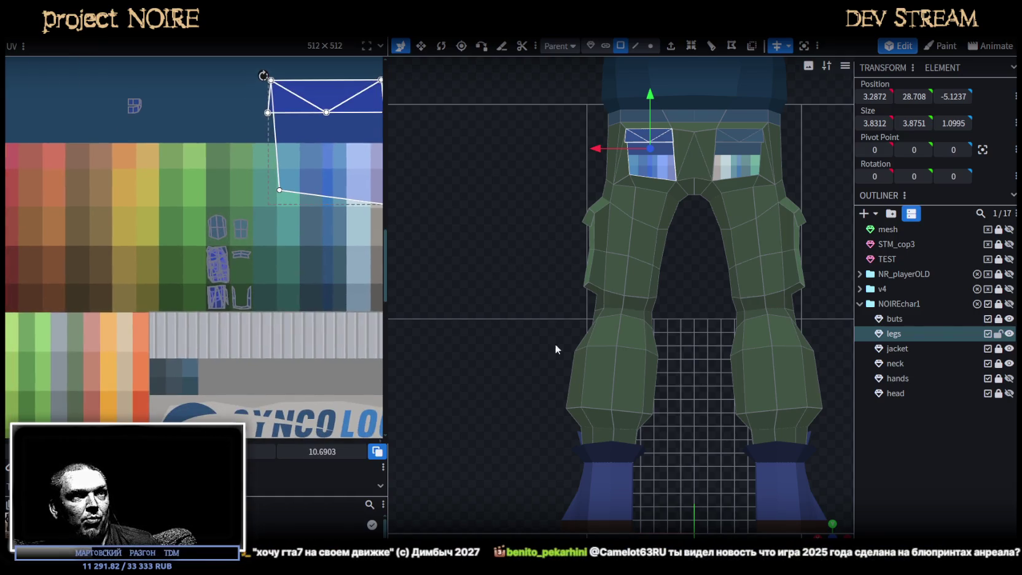
- Move the knee face's large UV onto the blue-teal palette area and shrink it to cell size
left_click_drag(830, 526, 641, 289)
left_click(651, 275)
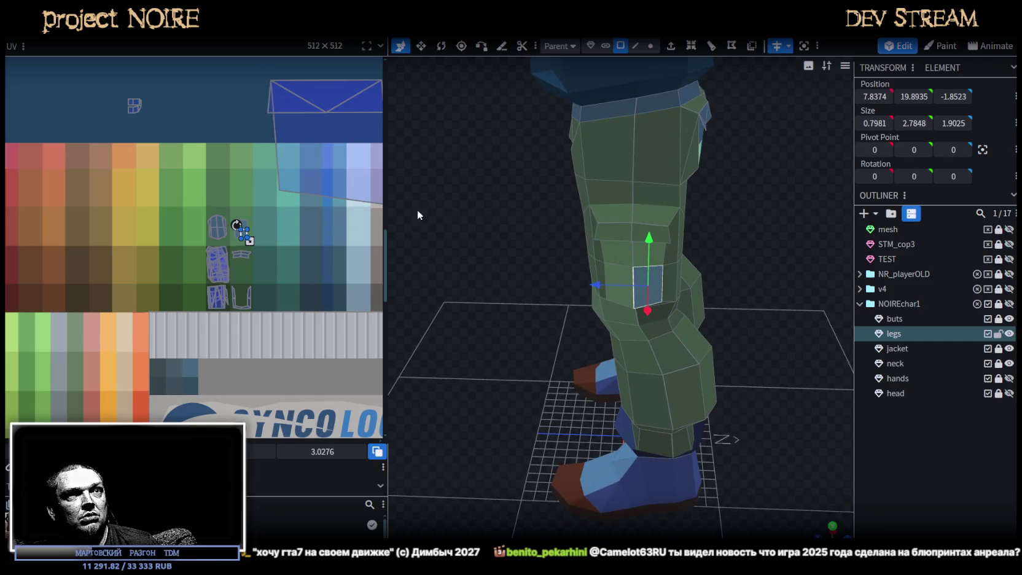
left_click(330, 184)
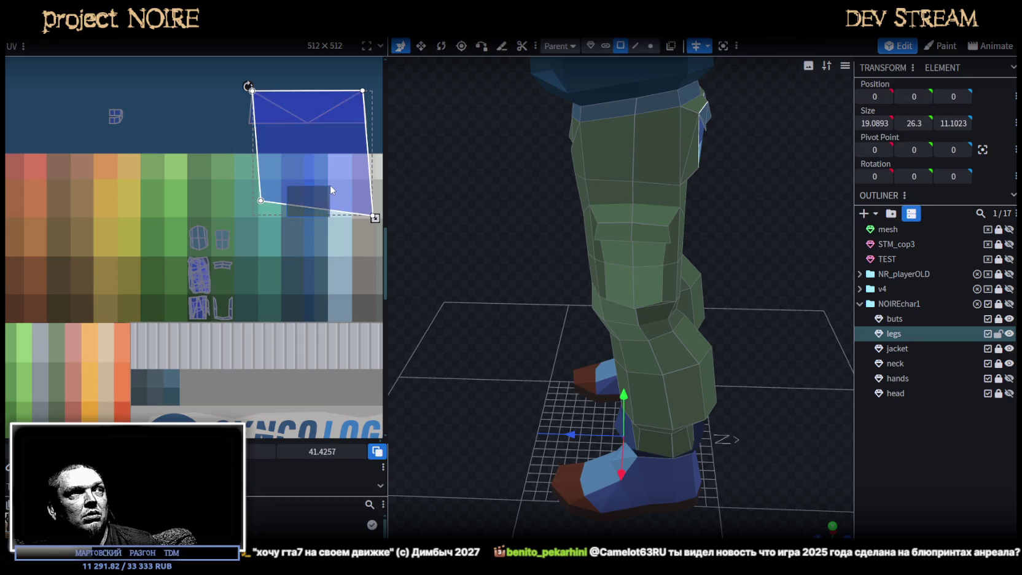
left_click_drag(330, 184, 295, 313)
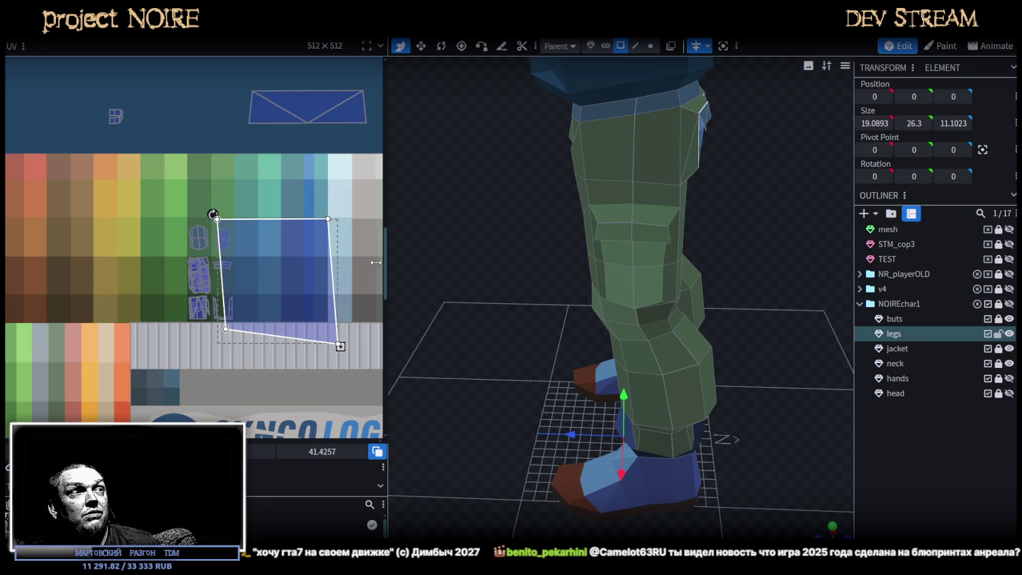
scroll(286, 267, "up", 2)
left_click_drag(265, 272, 259, 287)
left_click_drag(363, 397, 209, 246)
scroll(203, 240, "up", 3)
left_click_drag(183, 199, 179, 194)
scroll(463, 268, "down", 3)
- Select small faces on the back of the pants and inspect their UV islands
left_click_drag(463, 267, 573, 253)
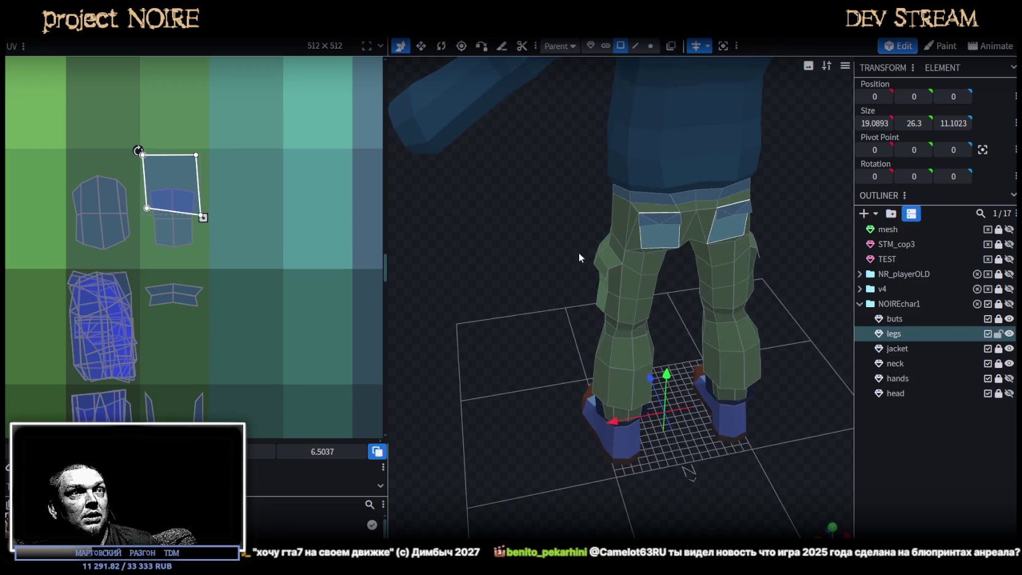
left_click(649, 223)
mouse_move(516, 201)
left_mouse_down()
mouse_move(498, 280)
mouse_move(556, 246)
mouse_move(617, 237)
mouse_move(516, 246)
mouse_move(644, 261)
left_mouse_up()
left_click(630, 270)
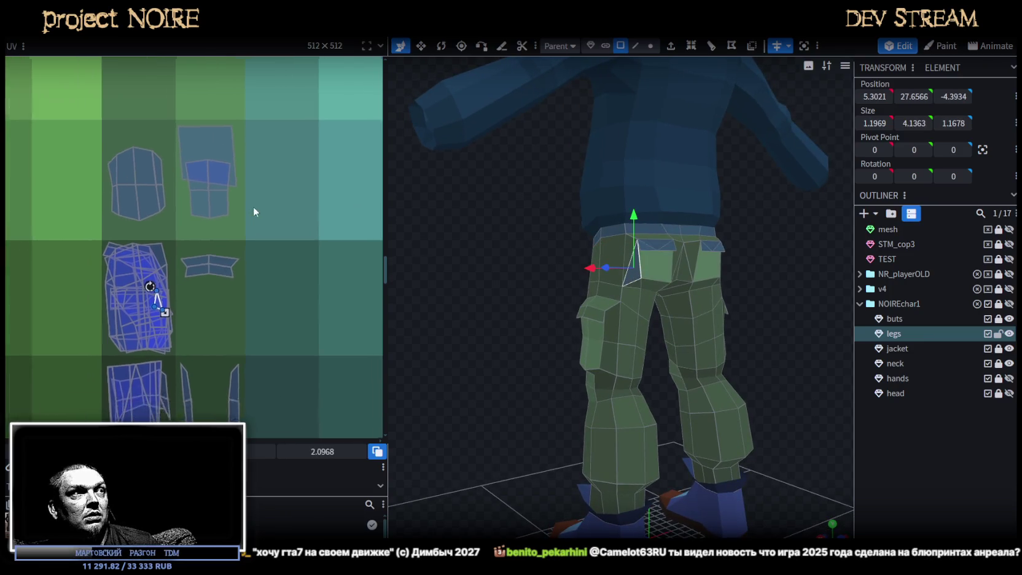
left_click(240, 133)
left_click(163, 371)
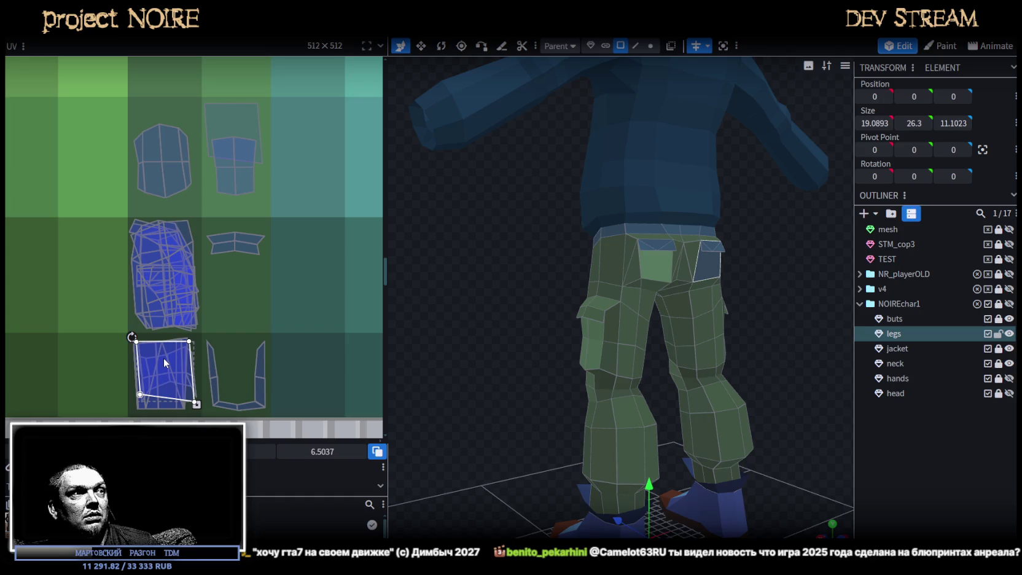
left_click(237, 132)
left_click_drag(485, 302, 461, 319)
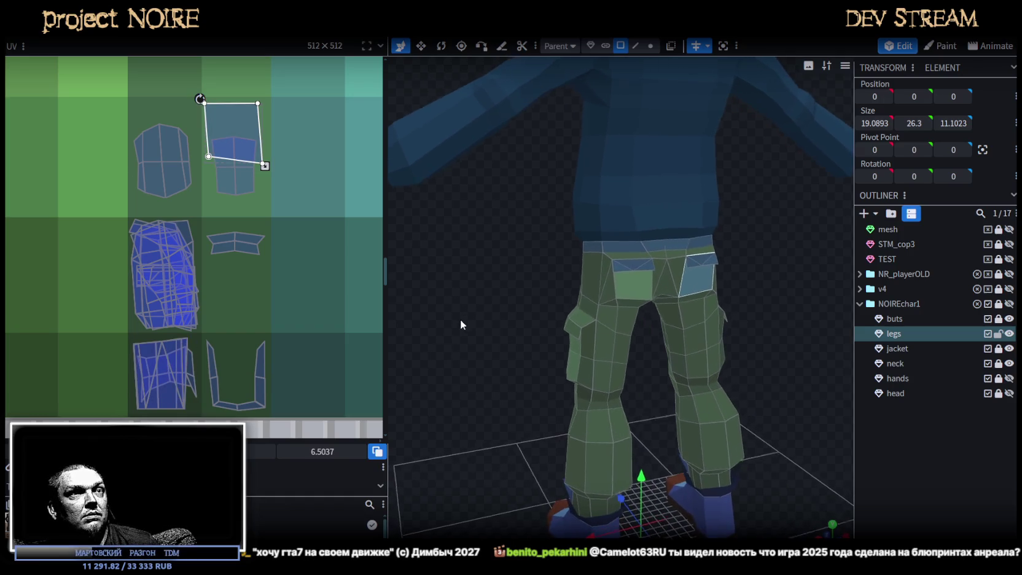
- Reselect the left back pocket face and its UV island, then the larger back pocket face
left_click(928, 437)
left_click(618, 277)
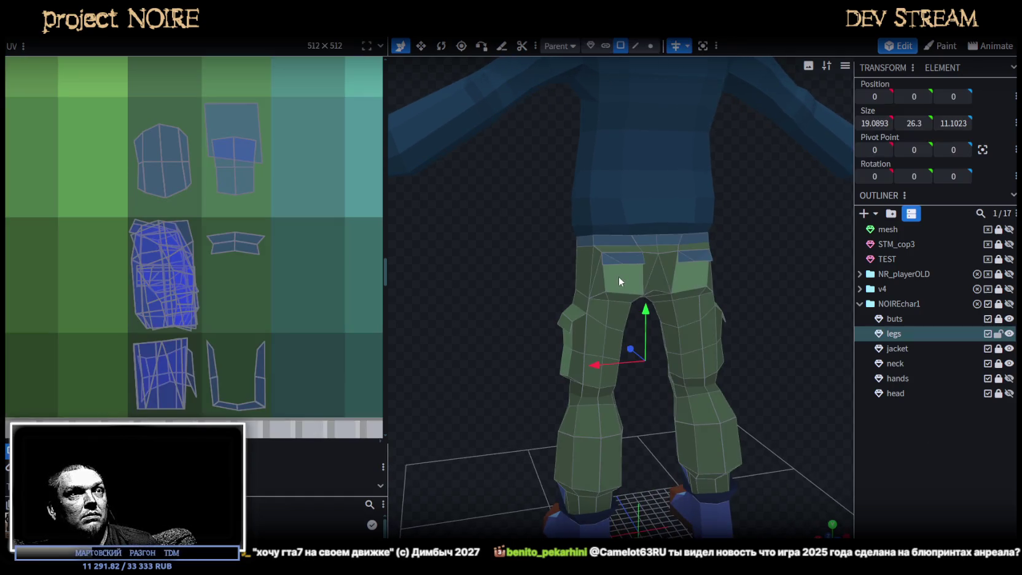
left_click(165, 366)
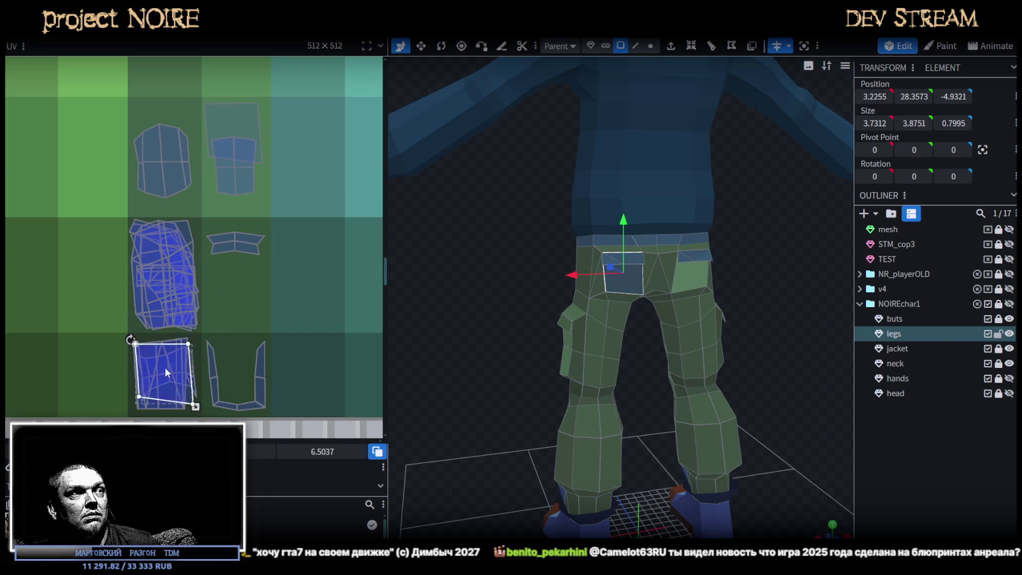
left_click(736, 353)
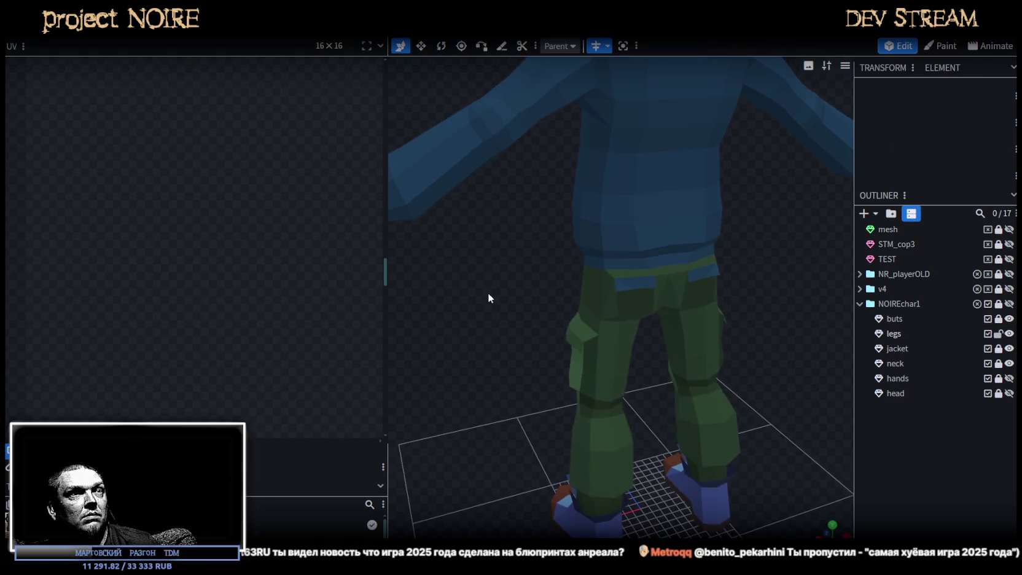
left_click(615, 285)
left_click(637, 284)
- Move the larger back pocket face's UV and shrink it to a small quad on a green cell
left_click(647, 285, "shift")
left_click_drag(295, 139, 266, 341)
scroll(265, 325, "up", 3)
scroll(262, 312, "up", 3)
middle_click_drag(262, 312, 220, 280)
mouse_move(220, 281)
left_mouse_down()
mouse_move(284, 260)
mouse_move(285, 177)
left_mouse_up()
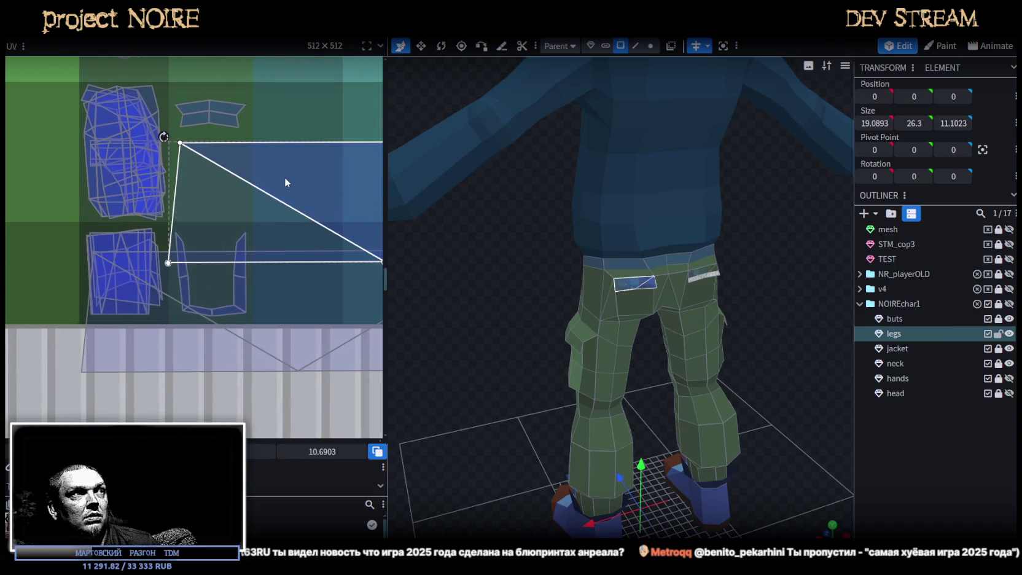
middle_click_drag(284, 178, 240, 332)
scroll(279, 344, "down", 2)
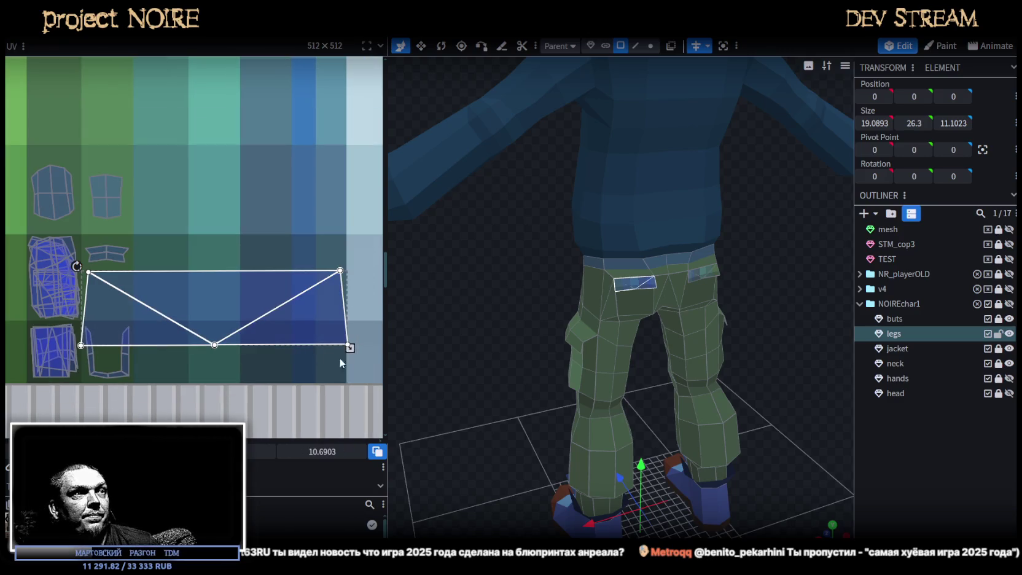
left_click_drag(350, 349, 130, 300)
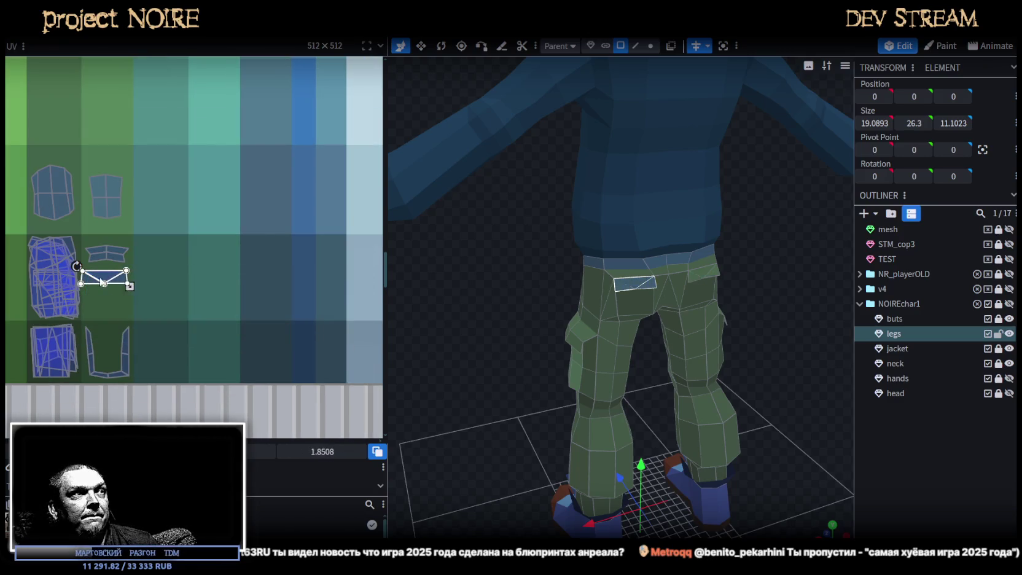
scroll(169, 290, "up", 3)
left_click_drag(192, 294, 167, 269)
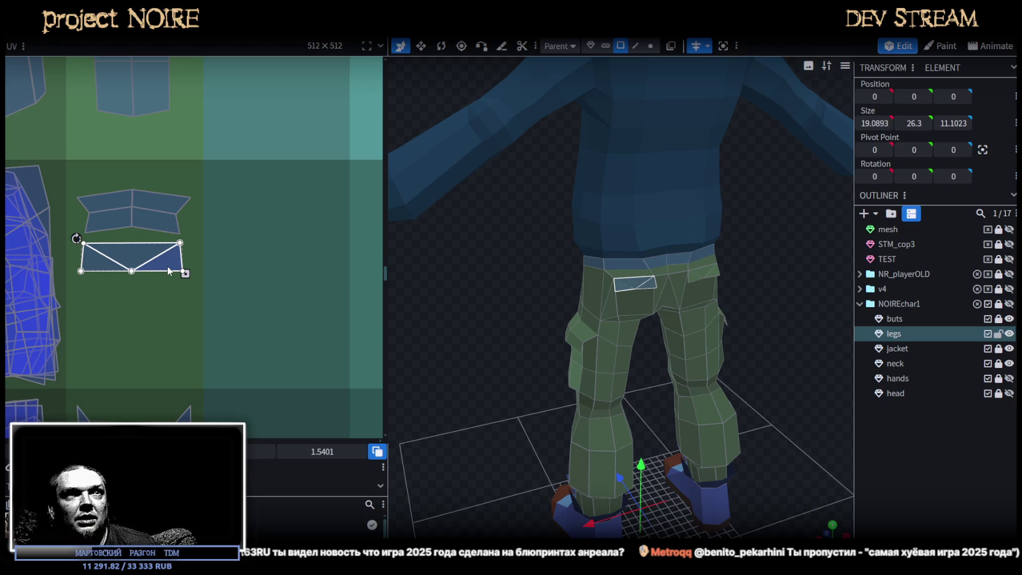
- Clear the selection and select faces on the left thigh and elsewhere on the pants
left_click(907, 463)
scroll(735, 292, "up", 3)
scroll(692, 283, "up", 3)
mouse_move(692, 282)
left_mouse_down()
mouse_move(781, 284)
mouse_move(672, 255)
left_mouse_up()
left_click(672, 255)
left_click(593, 282)
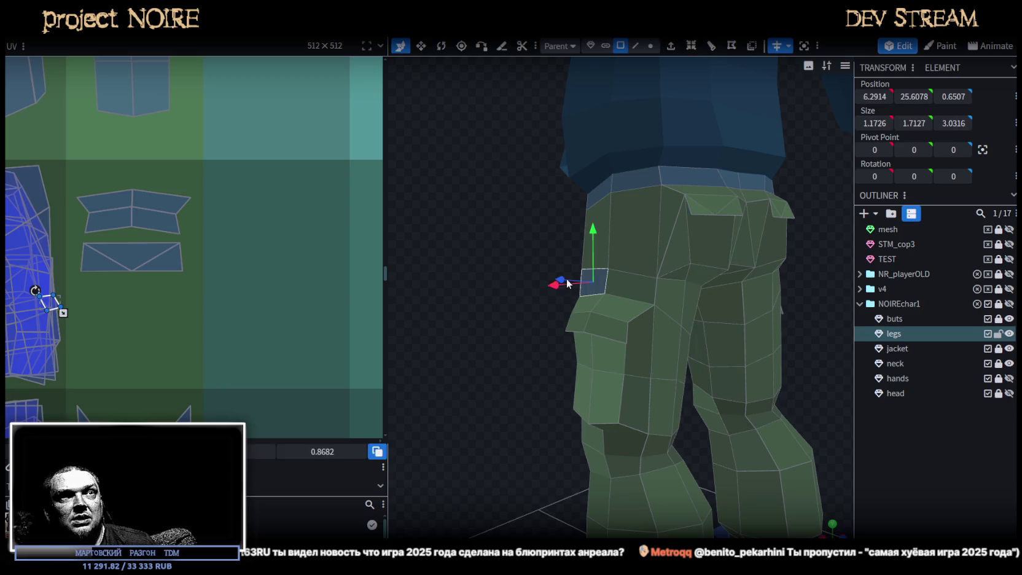
left_click(714, 233)
- Check a lower-leg face, then select a face on the waistband
scroll(201, 184, "down", 2)
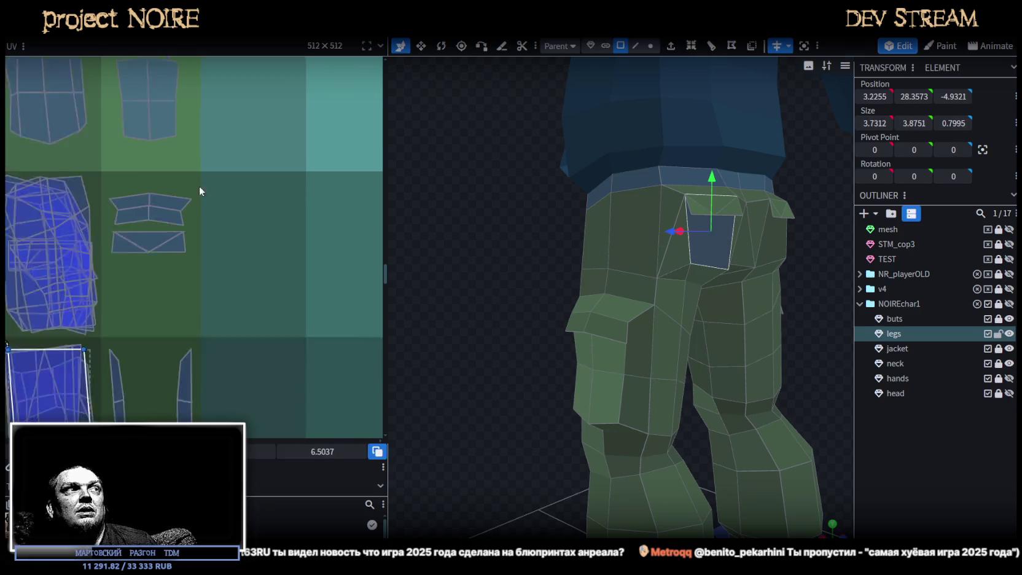
scroll(202, 181, "down", 3)
scroll(221, 316, "down", 1)
scroll(523, 258, "down", 2)
mouse_move(545, 270)
left_mouse_down()
mouse_move(779, 251)
mouse_move(719, 327)
mouse_move(626, 349)
left_mouse_up()
left_click(690, 325)
mouse_move(690, 325)
left_mouse_down()
mouse_move(742, 322)
mouse_move(623, 366)
mouse_move(678, 285)
left_mouse_up()
left_click(667, 260)
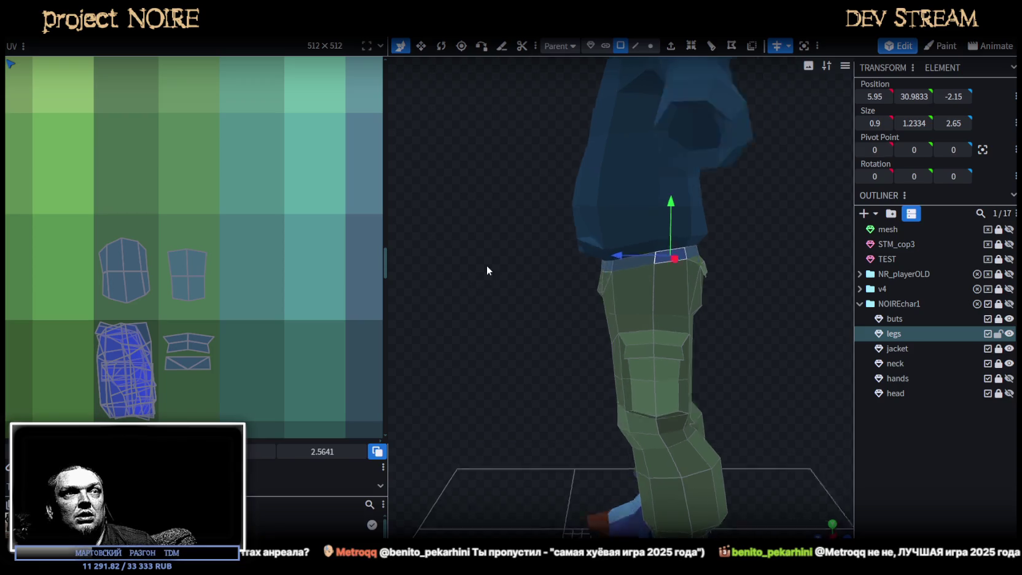
scroll(521, 272, "up", 3)
mouse_move(521, 272)
left_mouse_down()
mouse_move(559, 241)
mouse_move(501, 246)
mouse_move(430, 227)
left_mouse_up()
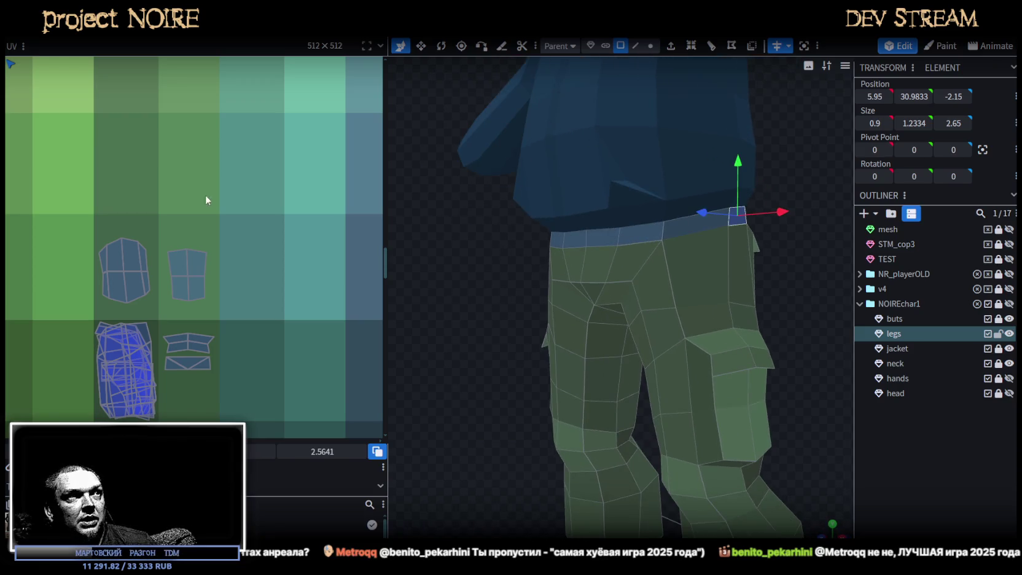
- Select the whole waistband and place its UV island on a brown palette cell
scroll(155, 196, "down", 3)
scroll(274, 350, "up", 2)
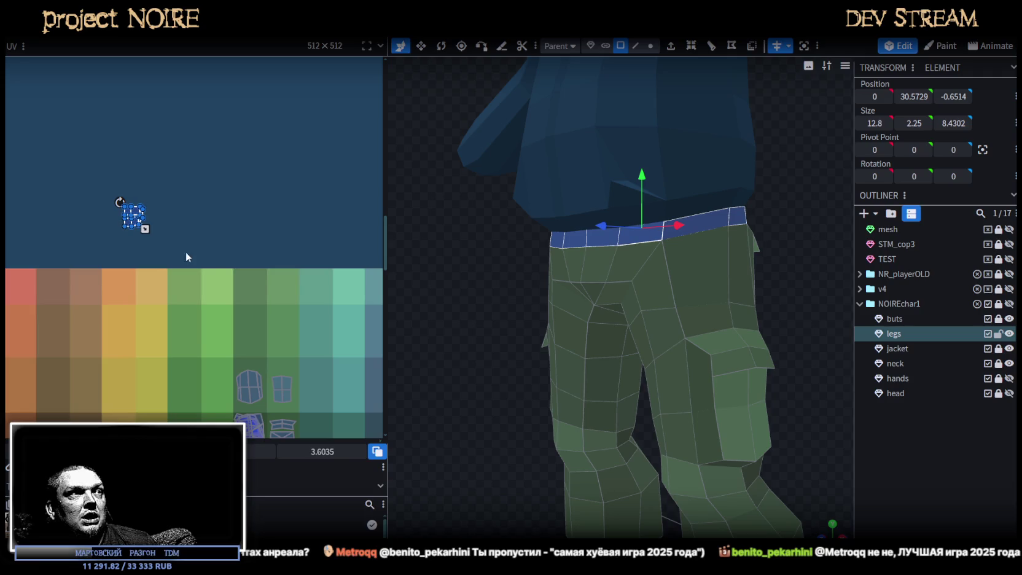
middle_click_drag(233, 262, 319, 213)
left_click_drag(446, 240, 553, 309)
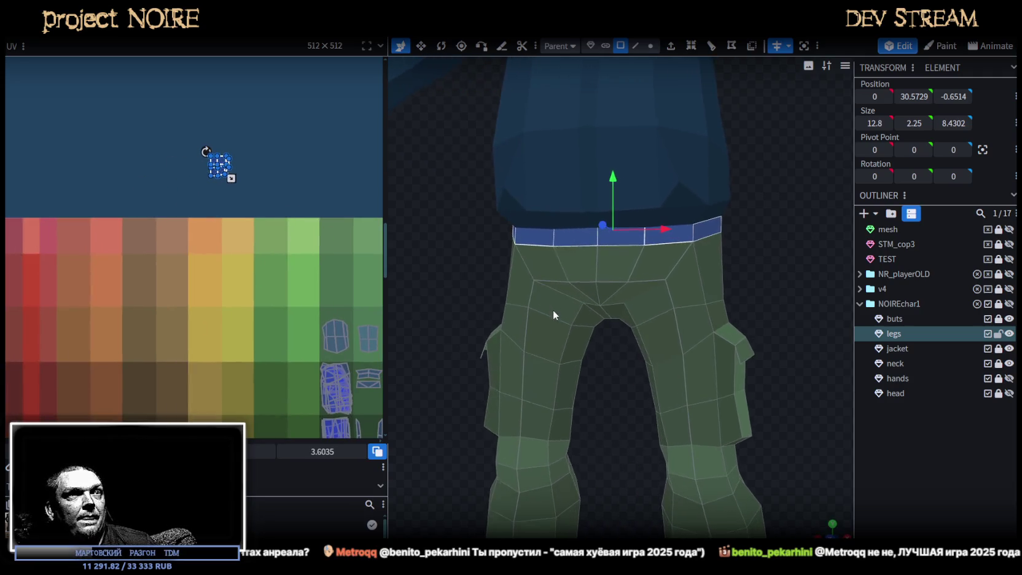
scroll(295, 237, "up", 2)
scroll(295, 232, "down", 2)
scroll(285, 239, "up", 2)
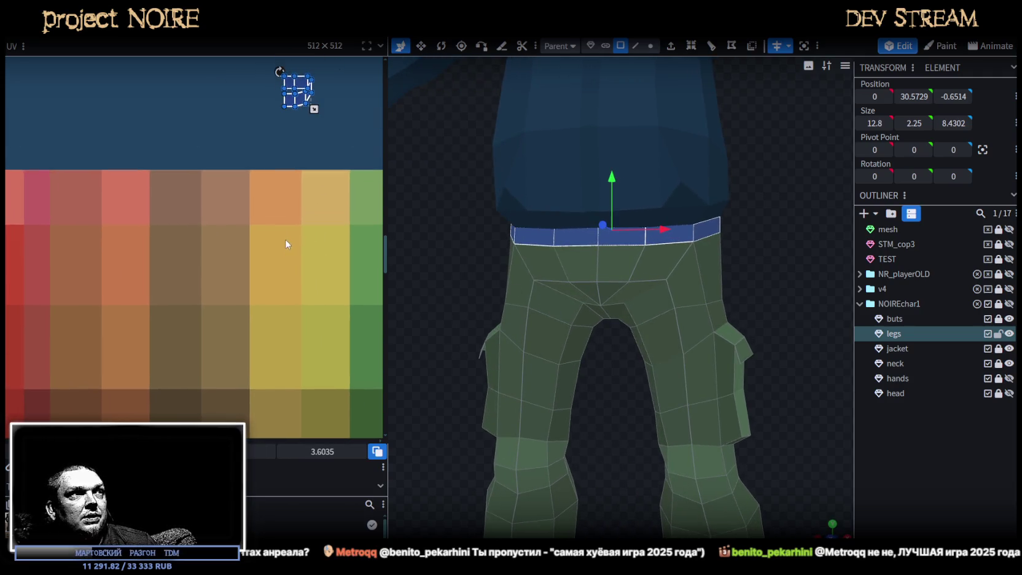
mouse_move(294, 107)
left_mouse_down()
mouse_move(282, 159)
mouse_move(186, 379)
left_mouse_up()
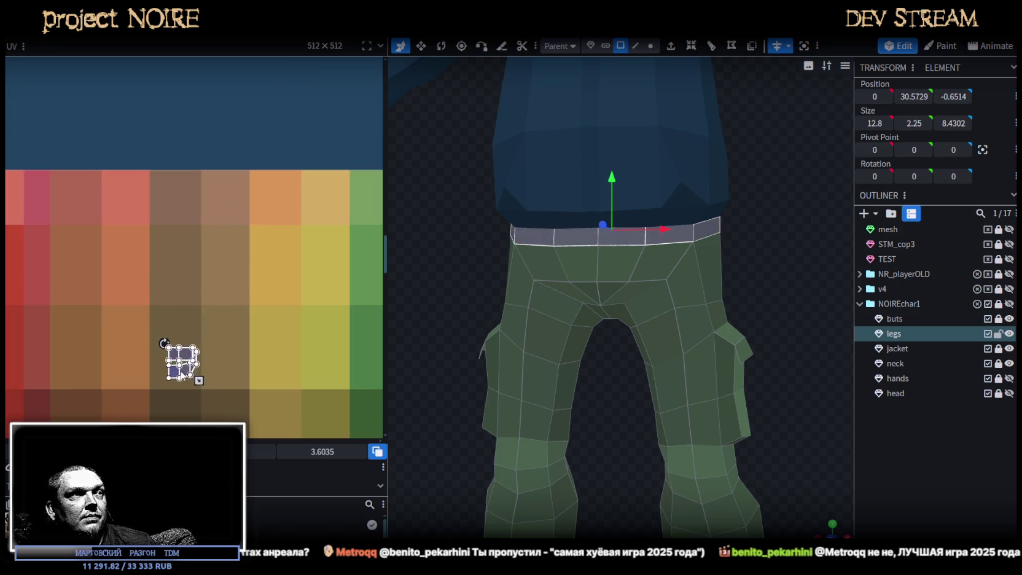
middle_click_drag(232, 365, 250, 238)
scroll(250, 238, "up", 2)
scroll(233, 233, "up", 1)
- Apply Rotate UV to the waistband island and zoom to check the result
right_click(218, 230)
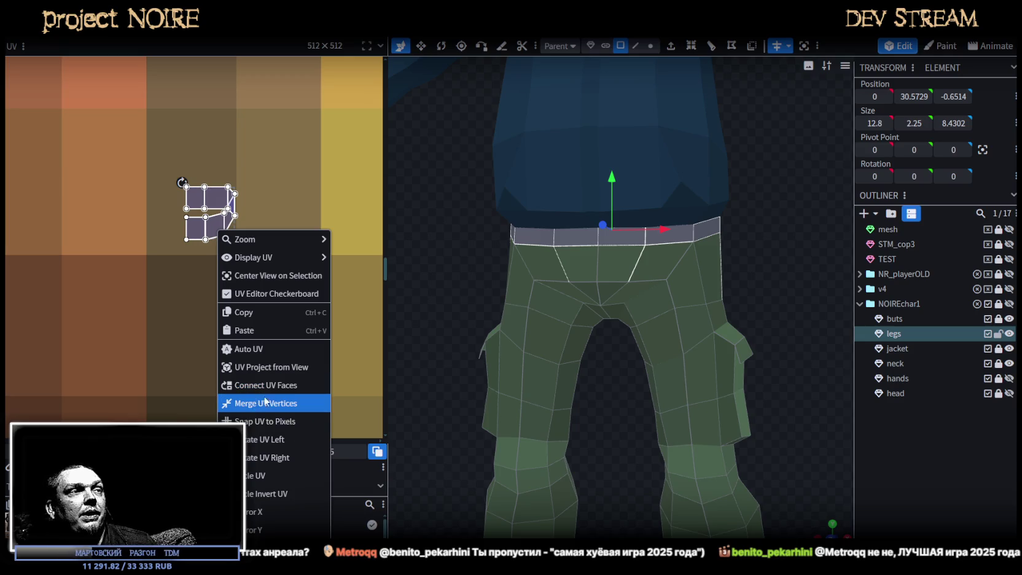
left_click(251, 440)
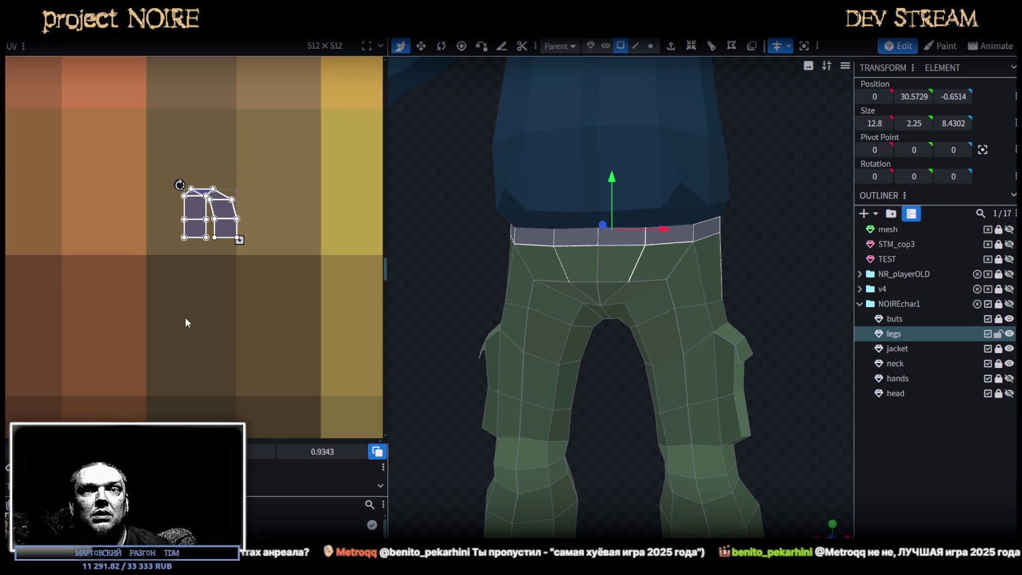
scroll(226, 299, "down", 3)
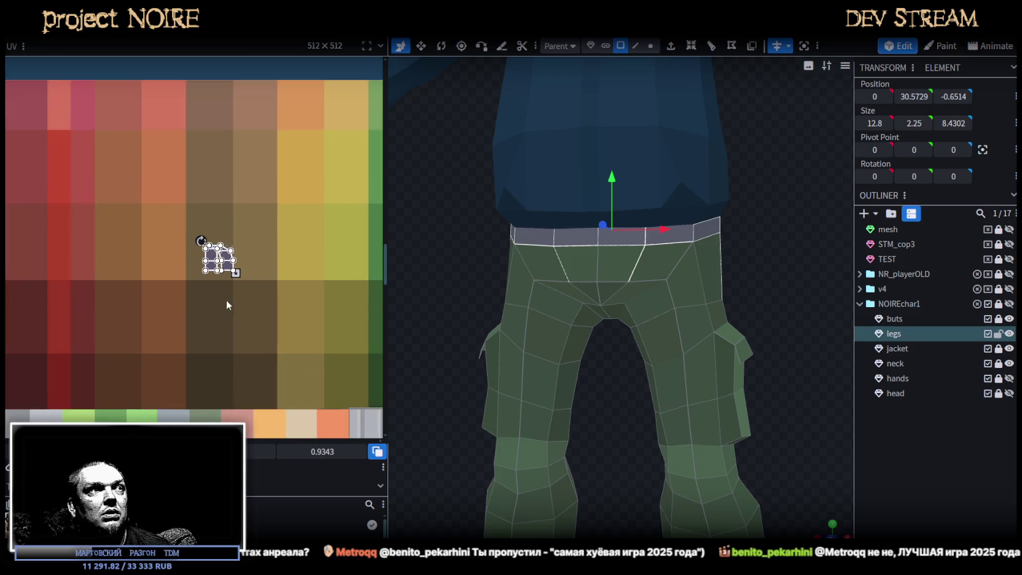
scroll(236, 295, "down", 2)
scroll(252, 338, "down", 2)
scroll(267, 364, "down", 1)
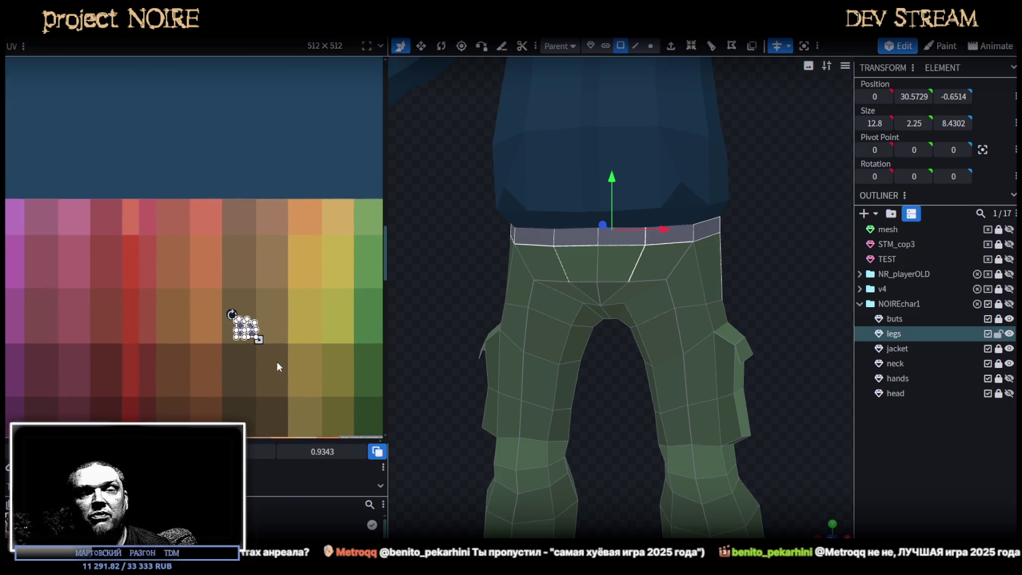
scroll(253, 323, "down", 1)
scroll(248, 325, "up", 1)
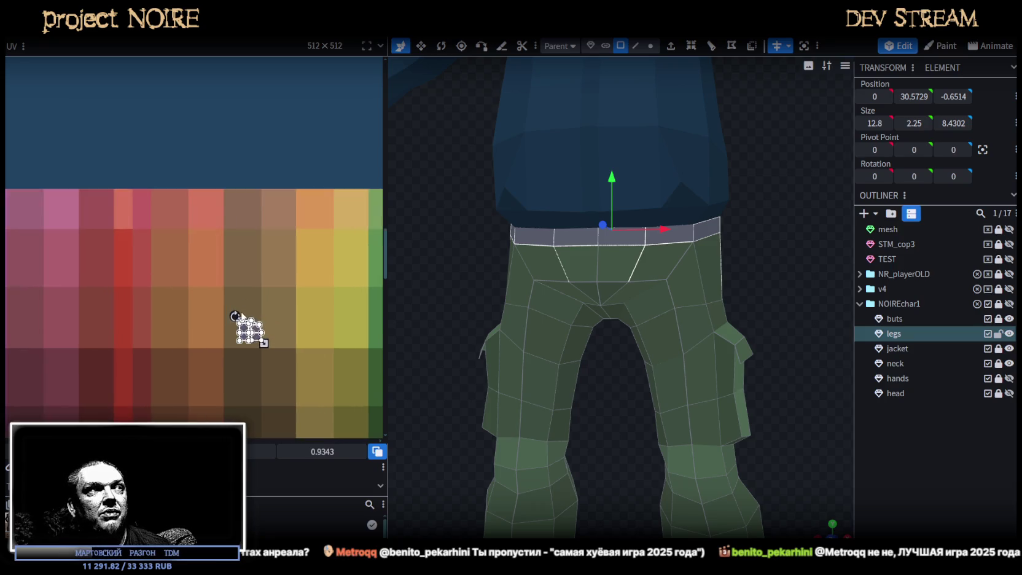
scroll(249, 329, "down", 1)
scroll(270, 335, "up", 3)
scroll(258, 289, "up", 1)
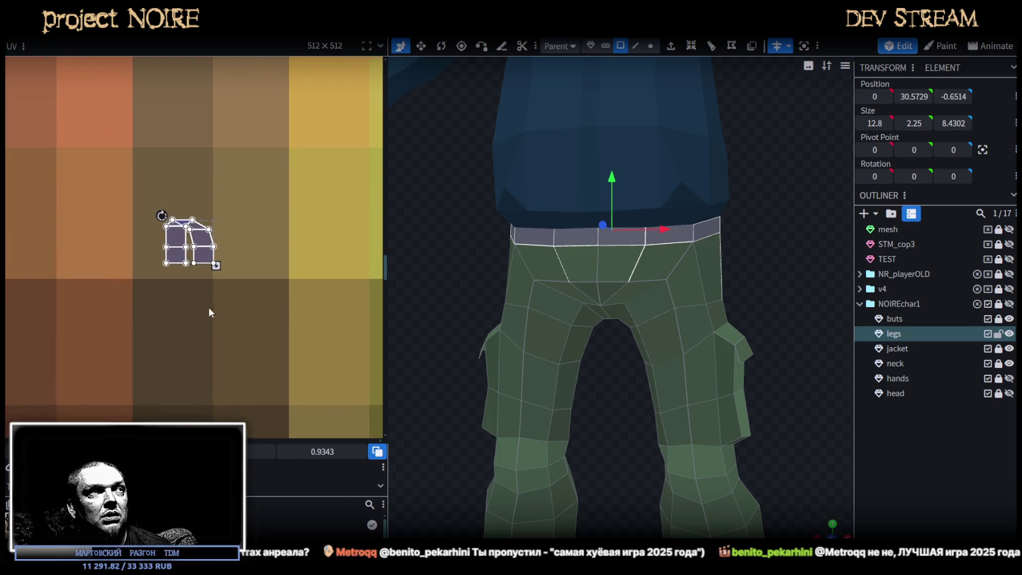
scroll(184, 264, "up", 2)
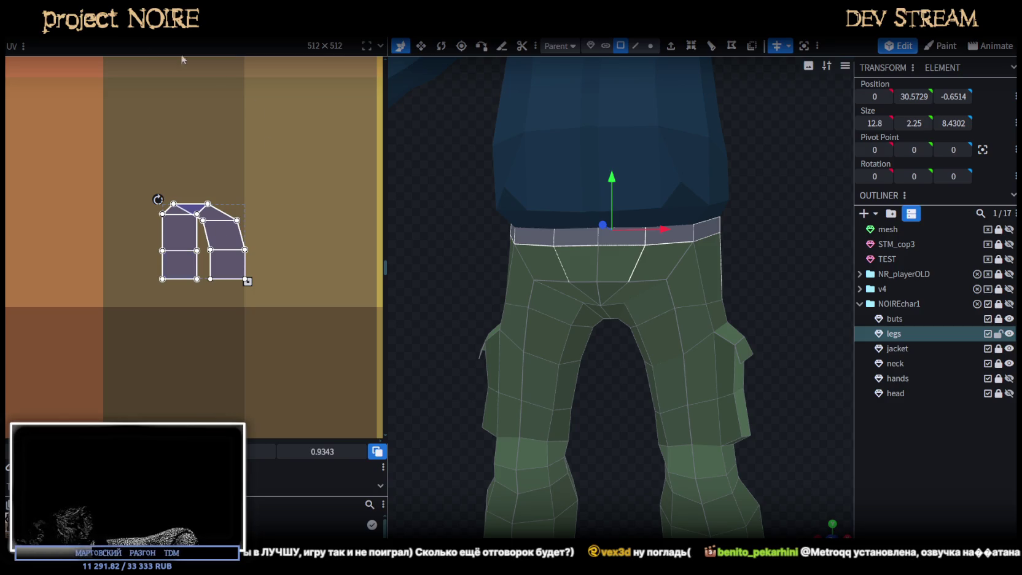
mouse_move(450, 174)
left_mouse_down()
mouse_move(773, 187)
mouse_move(591, 179)
mouse_move(519, 220)
mouse_move(470, 225)
mouse_move(442, 249)
left_mouse_up()
scroll(405, 192, "up", 3)
scroll(431, 201, "up", 2)
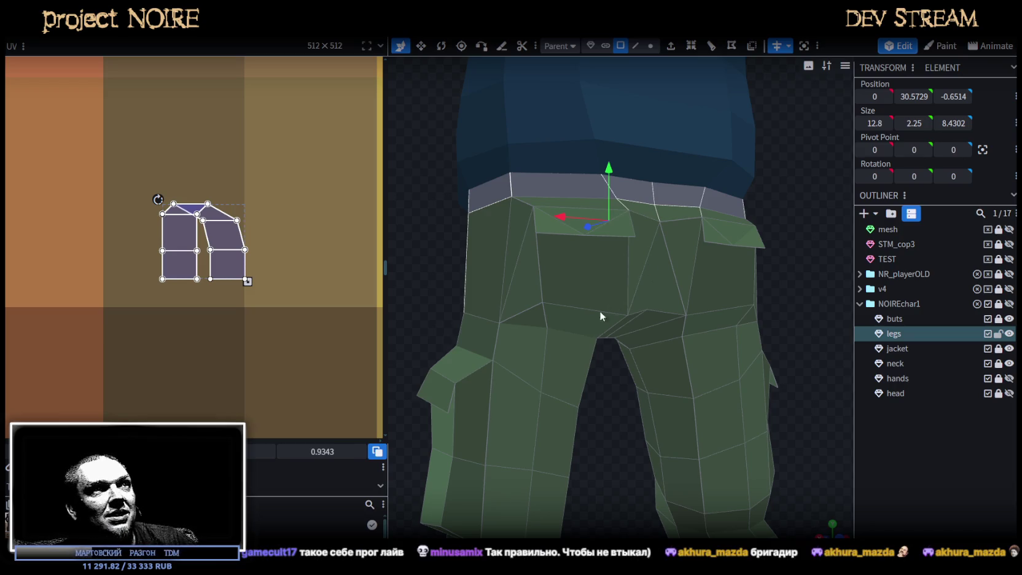
- Stretch the waist UV island's lower vertices so the island becomes tall and narrow
scroll(604, 306, "down", 3)
mouse_move(464, 265)
left_mouse_down()
mouse_move(539, 301)
mouse_move(491, 298)
left_mouse_up()
scroll(224, 291, "down", 3)
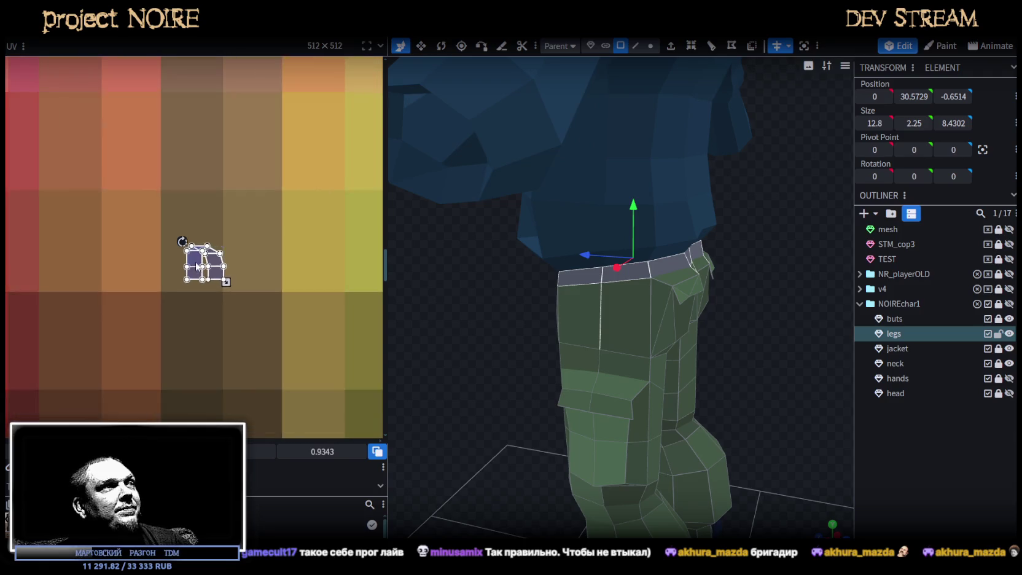
scroll(188, 246, "down", 1)
scroll(148, 217, "up", 2)
left_click_drag(143, 259, 249, 182)
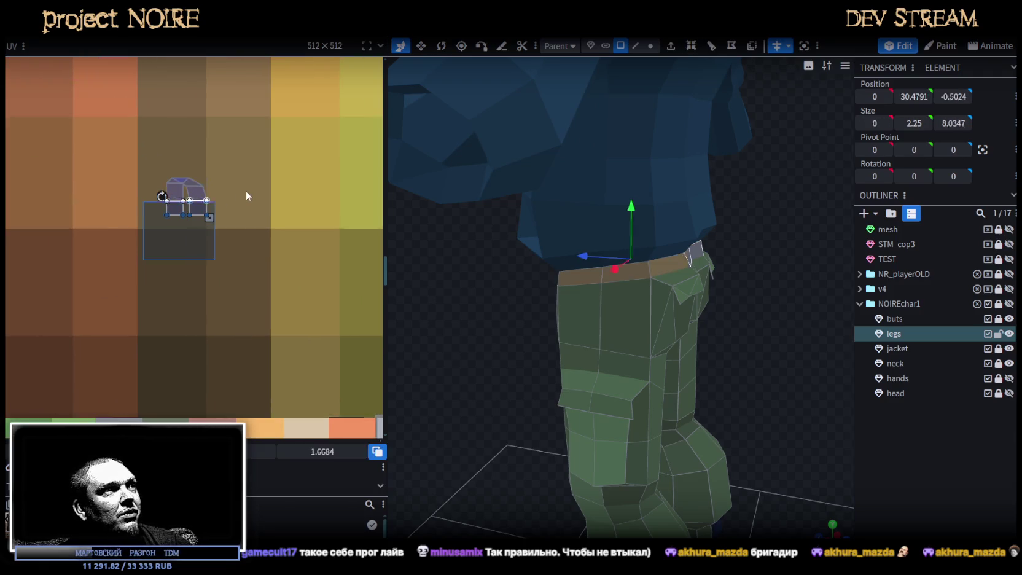
left_click_drag(209, 219, 213, 282)
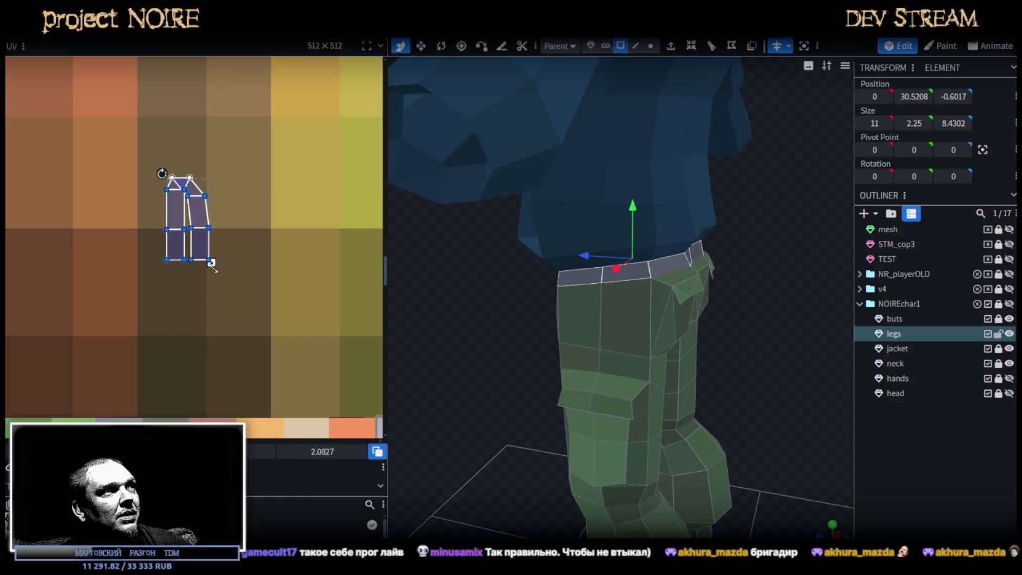
scroll(221, 270, "down", 2)
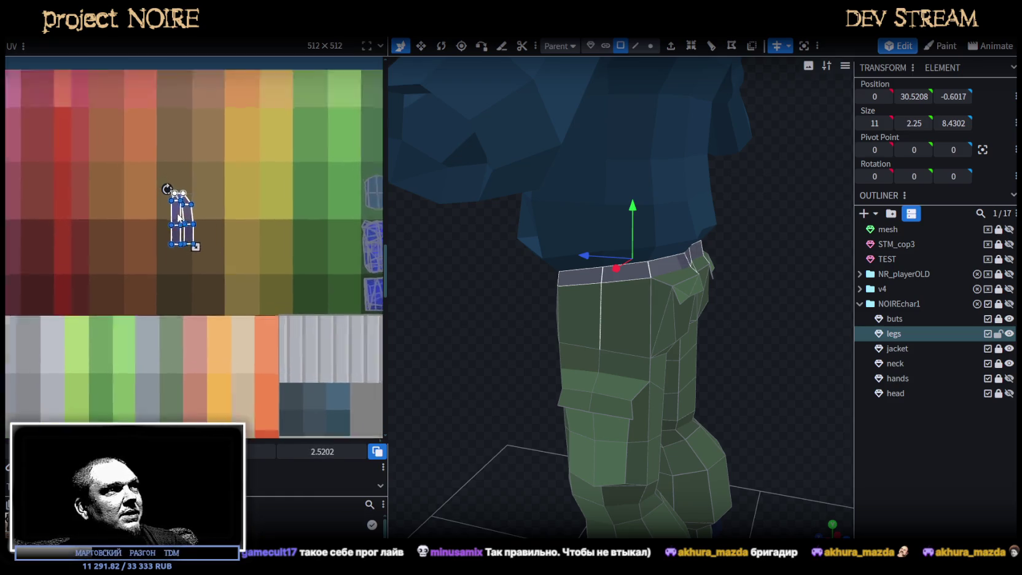
scroll(180, 200, "up", 4)
mouse_move(158, 161)
left_mouse_down()
mouse_move(211, 192)
mouse_move(198, 148)
left_mouse_up()
scroll(243, 220, "up", 1)
- Move the whole waistband UV island down onto the texture's FRAGILE label area
left_click_drag(261, 344, 181, 179)
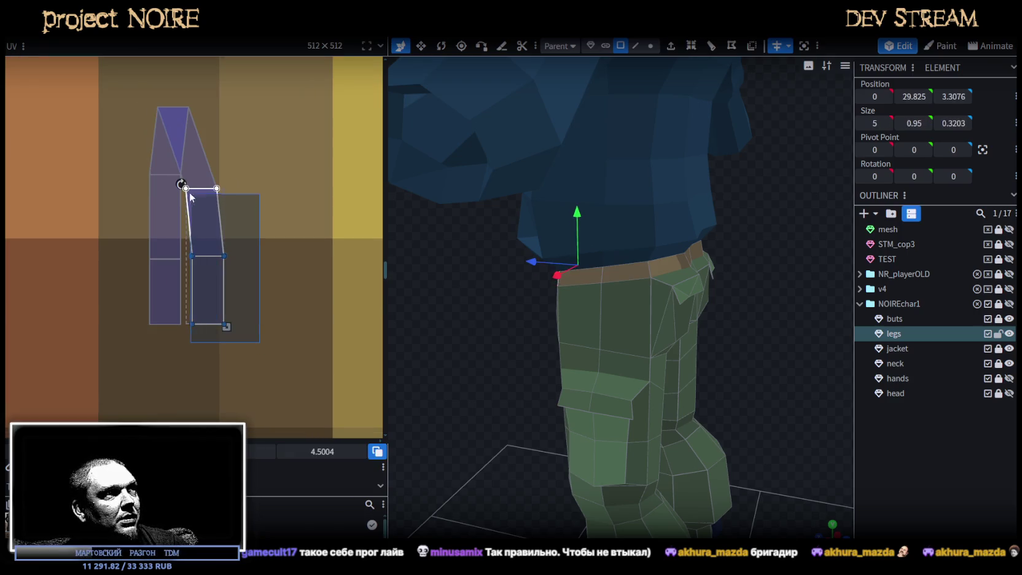
scroll(202, 210, "down", 1)
scroll(203, 212, "down", 4)
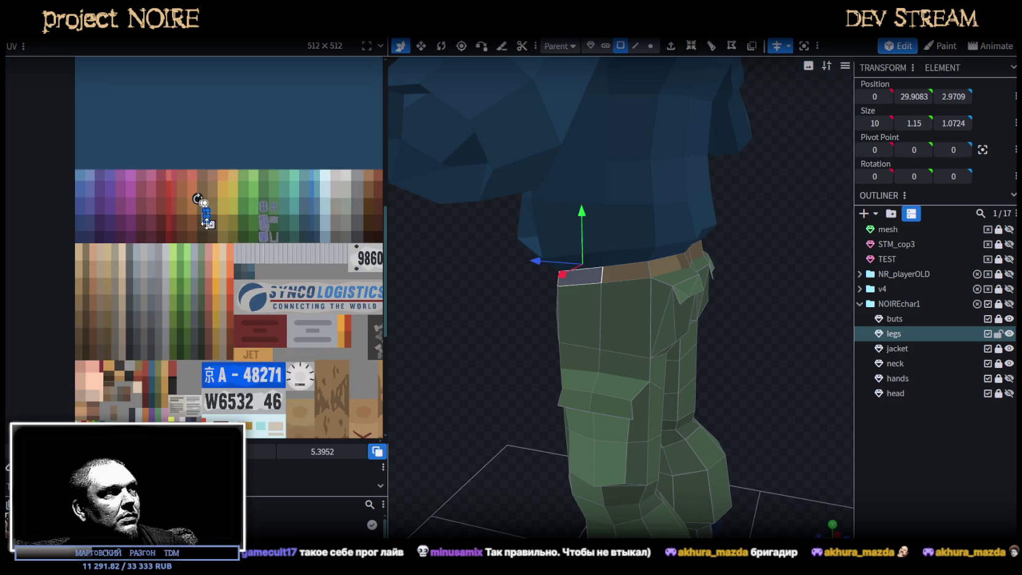
scroll(203, 211, "up", 1)
left_click_drag(229, 244, 165, 170)
scroll(165, 170, "down", 1)
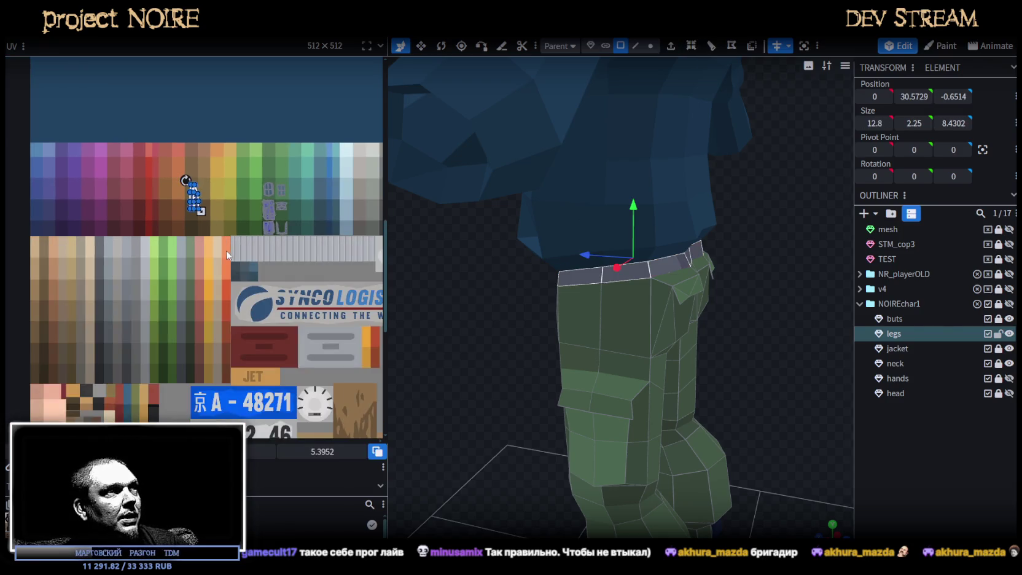
scroll(226, 234, "down", 1)
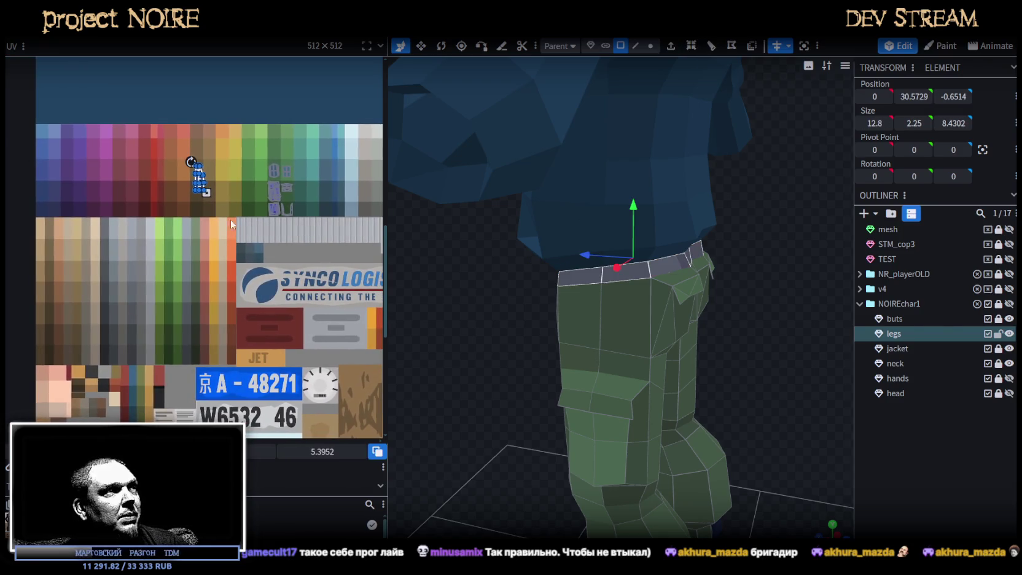
scroll(198, 190, "up", 1)
scroll(198, 192, "up", 2)
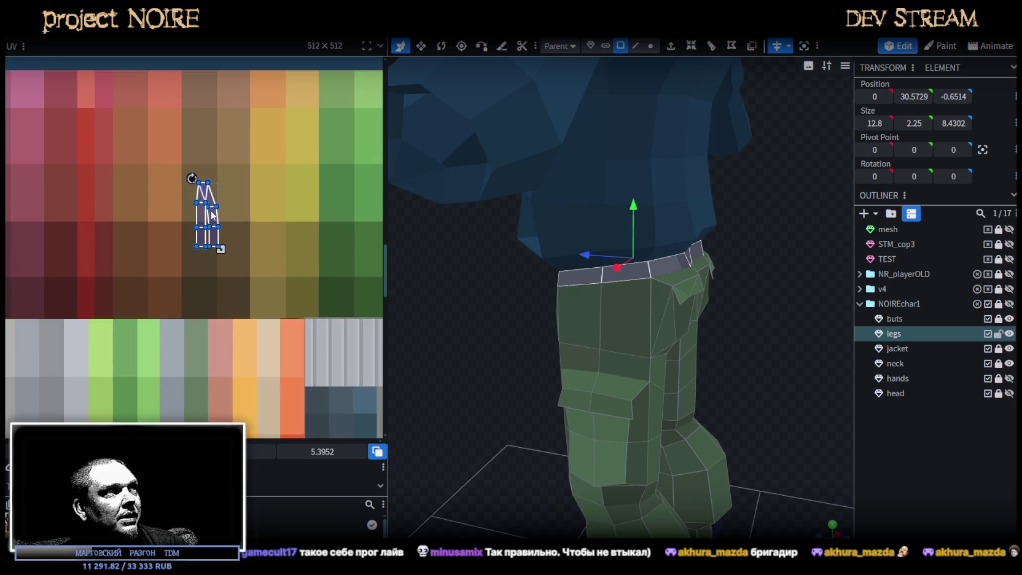
left_click_drag(213, 212, 210, 239)
scroll(211, 239, "down", 2)
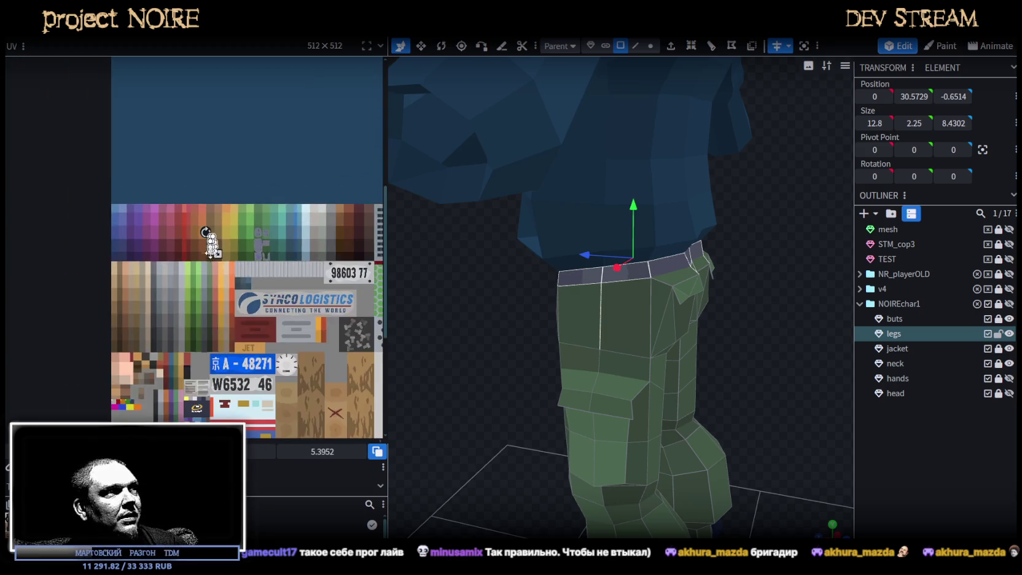
scroll(247, 186, "down", 1)
scroll(248, 169, "down", 1)
scroll(248, 134, "up", 1)
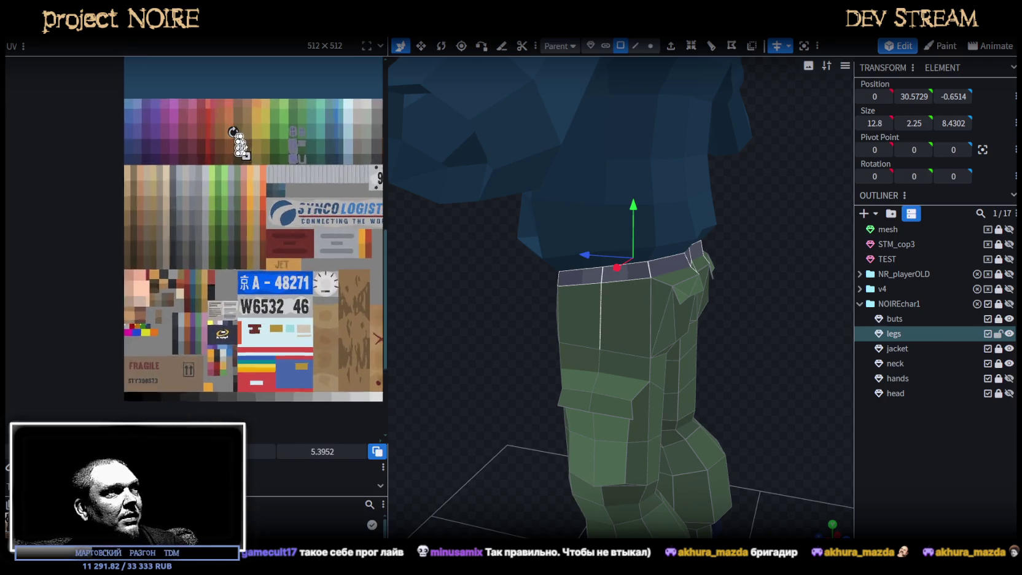
scroll(249, 134, "up", 1)
left_click(115, 408)
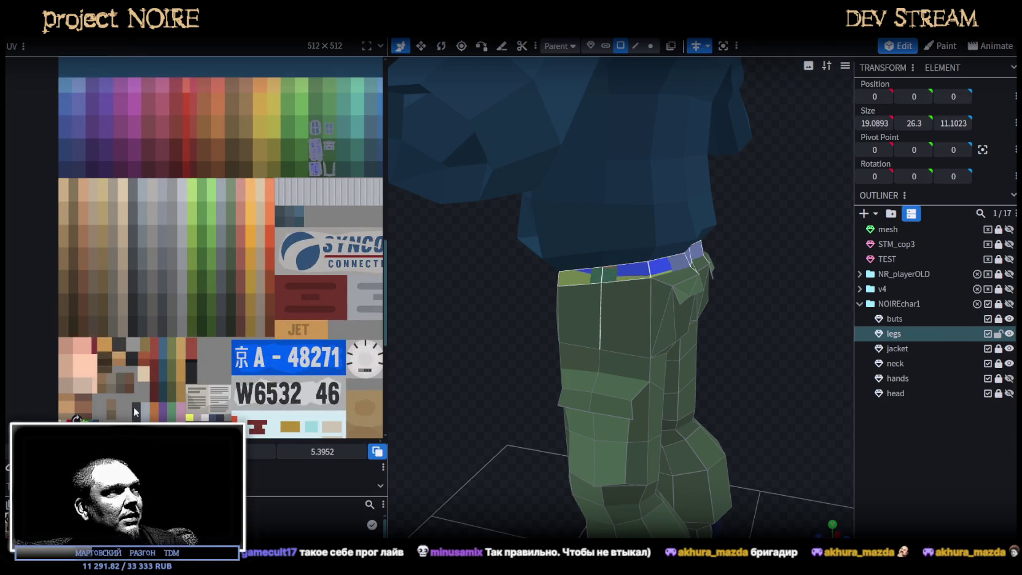
scroll(194, 236, "up", 1)
scroll(149, 324, "up", 2)
scroll(157, 225, "up", 1)
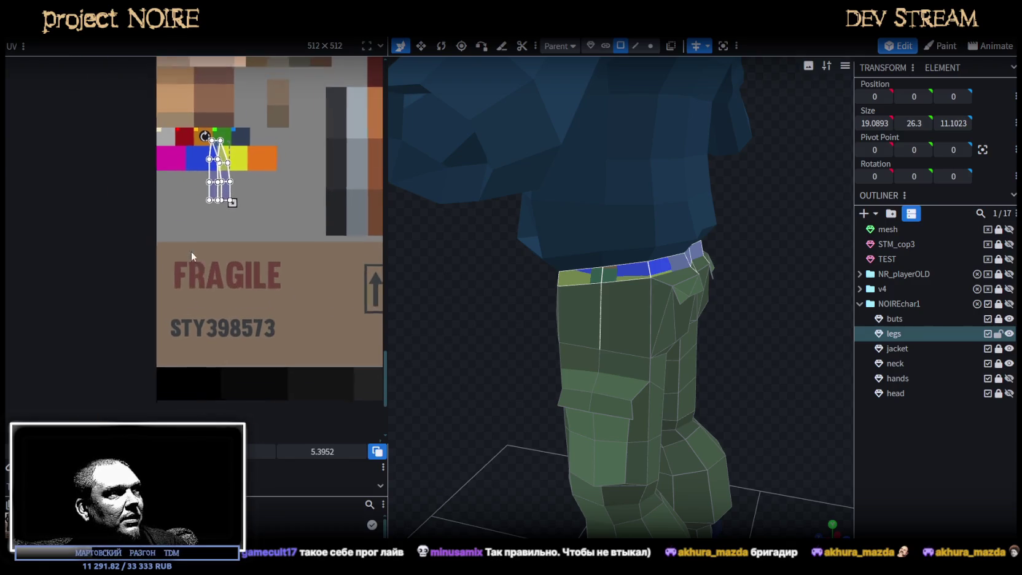
scroll(193, 257, "up", 1)
left_click_drag(211, 161, 216, 306)
- Rotate the waistband UV island horizontal and place it on the black texture area
right_click(204, 342)
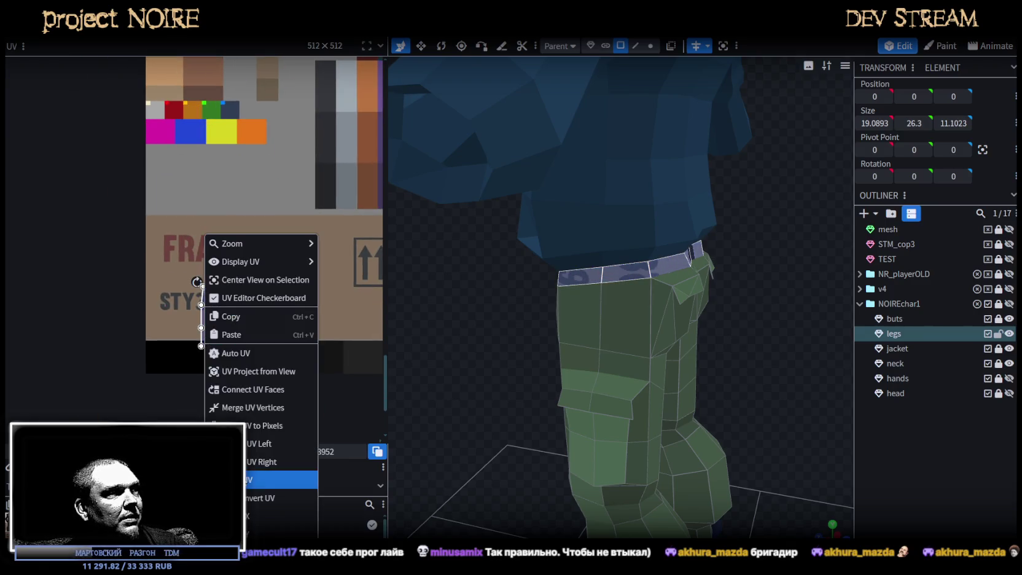
left_click(258, 444)
left_click_drag(212, 333, 179, 362)
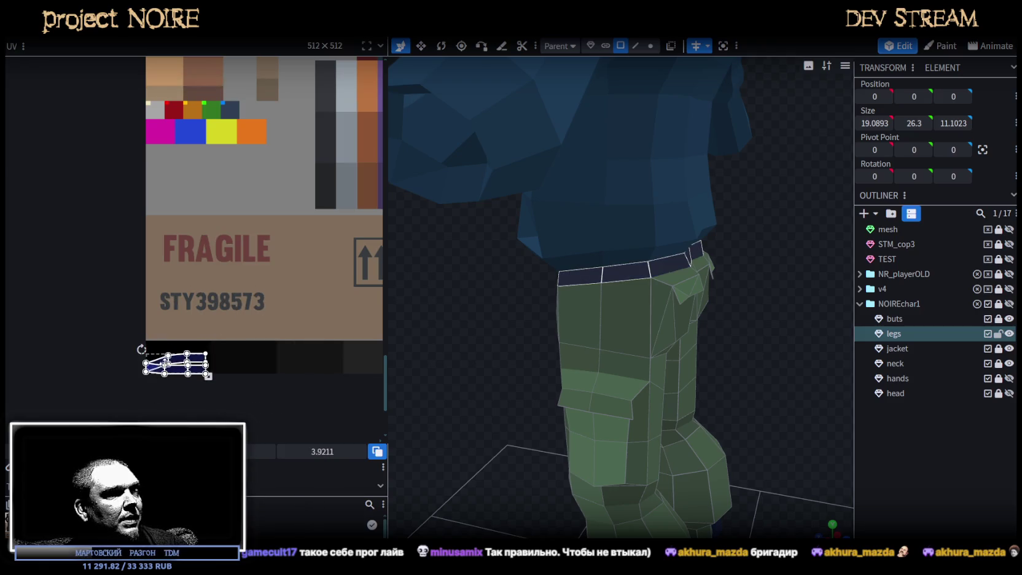
scroll(185, 348, "up", 3)
scroll(246, 329, "up", 2)
left_click(147, 356)
key("ctrl+a")
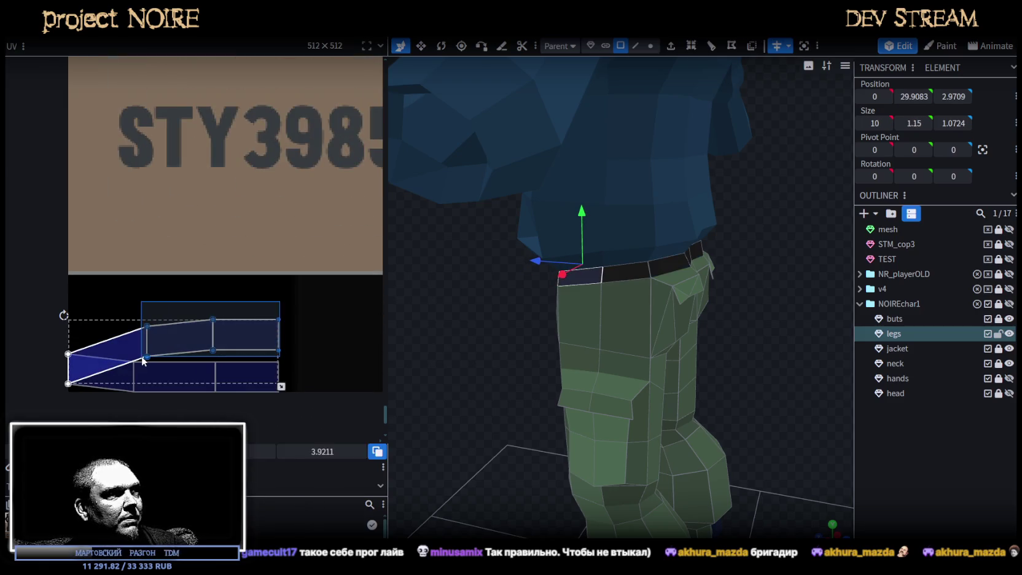
mouse_move(198, 333)
left_mouse_down()
mouse_move(203, 386)
mouse_move(189, 380)
left_mouse_up()
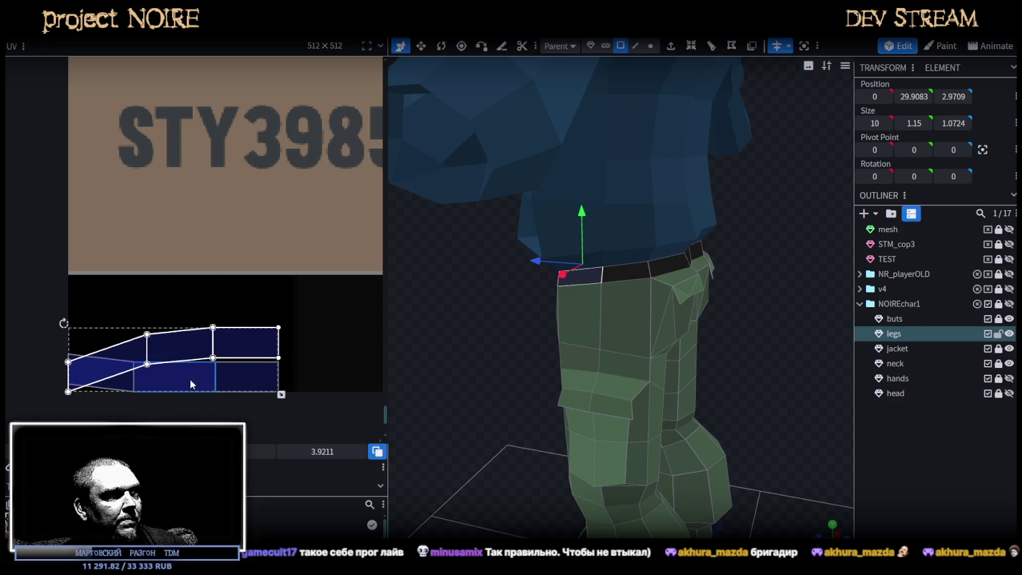
- Raise the top waistband strip and slide the middle and right faces onto the left face
left_click(230, 339)
left_click_drag(240, 336, 240, 329)
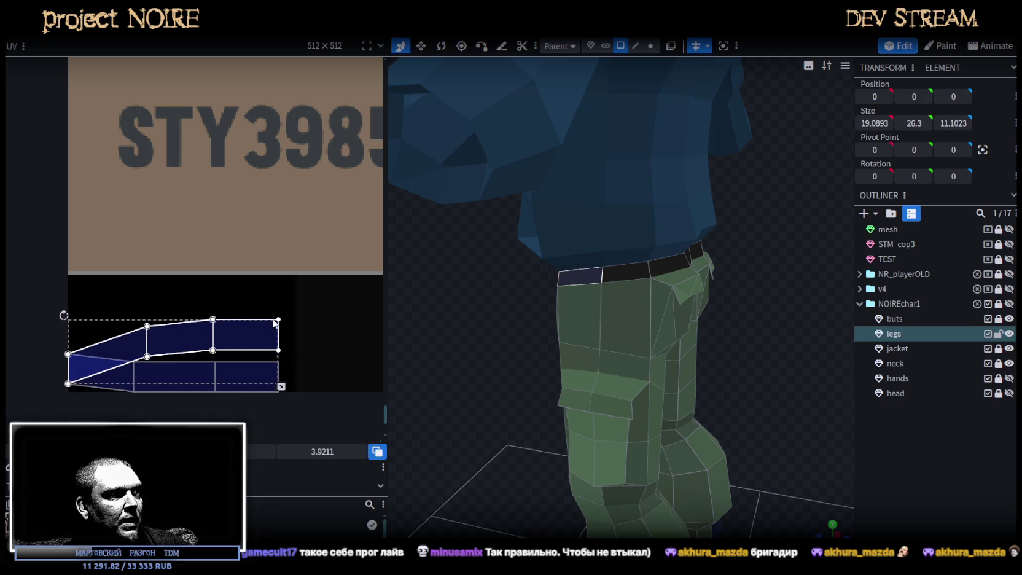
mouse_move(83, 321)
left_mouse_down()
mouse_move(54, 398)
mouse_move(58, 373)
left_mouse_up()
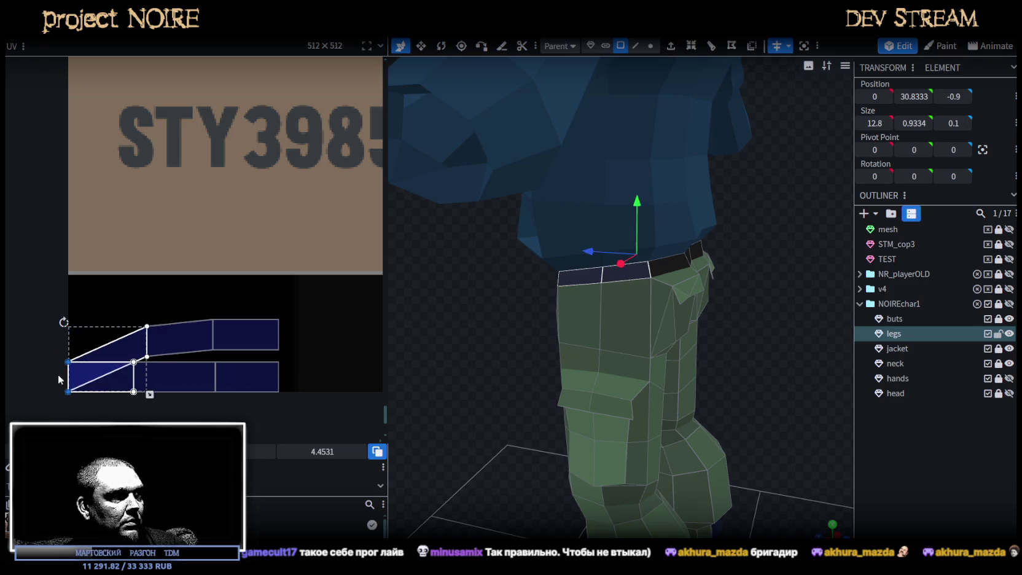
left_click(199, 358)
double_click(193, 377)
left_click(182, 376)
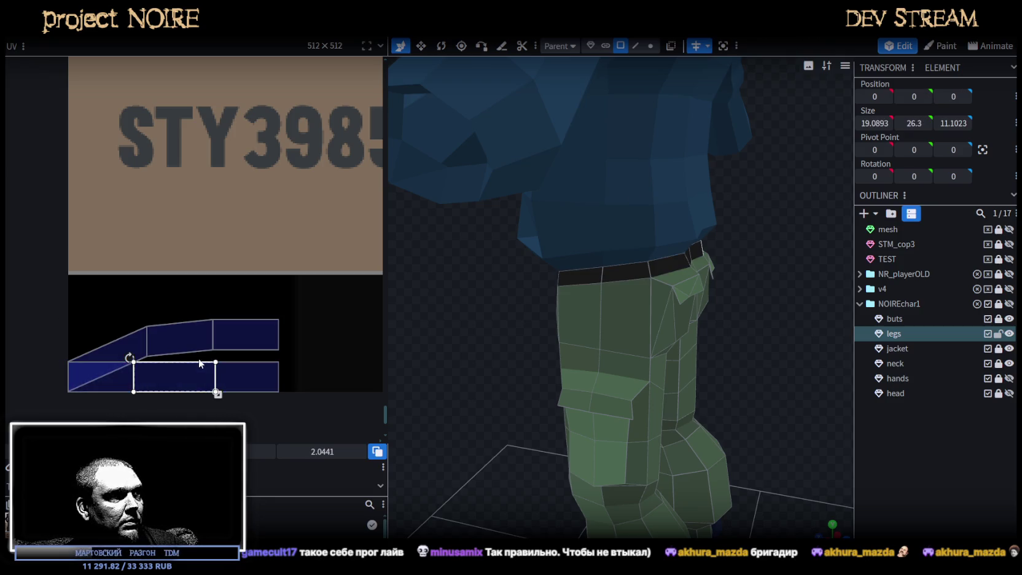
left_click_drag(193, 376, 127, 376)
left_click_drag(246, 387, 98, 388)
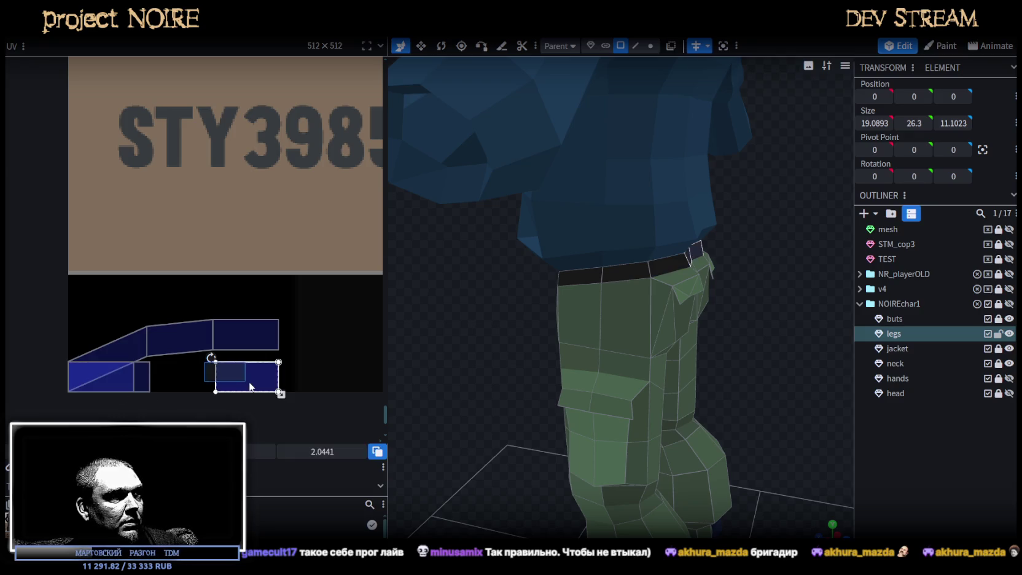
scroll(149, 373, "up", 2)
scroll(149, 373, "up", 2)
left_click_drag(97, 402, 105, 405)
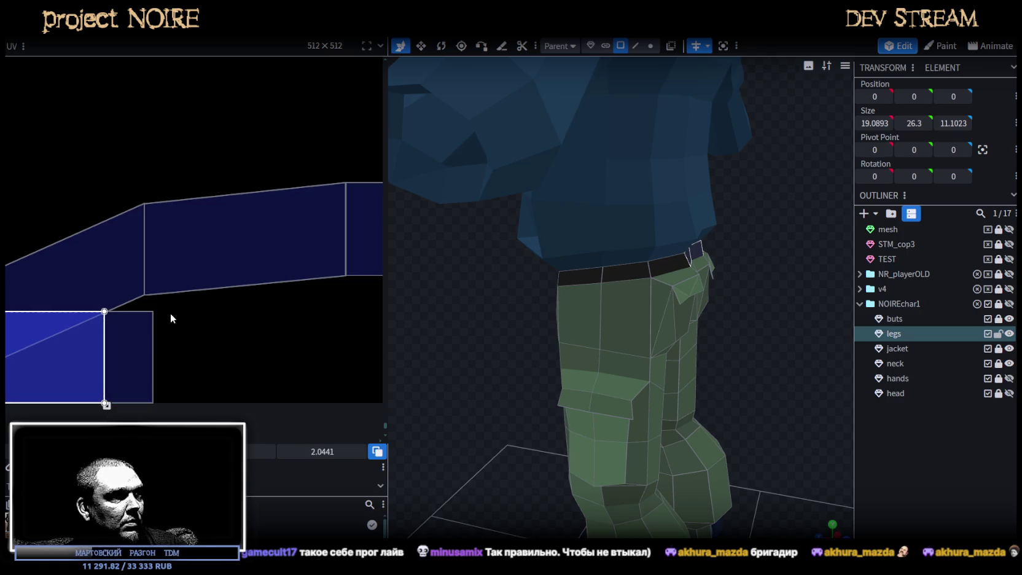
- Trim another belt face's right edge and align the next face's vertices with the left face
left_click(133, 387)
left_click_drag(154, 405, 109, 405)
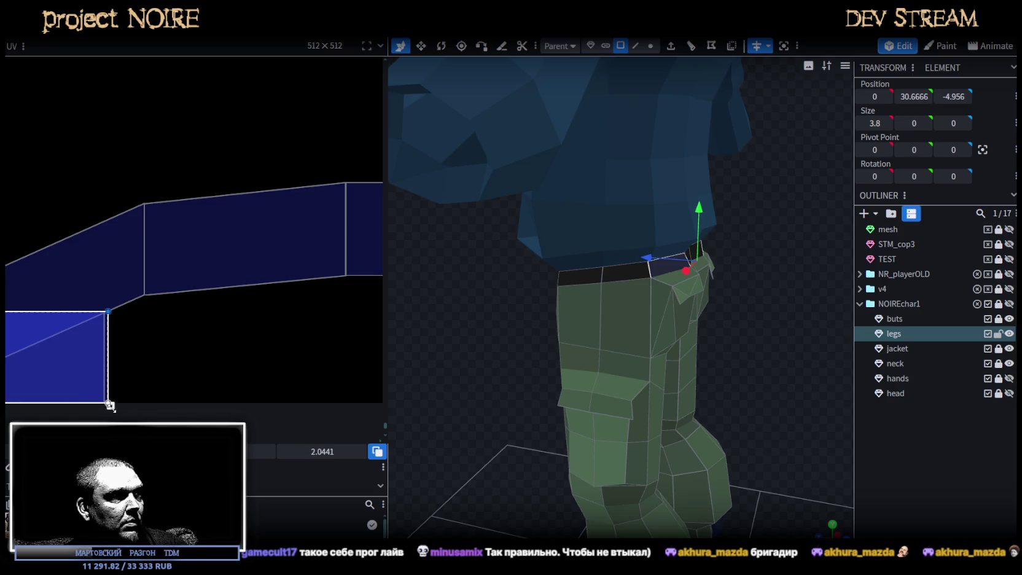
left_click_drag(109, 406, 106, 406)
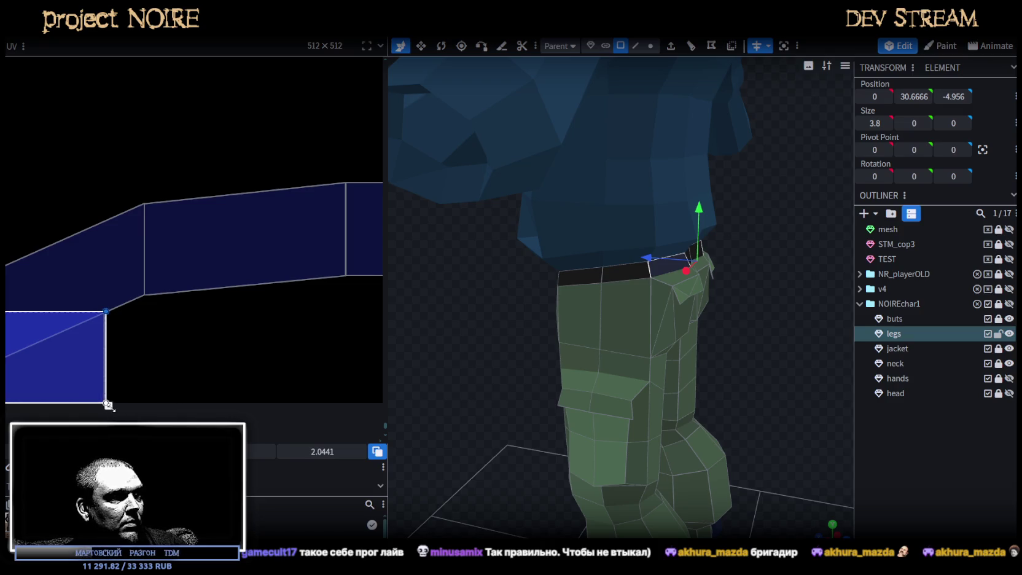
scroll(157, 319, "down", 3)
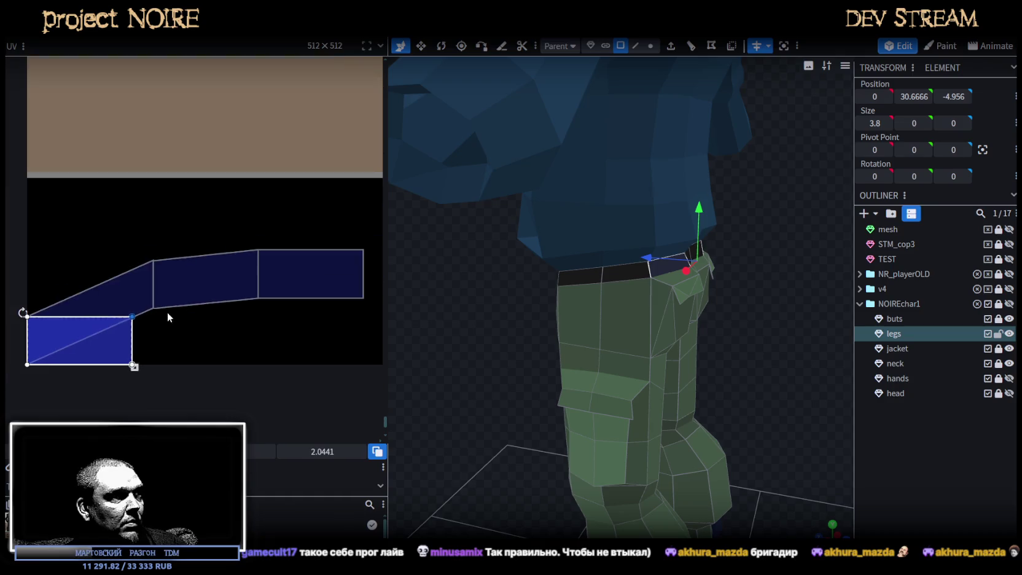
left_click_drag(150, 242, 162, 332)
scroll(160, 337, "up", 2)
mouse_move(150, 290)
left_mouse_down()
mouse_move(137, 405)
mouse_move(118, 408)
left_mouse_up()
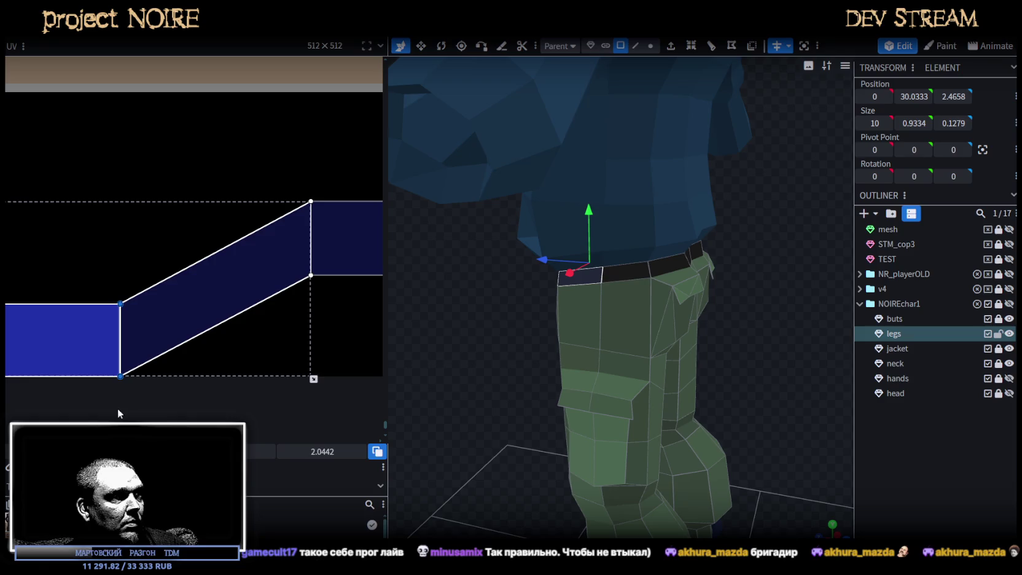
- Bring the right belt face level with the left one and close the gap between them
scroll(281, 184, "down", 3)
mouse_move(271, 178)
left_mouse_down()
mouse_move(318, 263)
mouse_move(215, 239)
left_mouse_up()
scroll(221, 264, "up", 1)
scroll(221, 263, "up", 1)
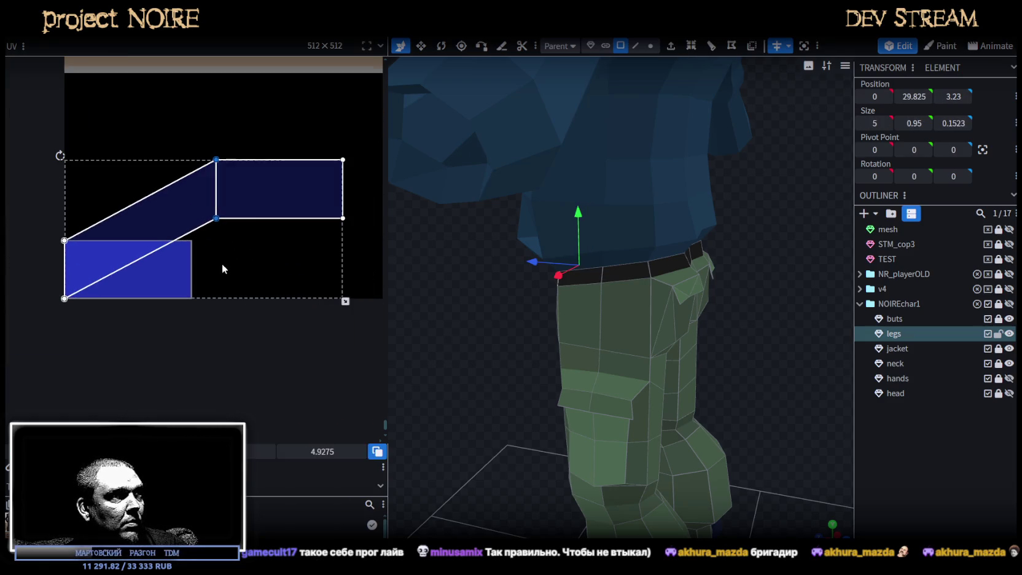
left_click(347, 147)
mouse_move(342, 142)
left_mouse_down()
mouse_move(195, 239)
mouse_move(210, 333)
left_mouse_up()
scroll(213, 258, "up", 2)
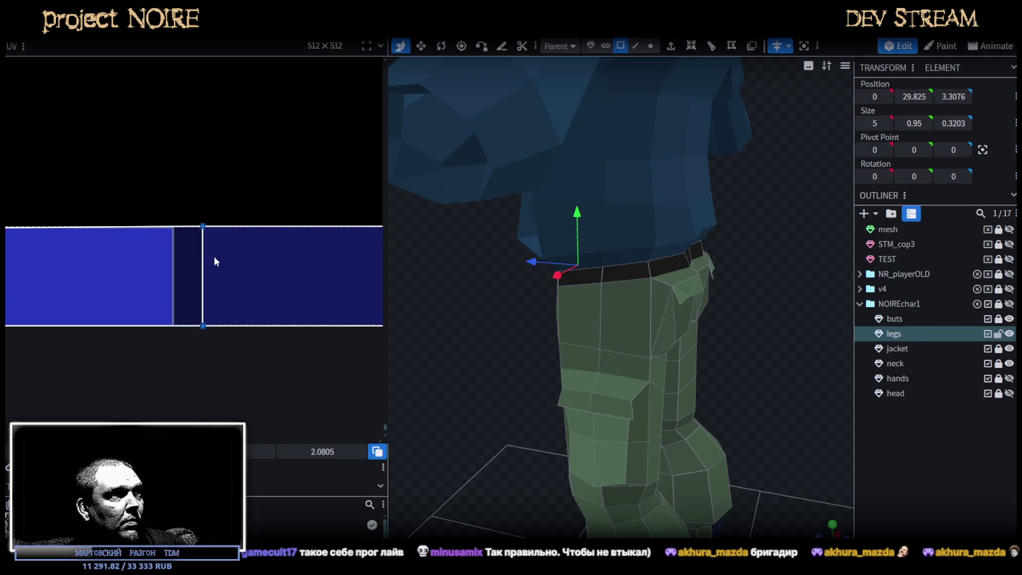
left_click_drag(201, 228, 172, 227)
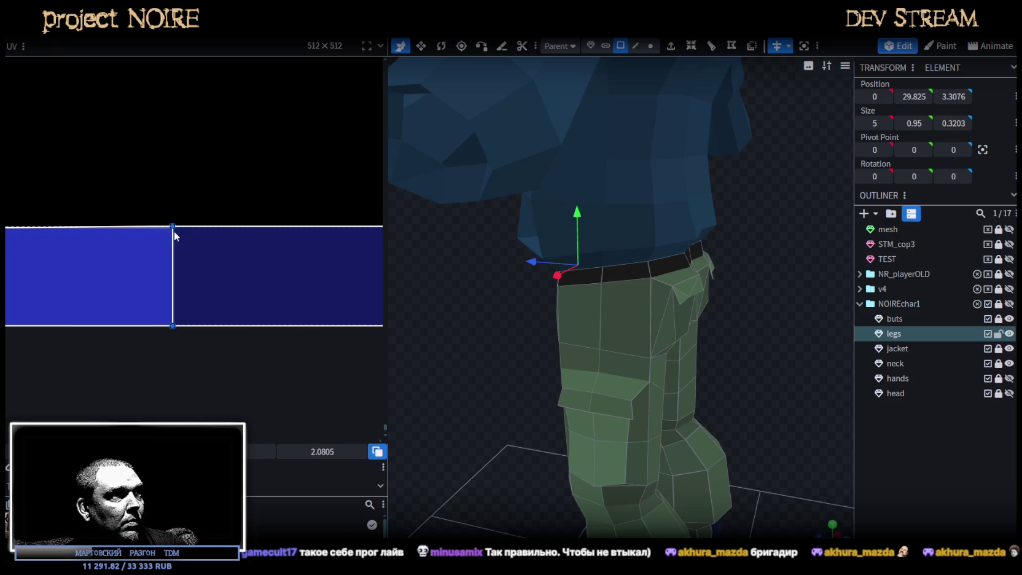
scroll(220, 251, "down", 2)
left_click_drag(232, 202, 265, 265)
left_click(147, 268)
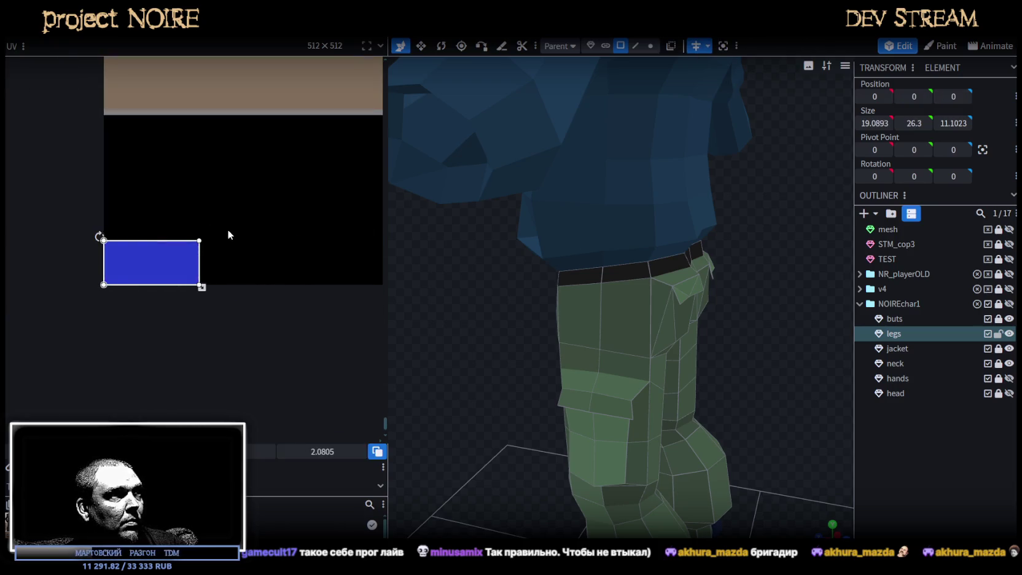
- Move the selected belt UV face across the texture onto the dark brown palette cell
left_click(198, 228)
left_click(166, 261)
scroll(168, 265, "down", 3)
middle_click_drag(192, 285, 86, 323)
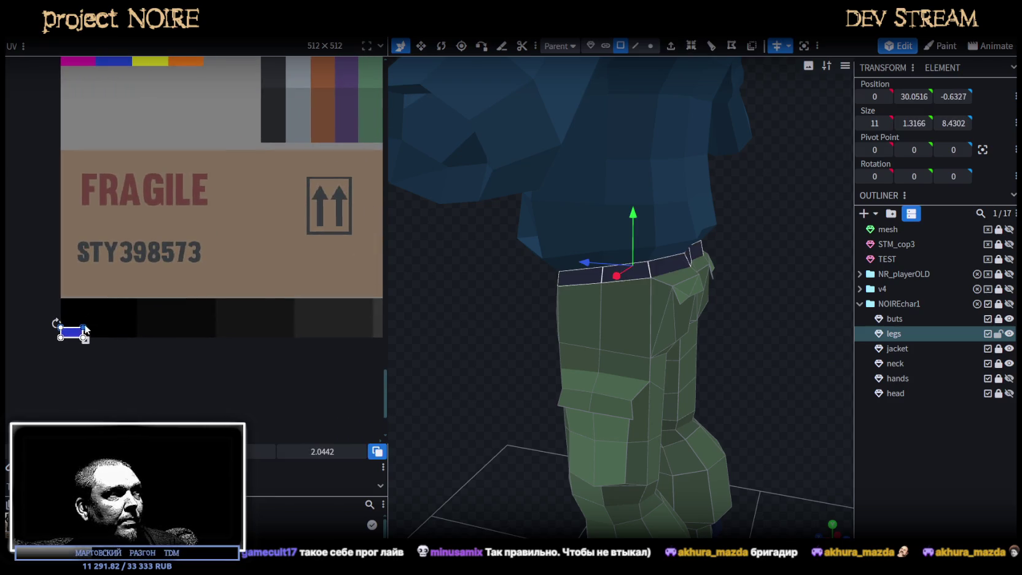
key("ctrl+z")
scroll(162, 397, "down", 4)
scroll(160, 355, "up", 2)
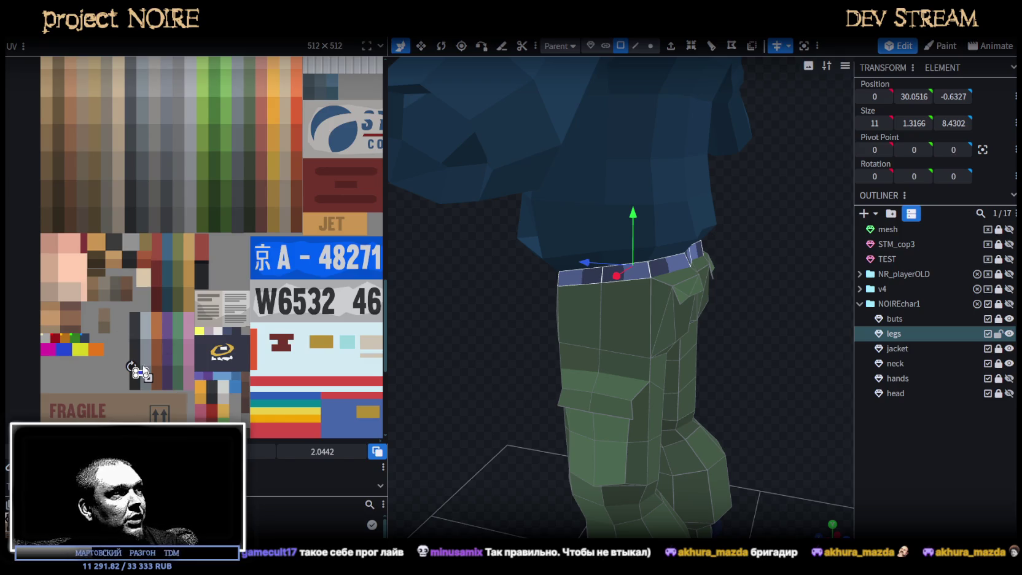
mouse_move(141, 374)
left_mouse_down()
mouse_move(276, 188)
mouse_move(269, 178)
left_mouse_up()
middle_click_drag(269, 178, 201, 376)
scroll(203, 378, "up", 2)
mouse_move(196, 369)
left_mouse_down()
mouse_move(198, 234)
mouse_move(171, 127)
left_mouse_up()
scroll(177, 132, "up", 3)
scroll(166, 144, "up", 2)
left_click_drag(182, 178, 140, 109)
scroll(173, 145, "down", 2)
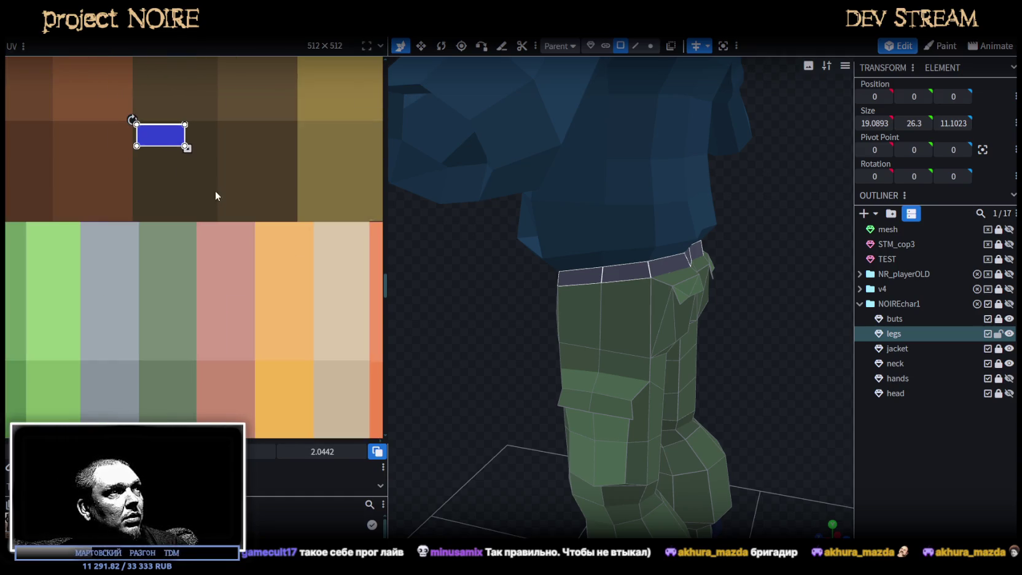
- Scale the blue UV square up over the brown cell and check the brown belt from several angles
left_click_drag(187, 148, 235, 220)
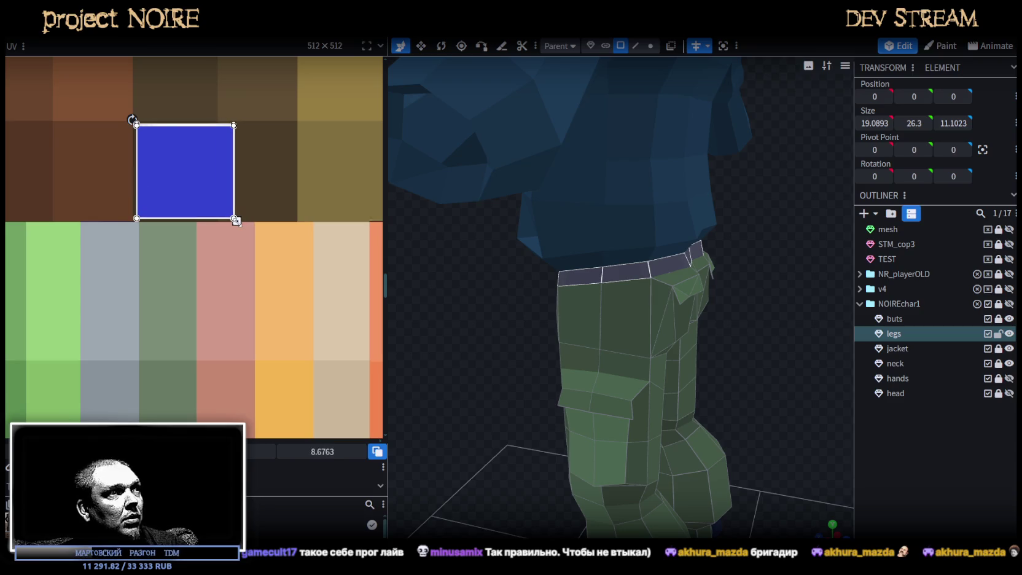
left_click(748, 389)
left_click_drag(731, 348, 623, 333)
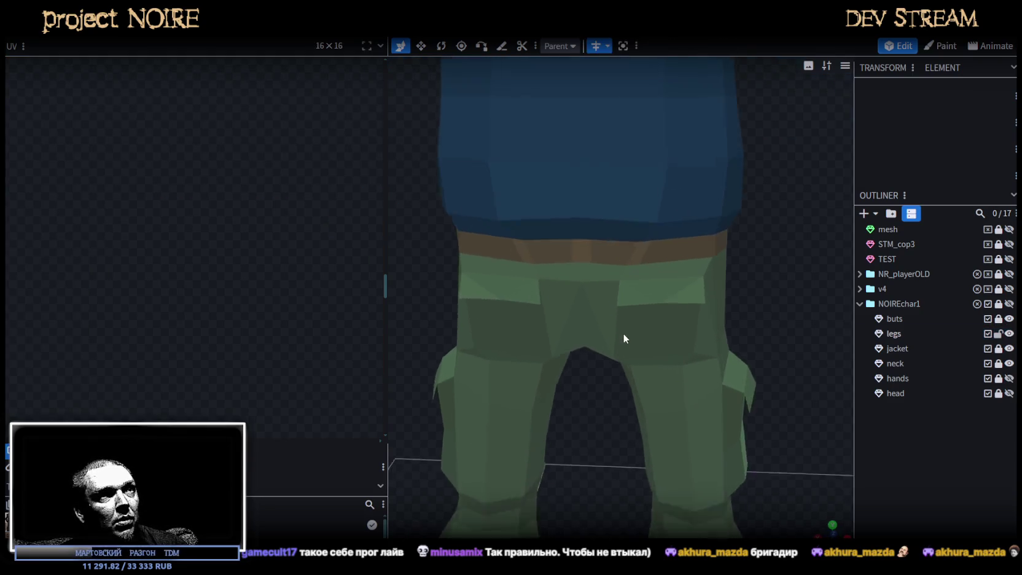
scroll(623, 334, "up", 3)
mouse_move(811, 327)
left_mouse_down()
mouse_move(529, 336)
mouse_move(550, 290)
mouse_move(515, 280)
mouse_move(619, 263)
left_mouse_up()
left_click(697, 230)
left_click(722, 225)
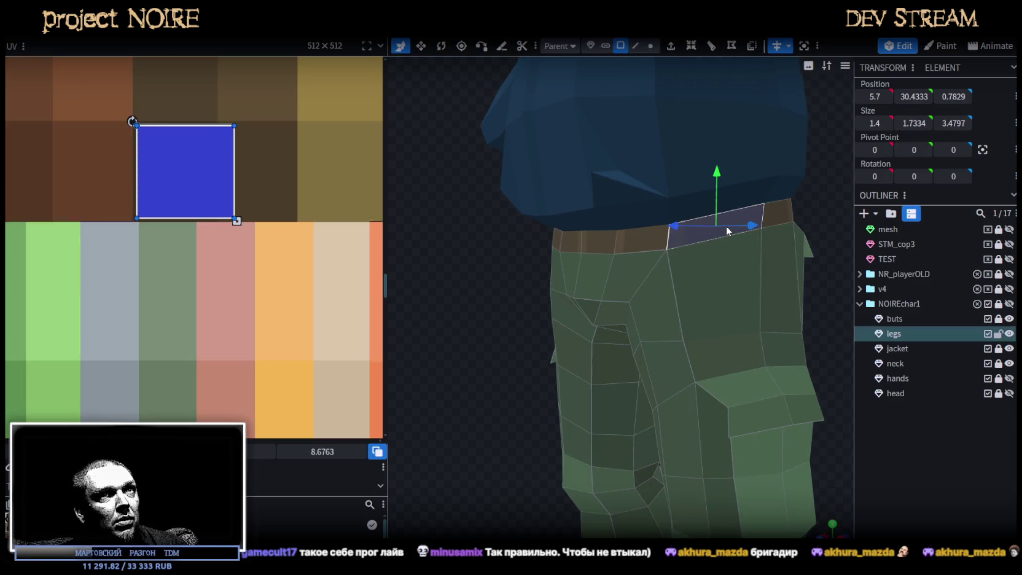
mouse_move(882, 197)
left_mouse_down()
mouse_move(912, 212)
mouse_move(808, 185)
mouse_move(697, 190)
mouse_move(783, 195)
left_mouse_up()
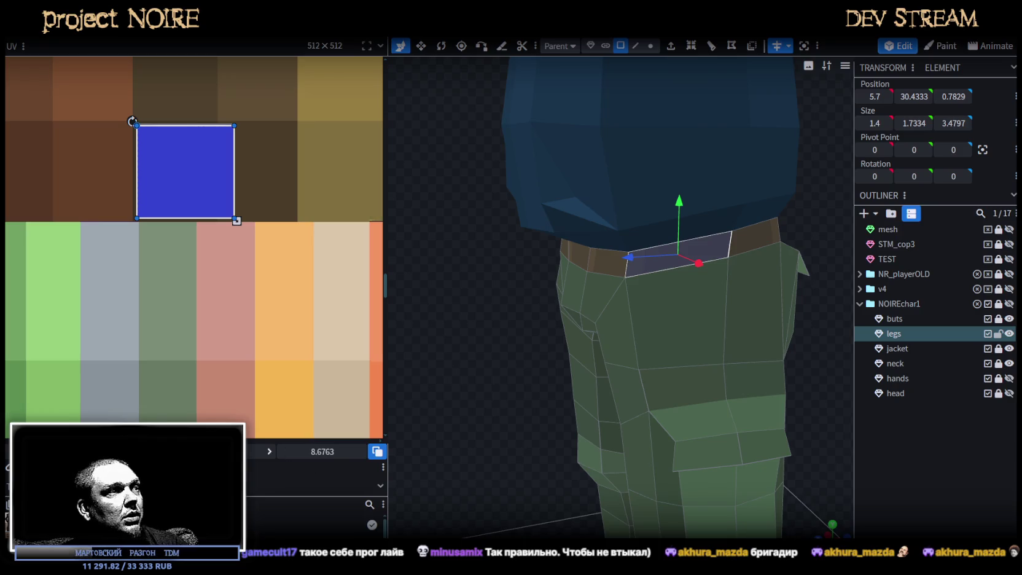
left_click(865, 518)
mouse_move(563, 426)
left_mouse_down()
mouse_move(524, 395)
mouse_move(599, 405)
mouse_move(641, 394)
left_mouse_up()
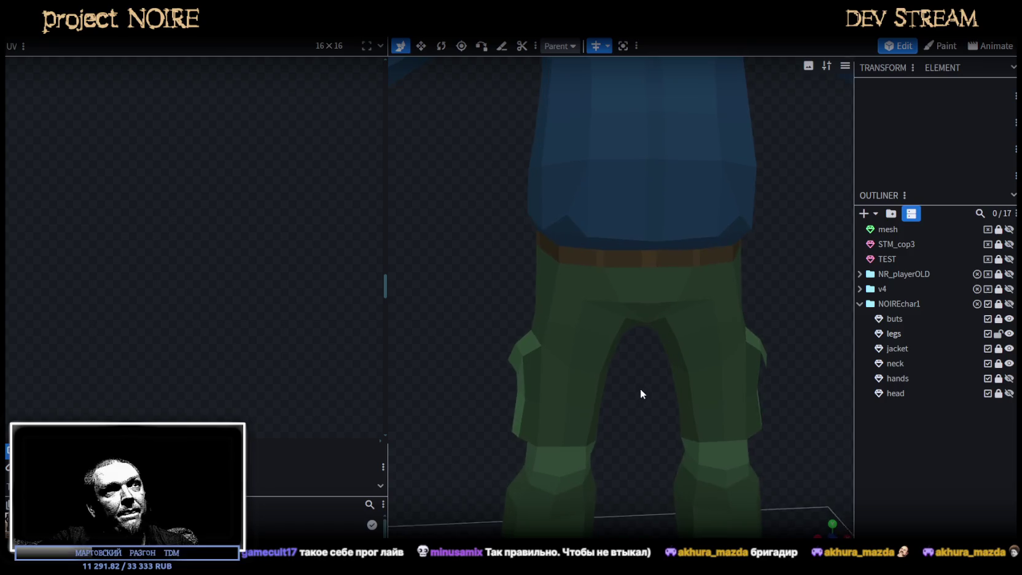
left_click(620, 286)
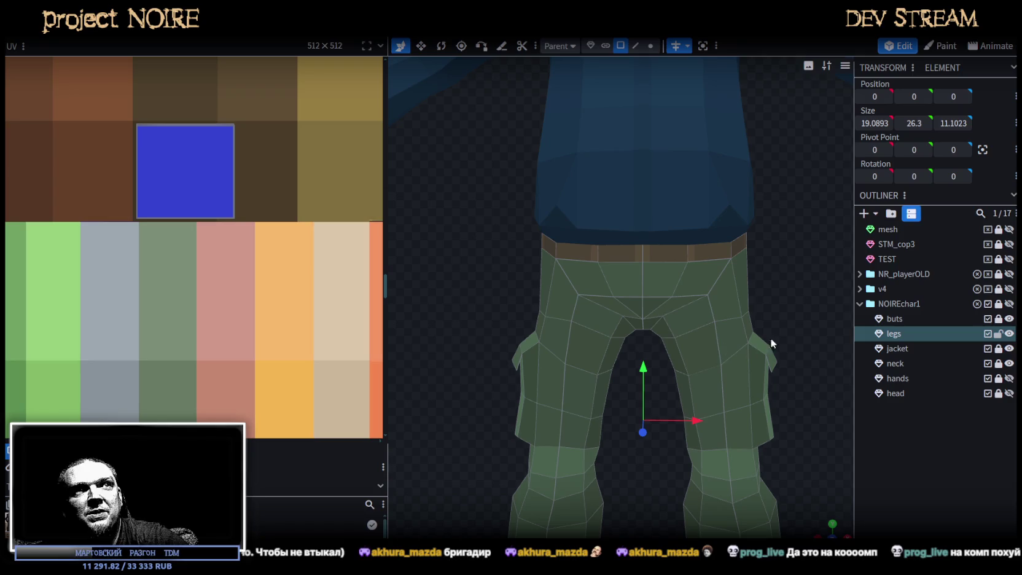
- Orbit to a side view of the green trousers and brown waistband
mouse_move(783, 247)
left_mouse_down()
mouse_move(655, 224)
mouse_move(654, 256)
mouse_move(657, 245)
left_mouse_up()
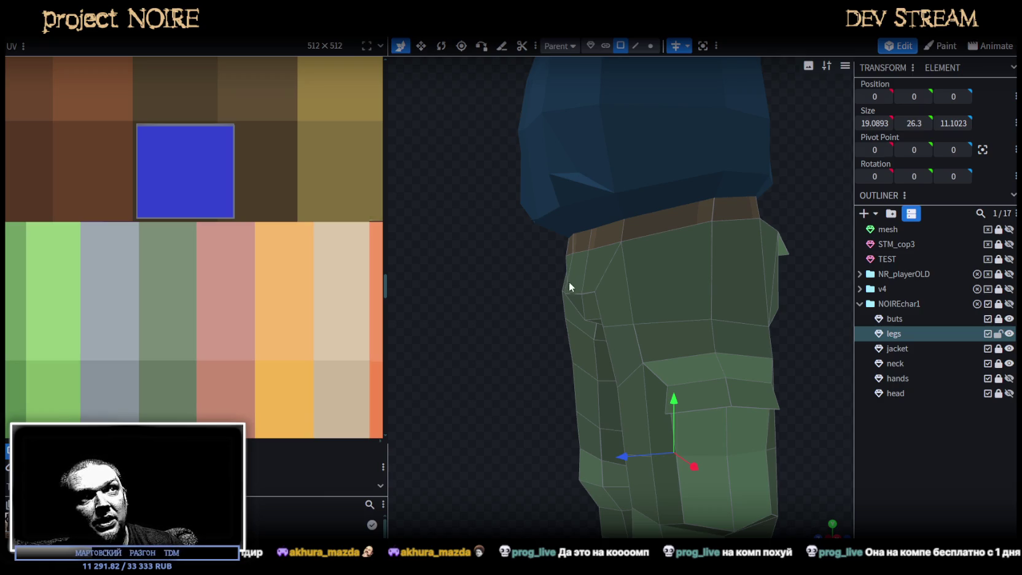
- Unlock the jacket in the Outliner, select it together with the legs, then clear the selection
left_click(611, 257)
mouse_move(611, 257)
left_mouse_down()
mouse_move(446, 263)
mouse_move(642, 278)
left_mouse_up()
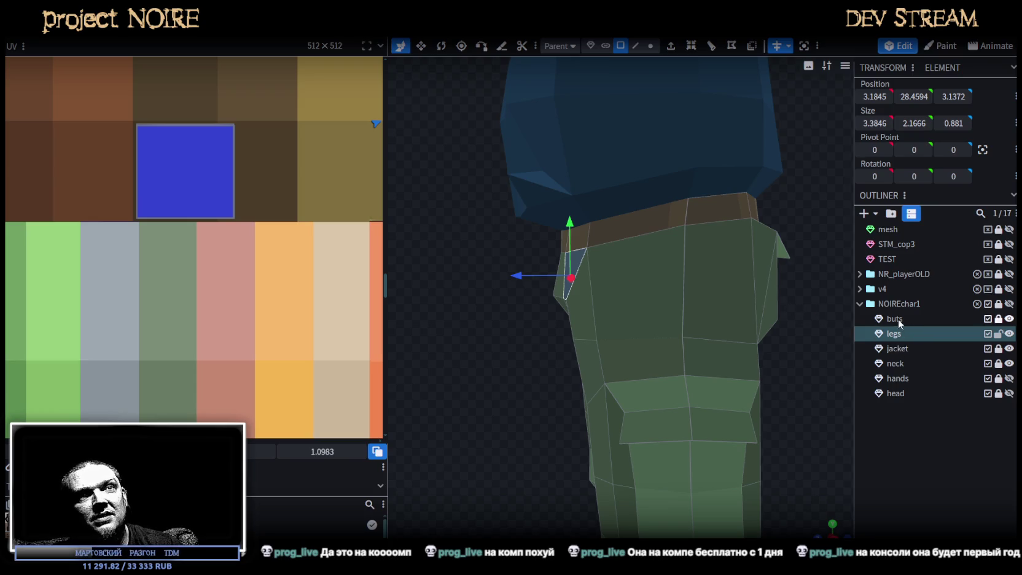
left_click(999, 348)
left_click(896, 349, "ctrl")
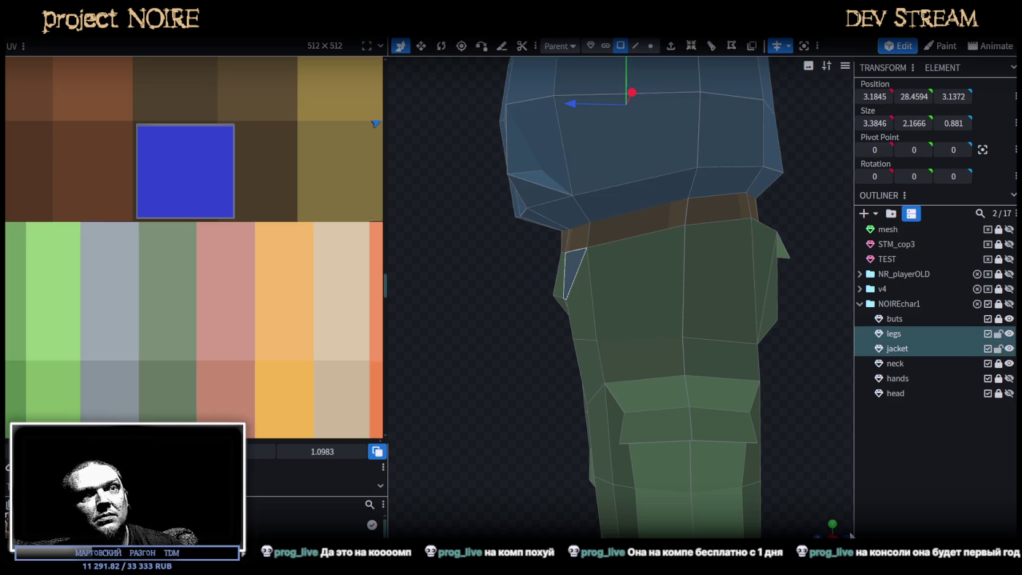
scroll(570, 277, "down", 3)
scroll(651, 412, "up", 3)
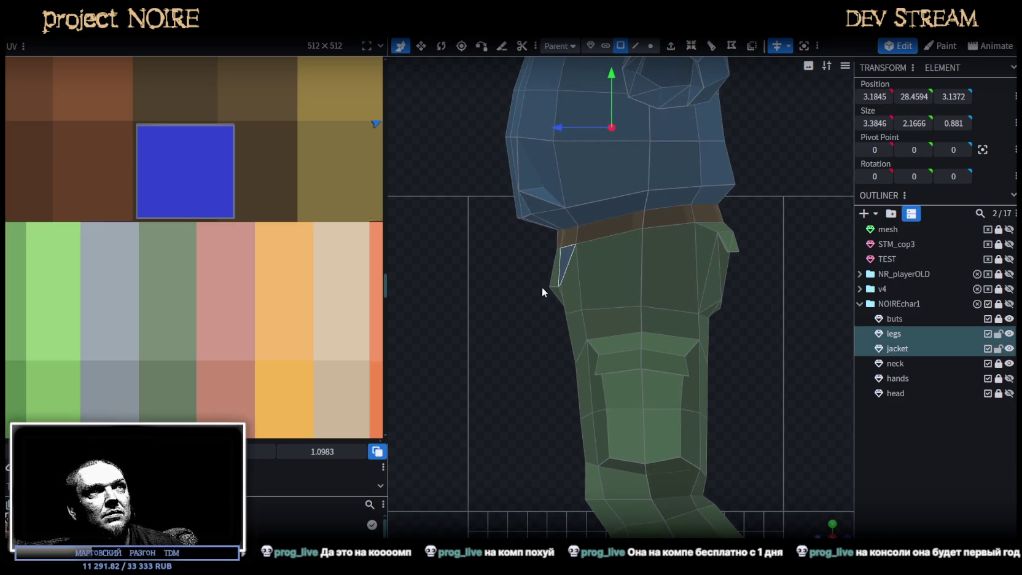
scroll(594, 299, "down", 3)
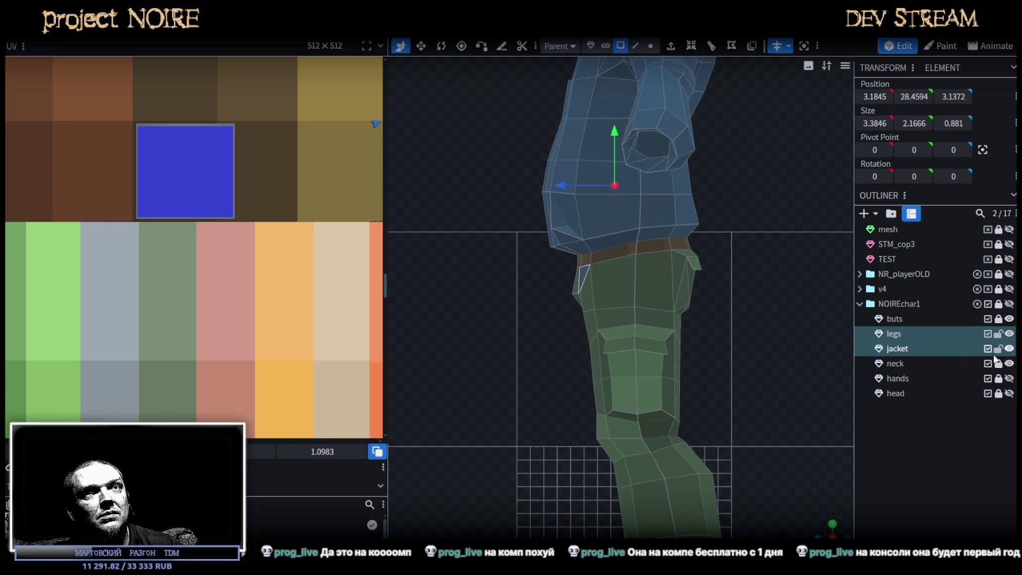
key("Escape")
scroll(621, 295, "down", 3)
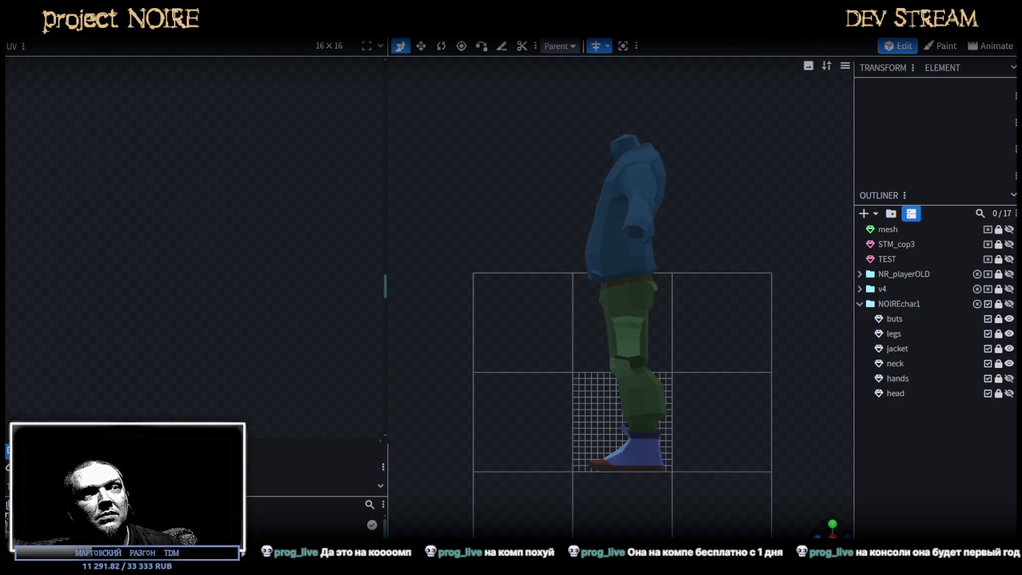
left_click_drag(706, 430, 597, 462)
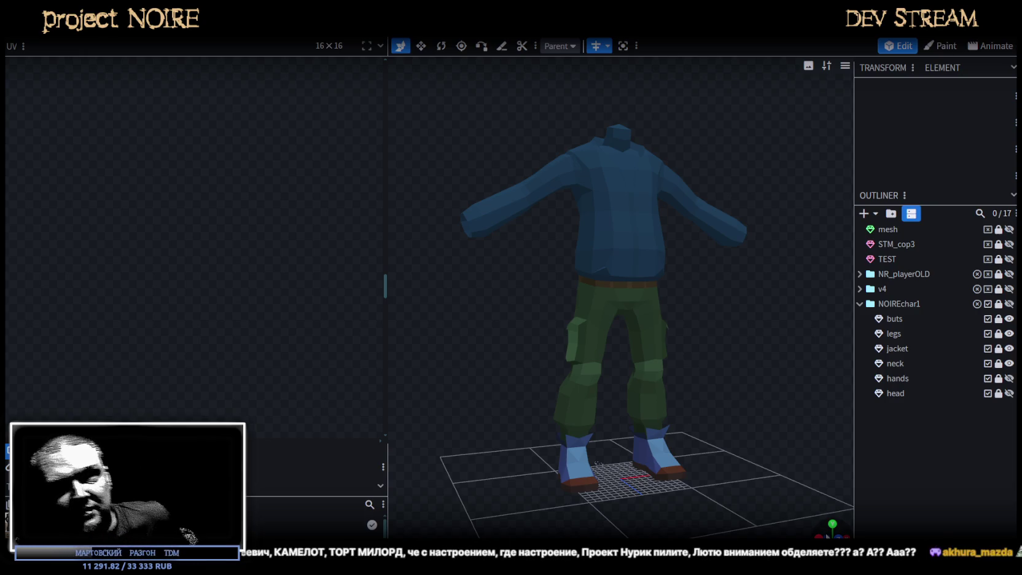
mouse_move(579, 350)
left_mouse_down()
mouse_move(680, 341)
mouse_move(685, 364)
left_mouse_up()
scroll(685, 365, "up", 3)
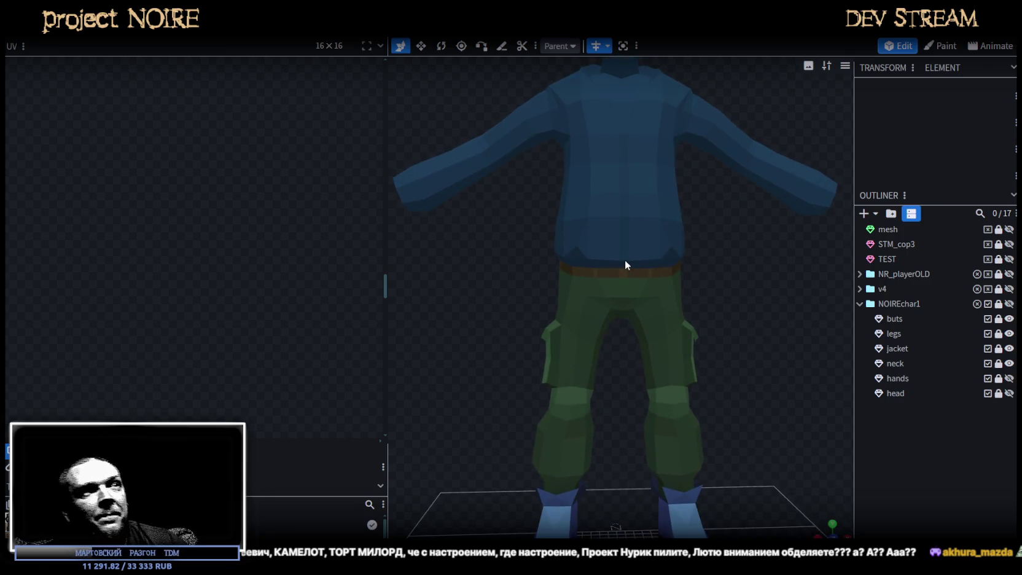
left_click_drag(766, 264, 678, 338)
scroll(705, 297, "up", 2)
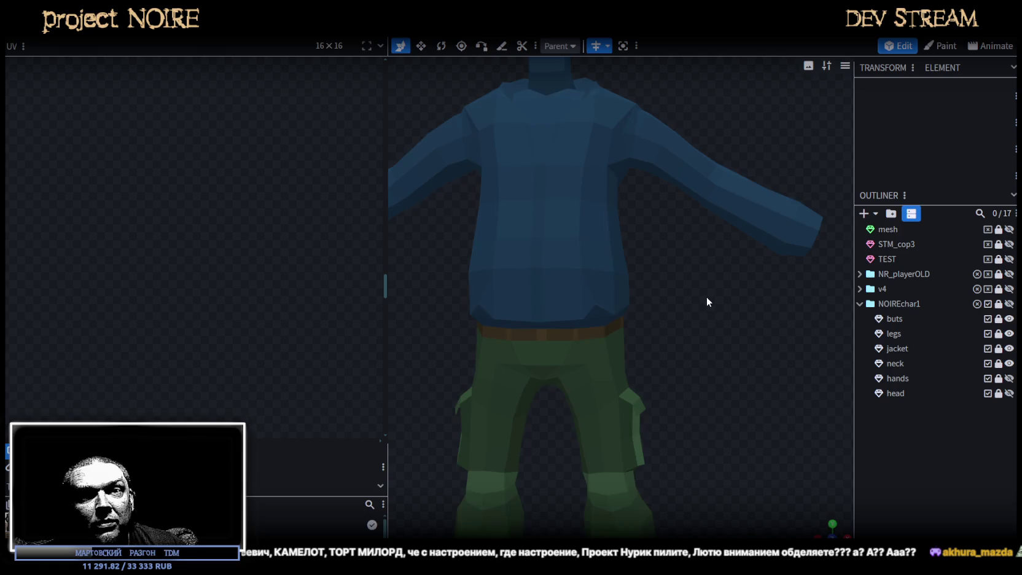
scroll(685, 332, "up", 2)
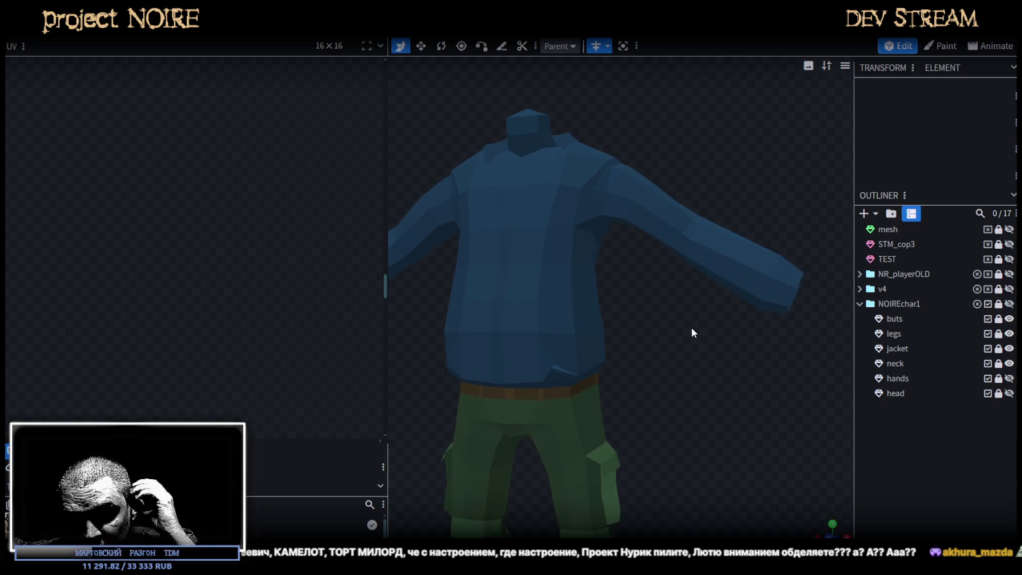
scroll(588, 303, "down", 2)
mouse_move(587, 303)
left_mouse_down()
mouse_move(600, 354)
mouse_move(587, 347)
mouse_move(634, 349)
mouse_move(620, 379)
mouse_move(909, 332)
left_mouse_up()
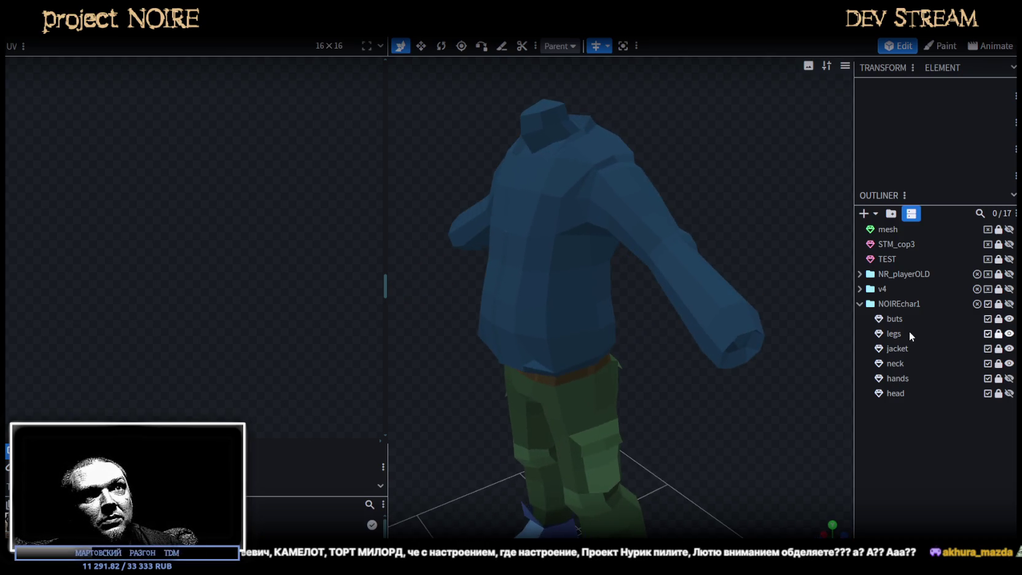
mouse_move(643, 413)
left_mouse_down()
mouse_move(692, 420)
mouse_move(735, 404)
mouse_move(675, 320)
mouse_move(587, 333)
mouse_move(747, 387)
mouse_move(665, 364)
mouse_move(706, 380)
mouse_move(754, 349)
left_mouse_up()
scroll(734, 400, "down", 3)
scroll(747, 387, "up", 3)
scroll(714, 361, "down", 2)
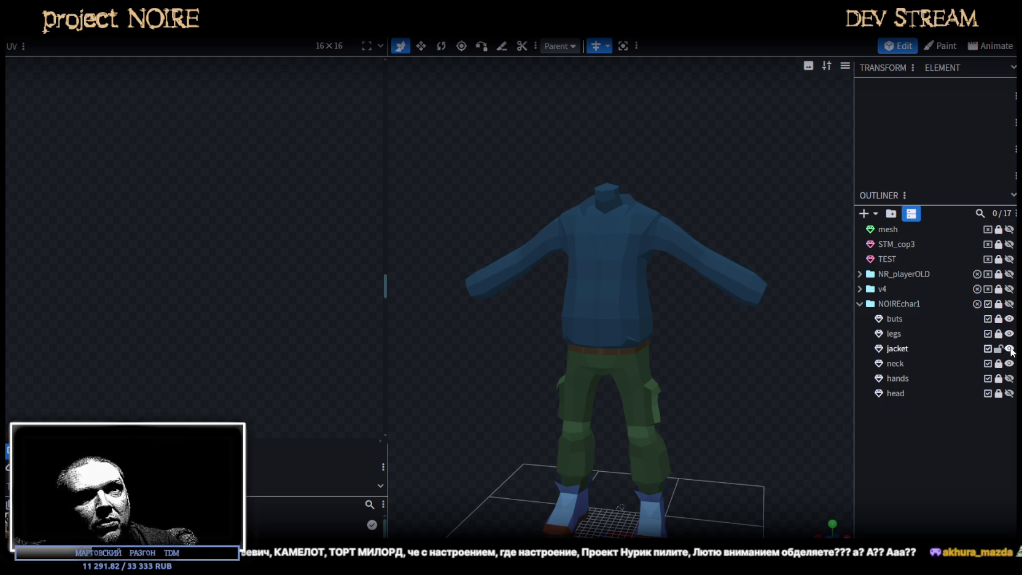
- Select the jacket mesh and bring its side into view
left_click(897, 349)
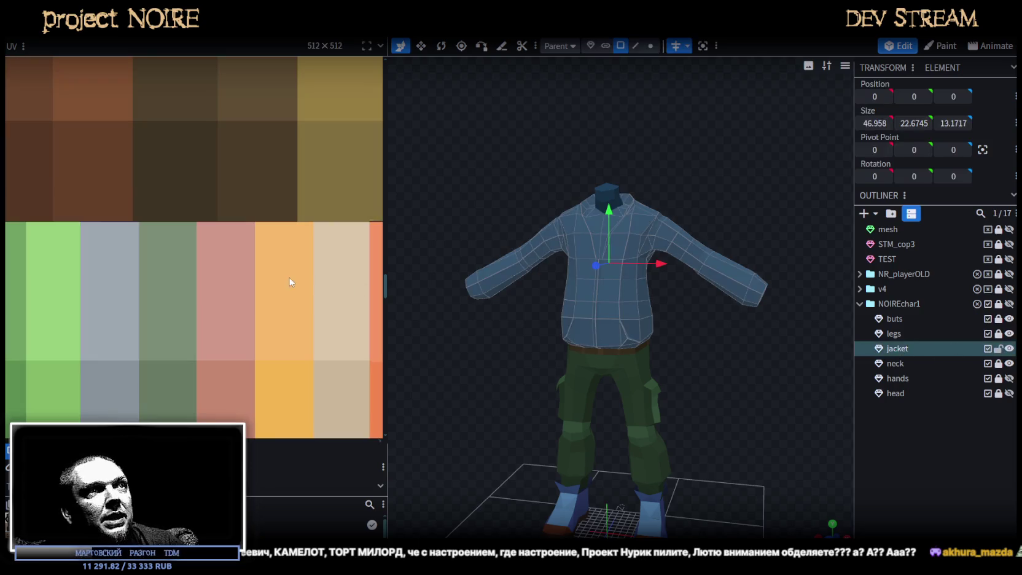
scroll(292, 283, "down", 2)
scroll(575, 287, "down", 2)
scroll(646, 348, "up", 3)
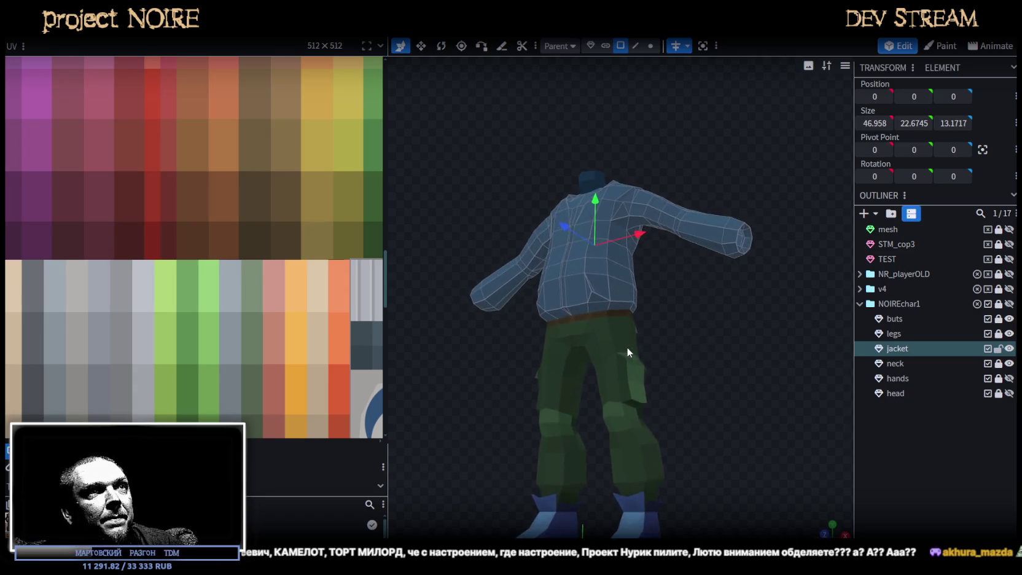
scroll(668, 345, "up", 3)
left_click(564, 311)
mouse_move(634, 315)
left_mouse_down()
mouse_move(611, 341)
mouse_move(572, 346)
mouse_move(687, 348)
mouse_move(824, 535)
left_mouse_up()
scroll(665, 334, "up", 3)
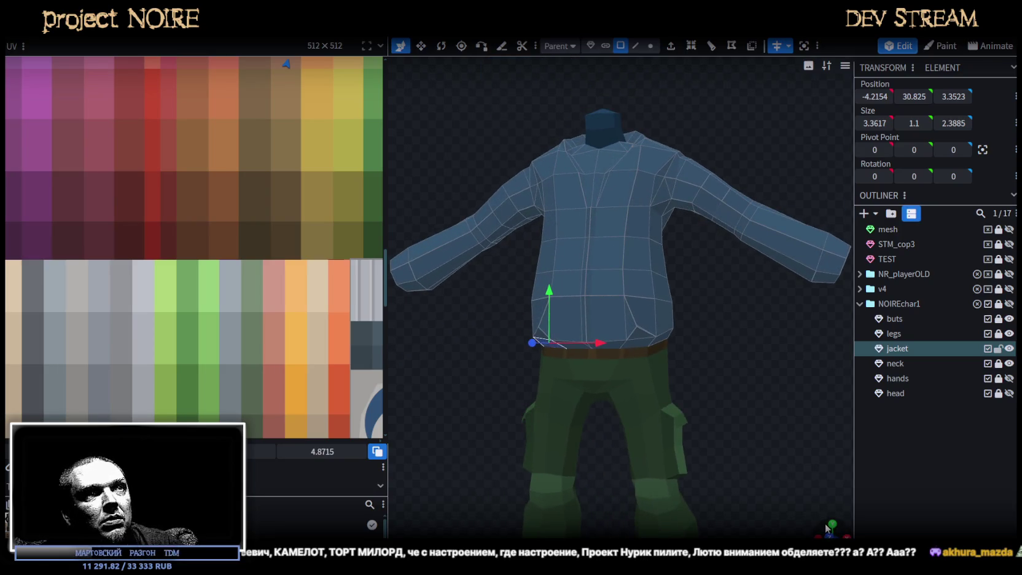
scroll(767, 435, "up", 2)
scroll(713, 393, "up", 2)
scroll(704, 384, "up", 2)
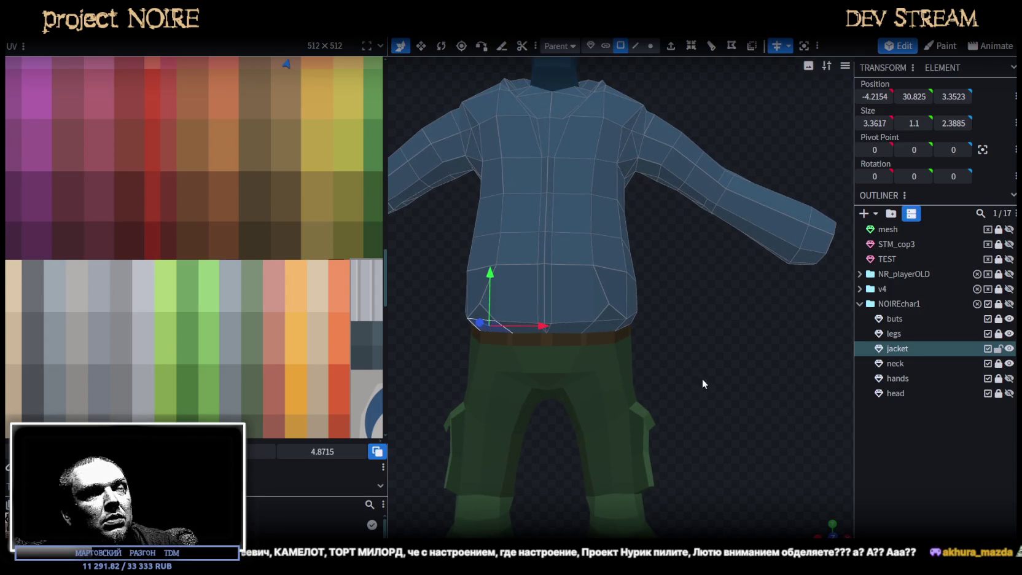
scroll(776, 492, "down", 2)
scroll(614, 341, "up", 2)
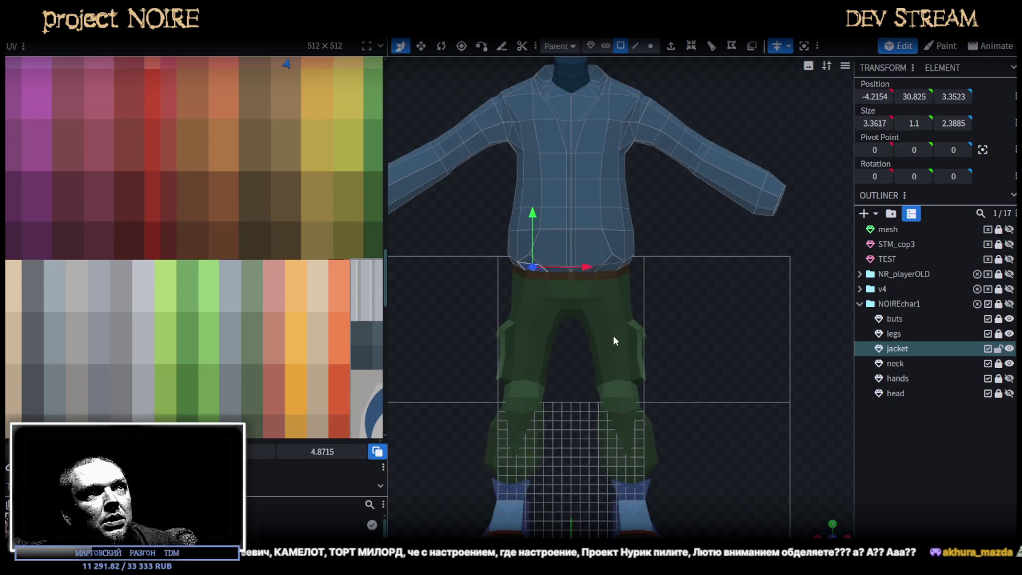
scroll(701, 342, "up", 1)
scroll(721, 392, "down", 1)
- In Vertex mode, raise the jacket's lower vertex rows by 1.1 and its bottom edge by 0.5
left_click(651, 46)
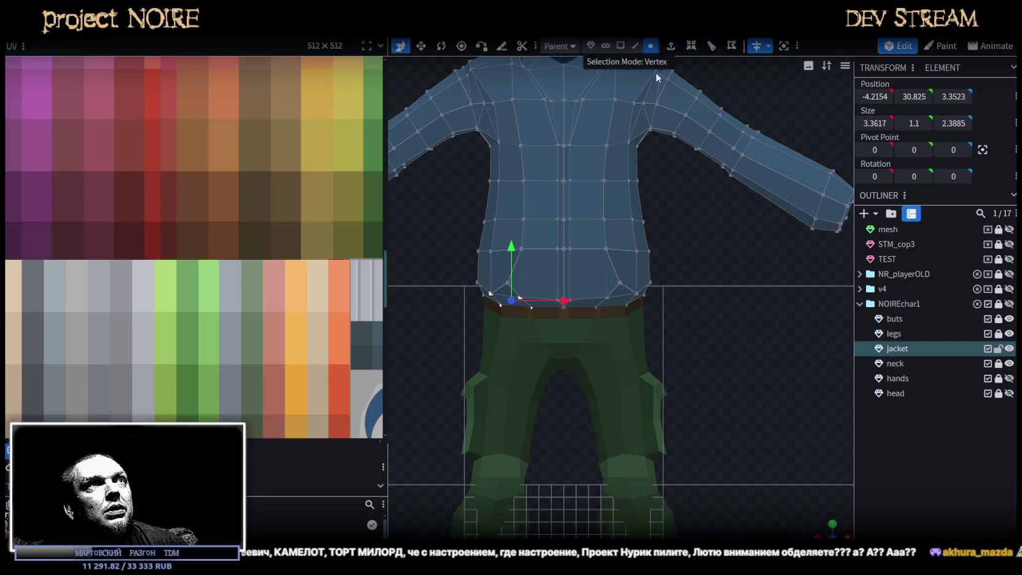
left_click_drag(425, 352, 729, 219)
left_click_drag(564, 210, 564, 197)
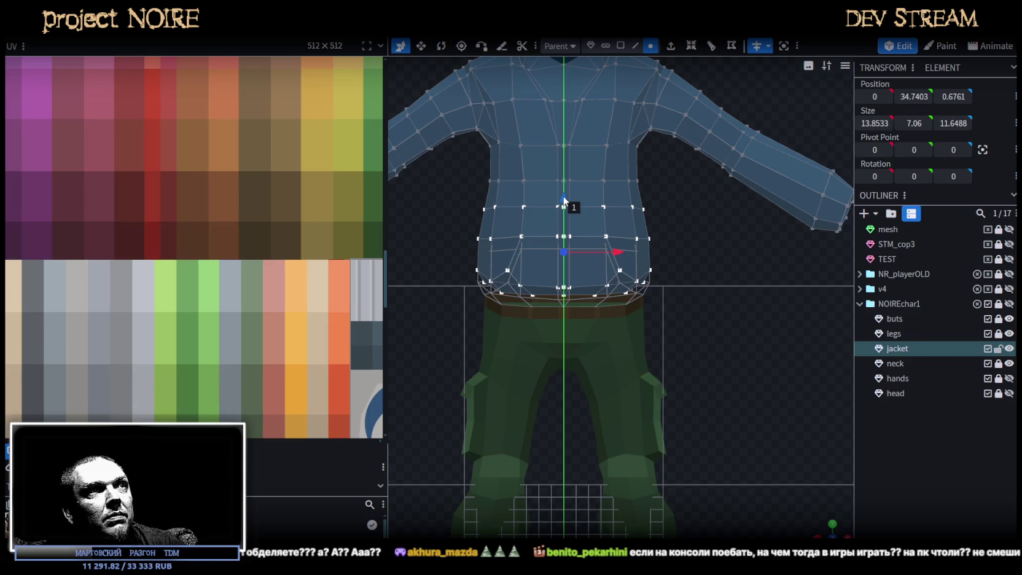
left_click_drag(436, 341, 709, 250)
left_click_drag(566, 229, 566, 223)
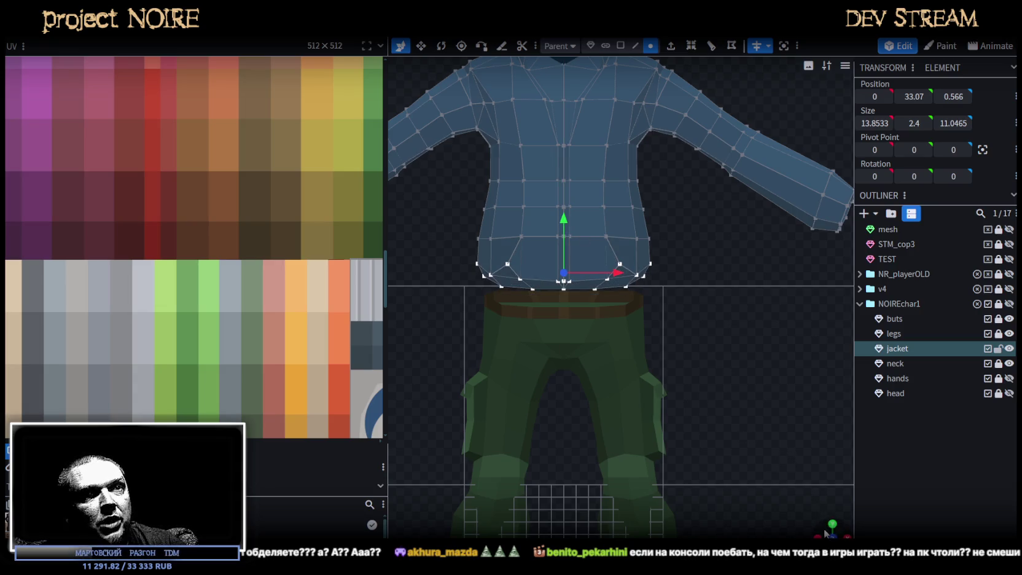
- Select the jacket's bottom edge loop in Edge mode and extrude it
mouse_move(826, 533)
left_mouse_down()
mouse_move(751, 372)
mouse_move(743, 321)
mouse_move(788, 317)
left_mouse_up()
scroll(787, 315, "up", 2)
mouse_move(406, 289)
left_mouse_down()
mouse_move(695, 268)
mouse_move(531, 291)
mouse_move(523, 303)
left_mouse_up()
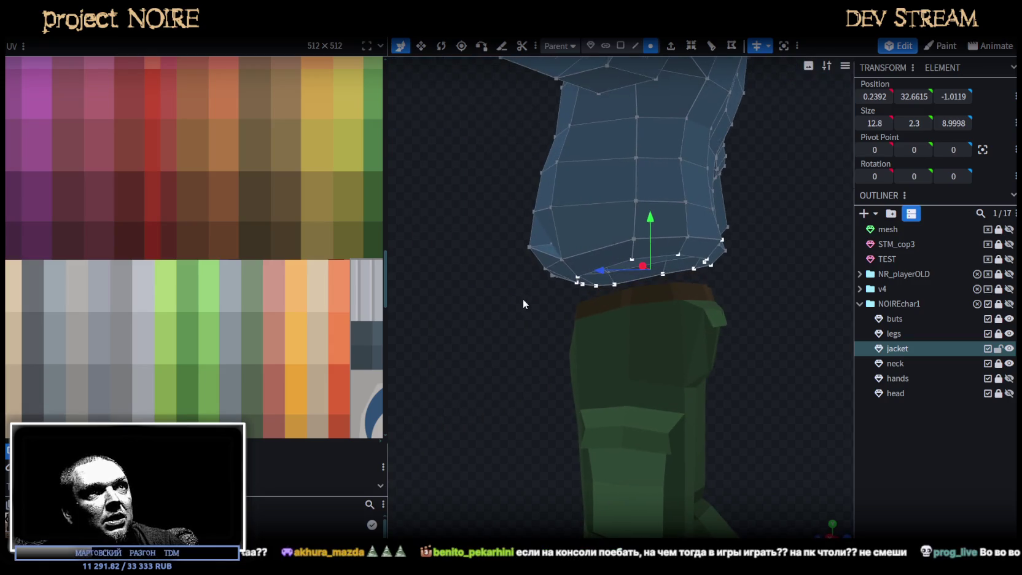
left_click(636, 46)
mouse_move(767, 266)
left_mouse_down()
mouse_move(643, 298)
mouse_move(651, 277)
left_mouse_up()
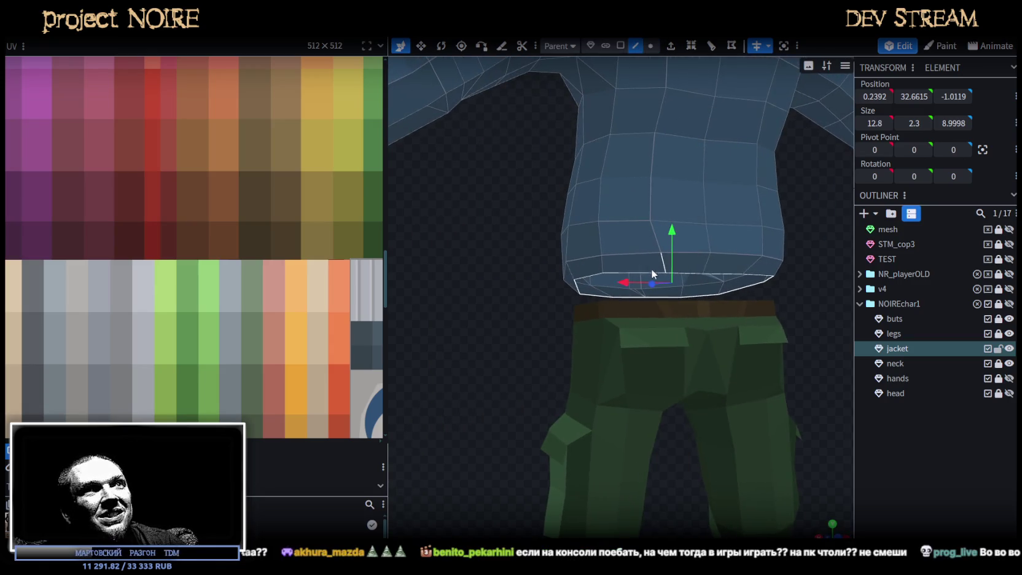
mouse_move(492, 305)
left_mouse_down()
mouse_move(459, 299)
mouse_move(691, 299)
mouse_move(661, 353)
mouse_move(697, 321)
mouse_move(727, 319)
mouse_move(713, 284)
left_mouse_up()
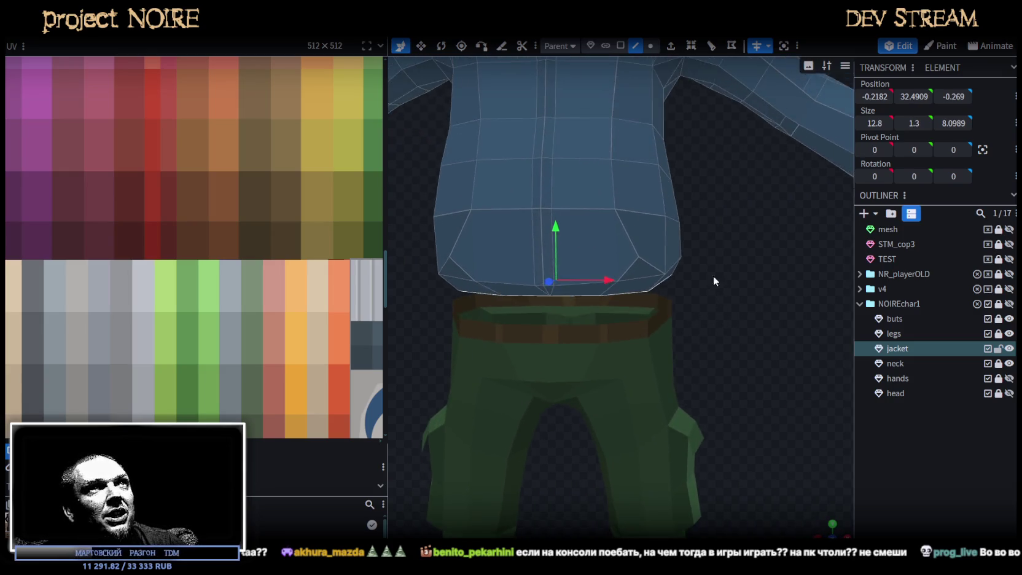
left_click(670, 46)
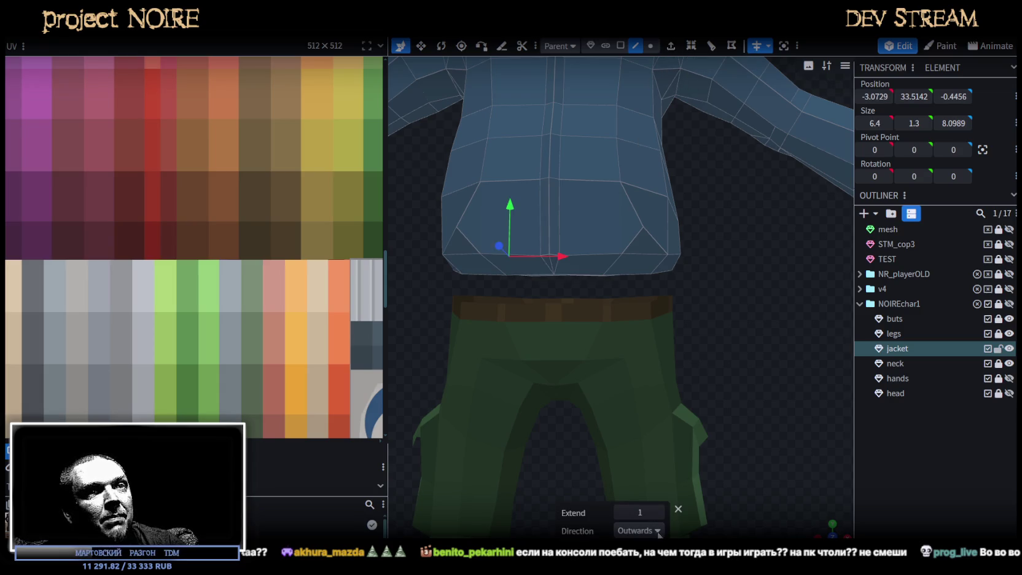
- Extrude the jacket hem in direction Y- with an extend of 1.5
left_click(658, 531)
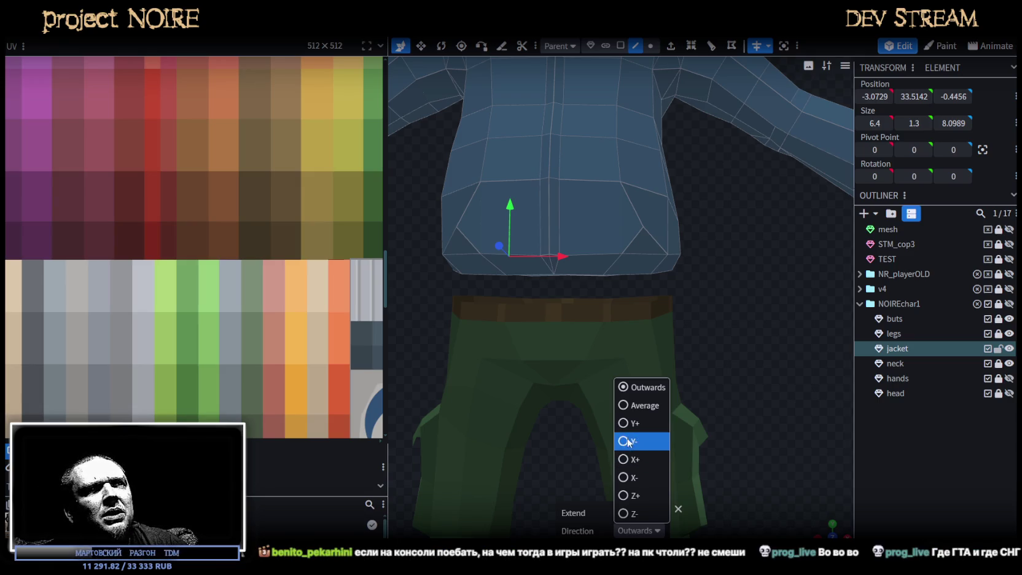
left_click(631, 441)
mouse_move(721, 384)
left_mouse_down()
mouse_move(666, 390)
mouse_move(653, 431)
mouse_move(623, 403)
mouse_move(667, 391)
mouse_move(800, 400)
mouse_move(786, 403)
left_mouse_up()
left_click(652, 512)
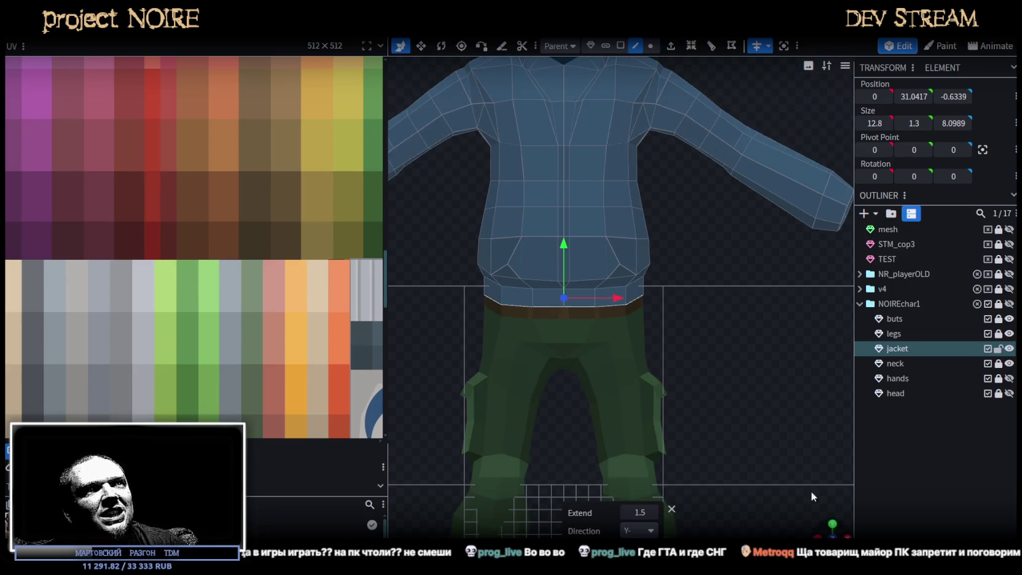
scroll(603, 276, "up", 3)
scroll(547, 265, "down", 2)
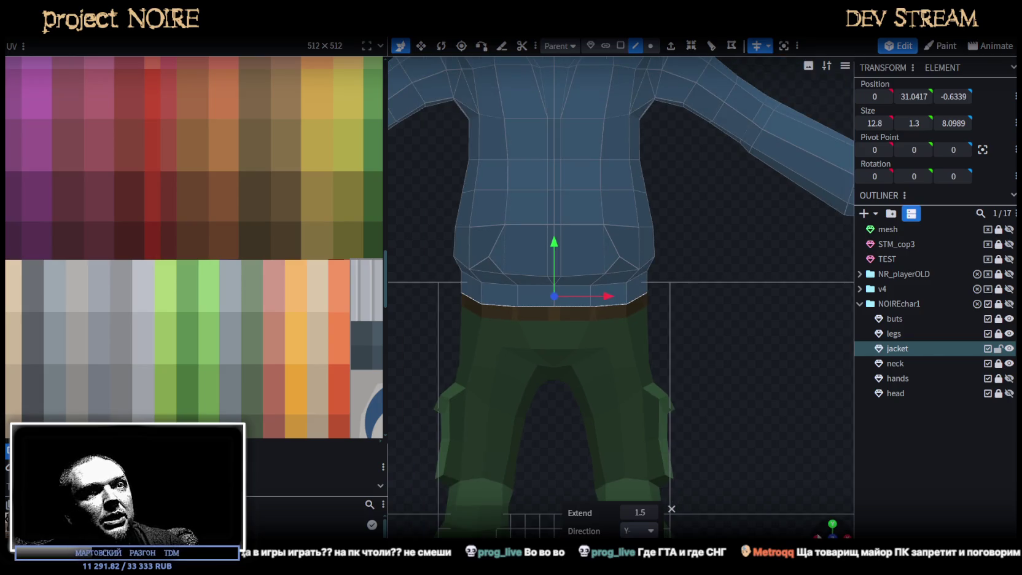
left_click_drag(768, 430, 820, 302)
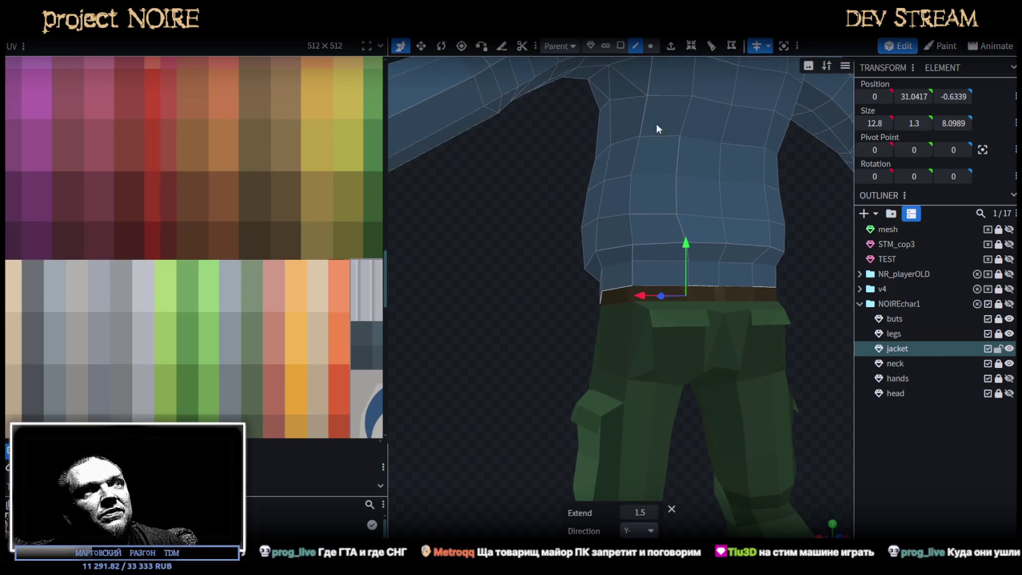
left_click(621, 45)
- Lower a strip of three front hem faces, then another front hem face, by 0.5 each
scroll(610, 150, "up", 2)
left_click_drag(620, 242, 759, 240)
left_click_drag(700, 186, 706, 206)
mouse_move(553, 295)
left_mouse_down()
mouse_move(503, 309)
mouse_move(697, 291)
left_mouse_up()
left_click(524, 271)
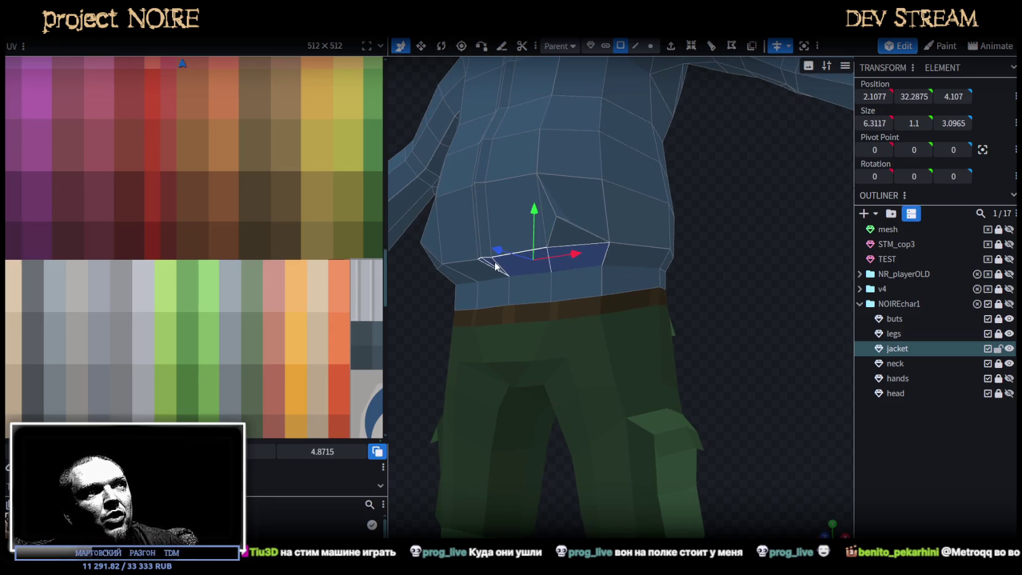
left_click_drag(535, 207, 534, 217)
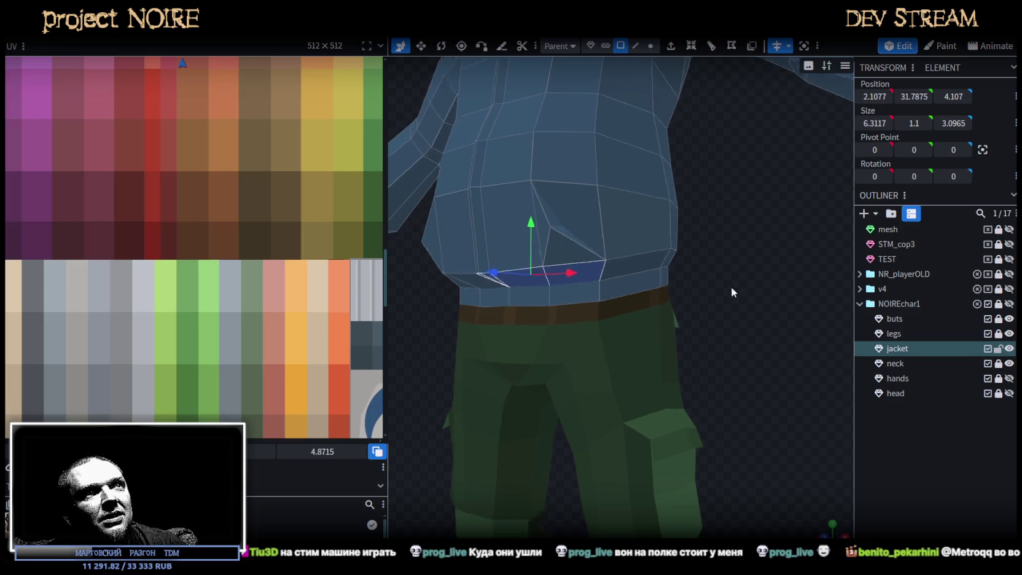
- Switch to edge selection and nudge a face on the jacket's side 0.1 along Z
left_click_drag(731, 284, 756, 275)
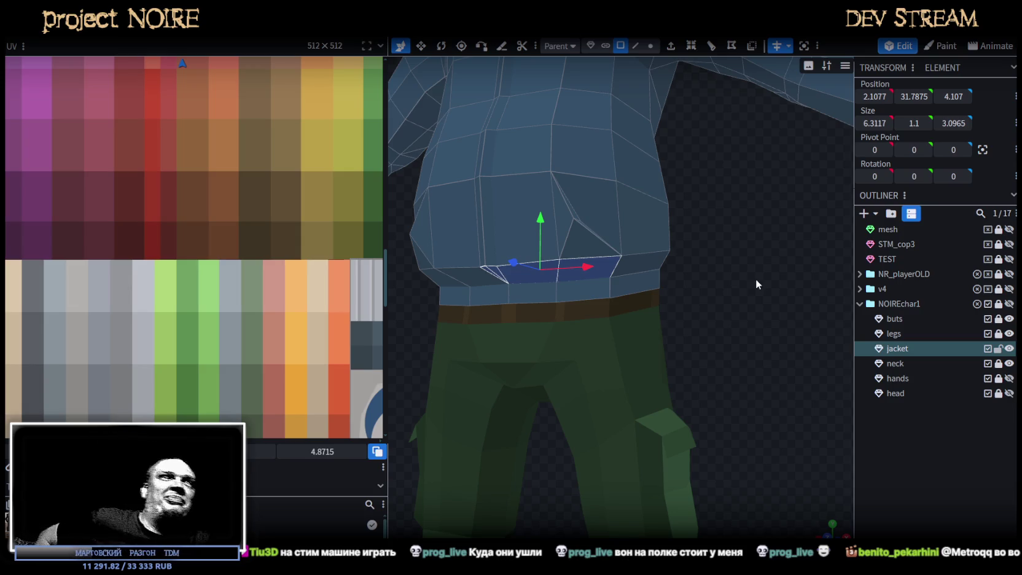
left_click_drag(756, 279, 639, 253)
left_click(639, 253)
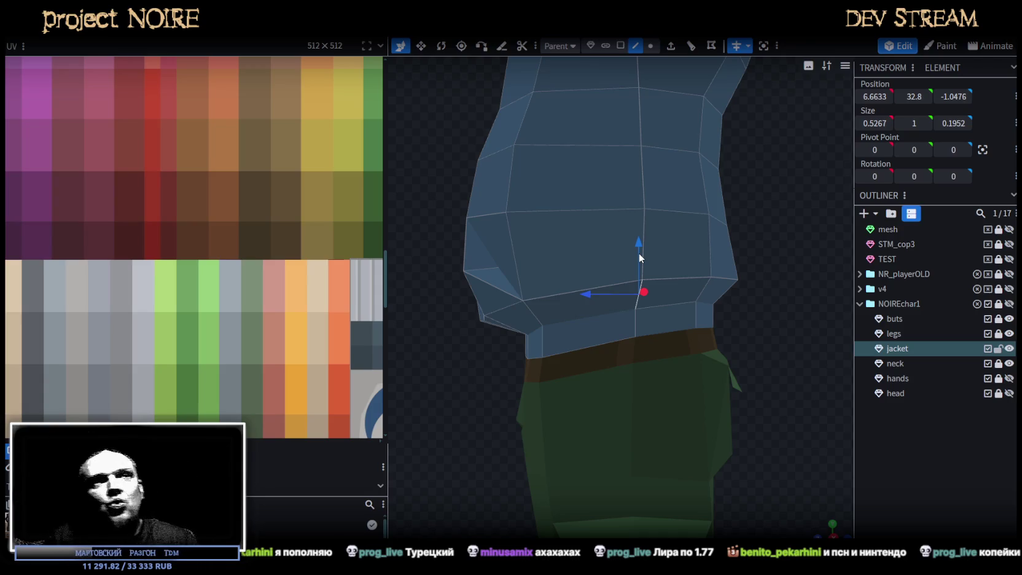
mouse_move(719, 215)
left_mouse_down()
mouse_move(780, 258)
mouse_move(792, 237)
mouse_move(742, 247)
left_mouse_up()
left_click(783, 259)
left_click_drag(631, 268, 626, 270)
- Shift an edge on the jacket hem slightly along X
left_click_drag(785, 278, 577, 284)
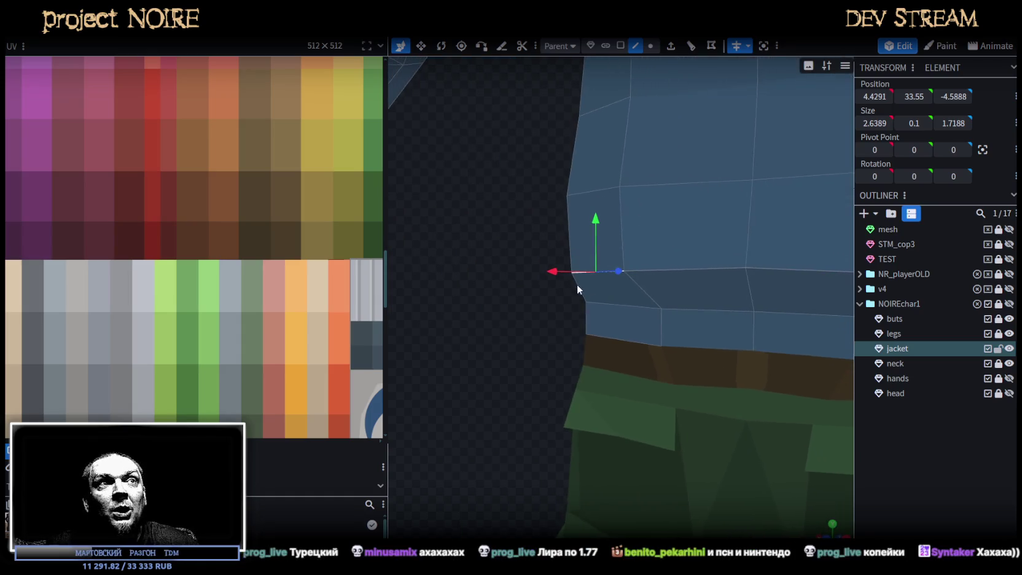
mouse_move(486, 180)
left_mouse_down()
mouse_move(515, 180)
mouse_move(666, 236)
mouse_move(631, 242)
left_mouse_up()
left_click(668, 236)
left_click(669, 236)
mouse_move(503, 243)
left_mouse_down()
mouse_move(477, 260)
mouse_move(630, 233)
mouse_move(610, 228)
mouse_move(692, 222)
mouse_move(725, 245)
mouse_move(733, 293)
left_mouse_up()
- Lower a small face on the jacket's lower edge by 0.1
scroll(728, 314, "up", 3)
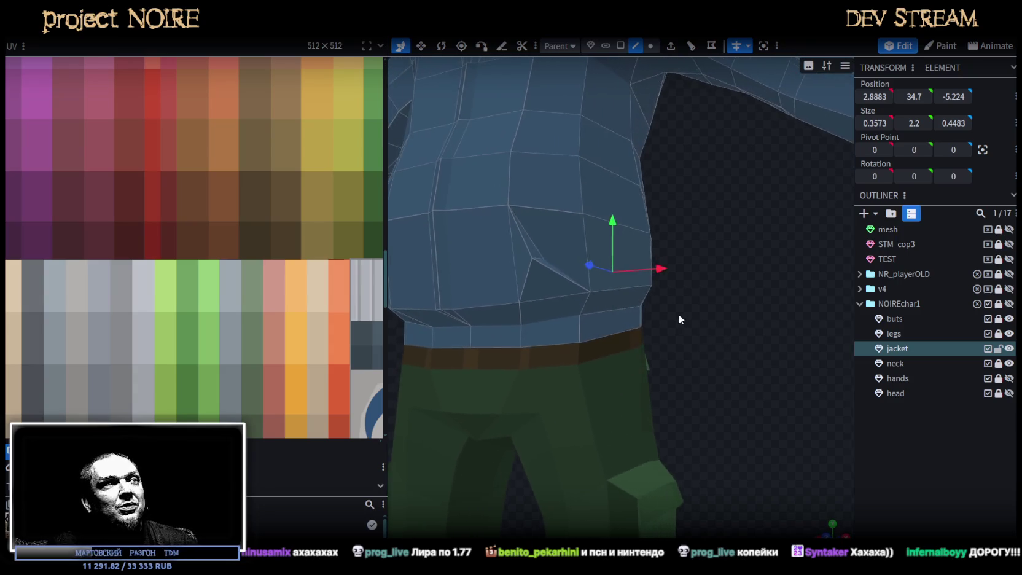
left_click_drag(679, 319, 742, 311)
scroll(760, 303, "up", 2)
scroll(507, 242, "up", 2)
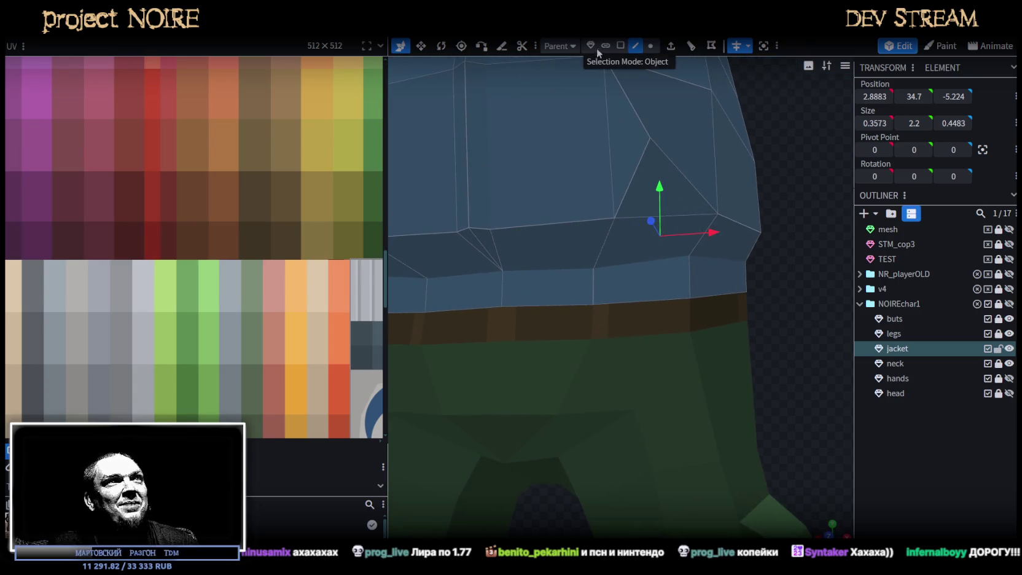
left_click(476, 243)
left_click_drag(482, 197, 484, 203)
scroll(757, 302, "down", 3)
mouse_move(757, 301)
left_mouse_down()
mouse_move(645, 308)
mouse_move(459, 371)
left_mouse_up()
scroll(559, 361, "up", 2)
left_click_drag(559, 362, 577, 329)
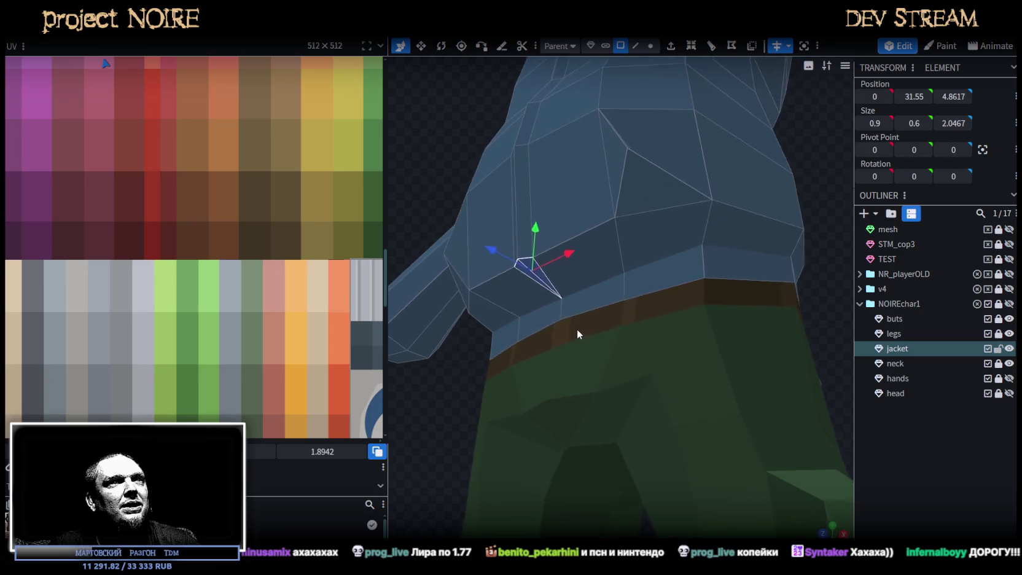
scroll(532, 266, "up", 2)
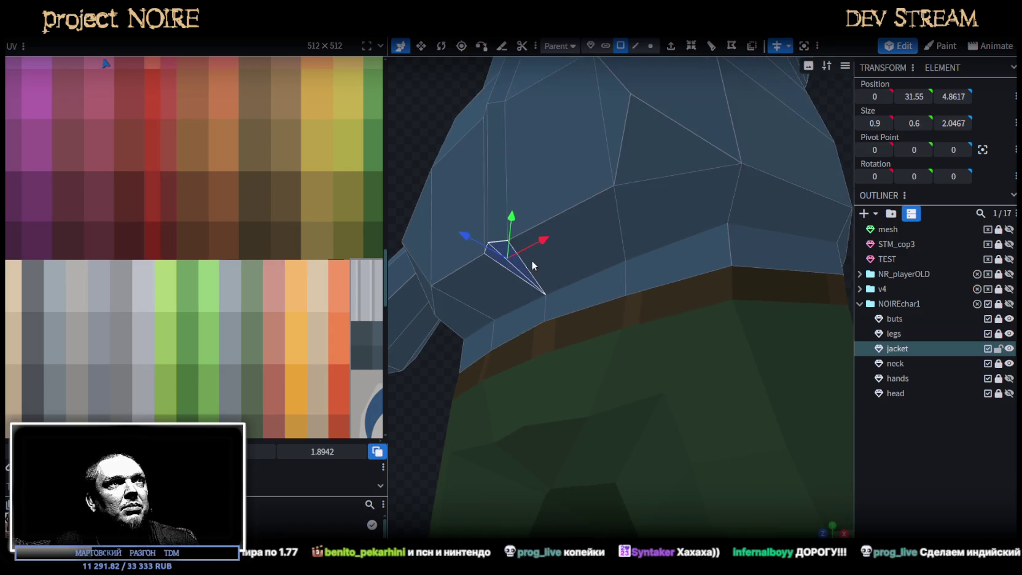
- In vertex selection mode, move two fold vertices 0.2 back along Z
left_click(649, 48)
left_click_drag(579, 170, 505, 227)
left_click(613, 174)
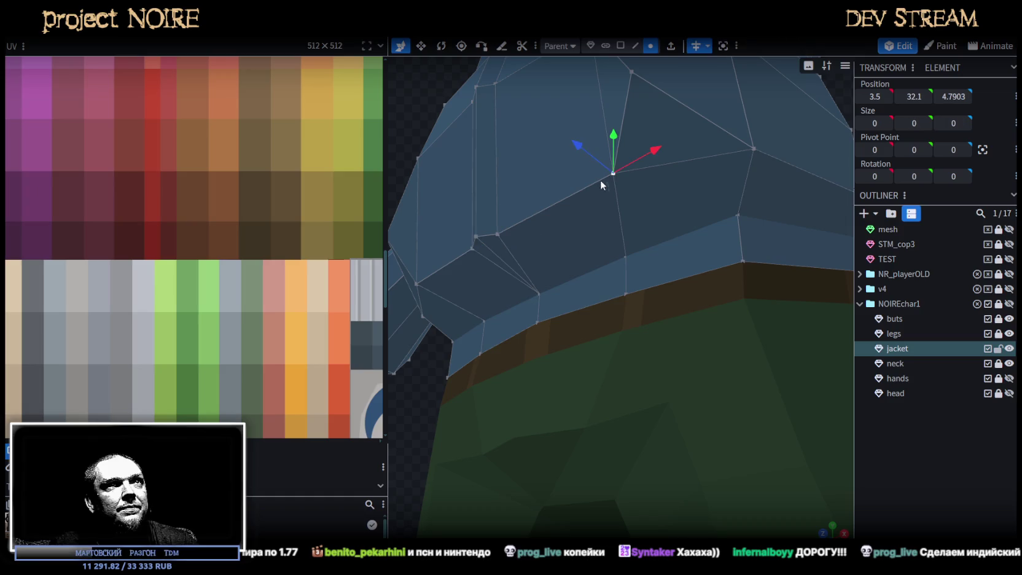
left_click(497, 234, "shift")
left_click_drag(515, 178, 520, 182)
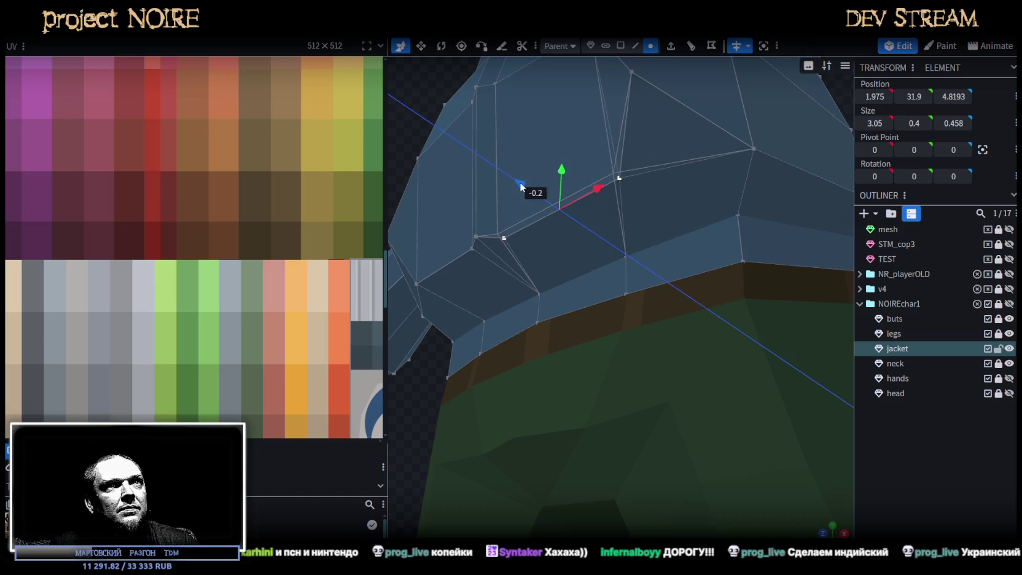
- Nudge the fold corner vertex down and back 0.1, and lower another fold vertex by 0.1
scroll(579, 250, "down", 5)
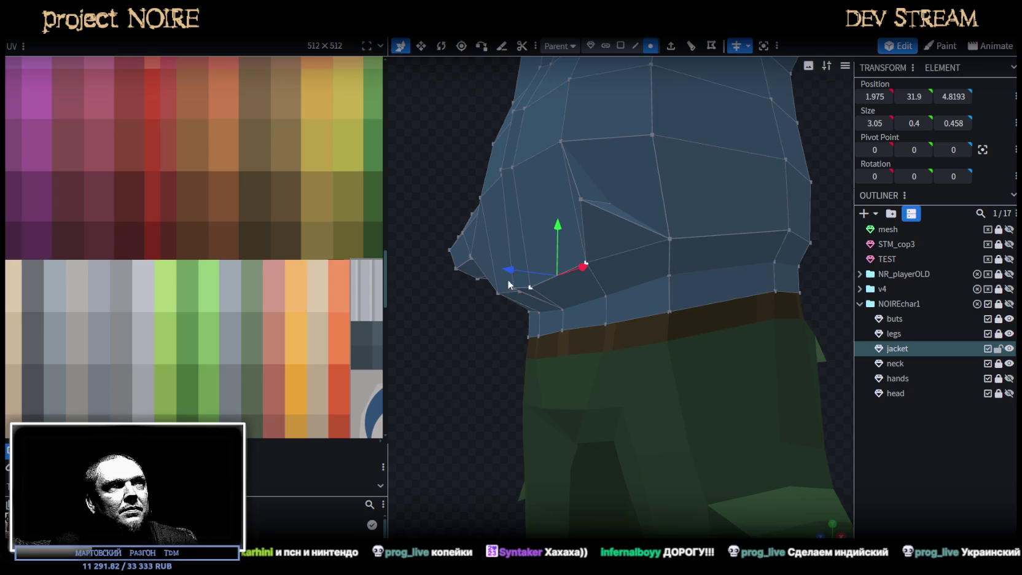
left_click(526, 278)
left_click_drag(515, 245, 514, 247)
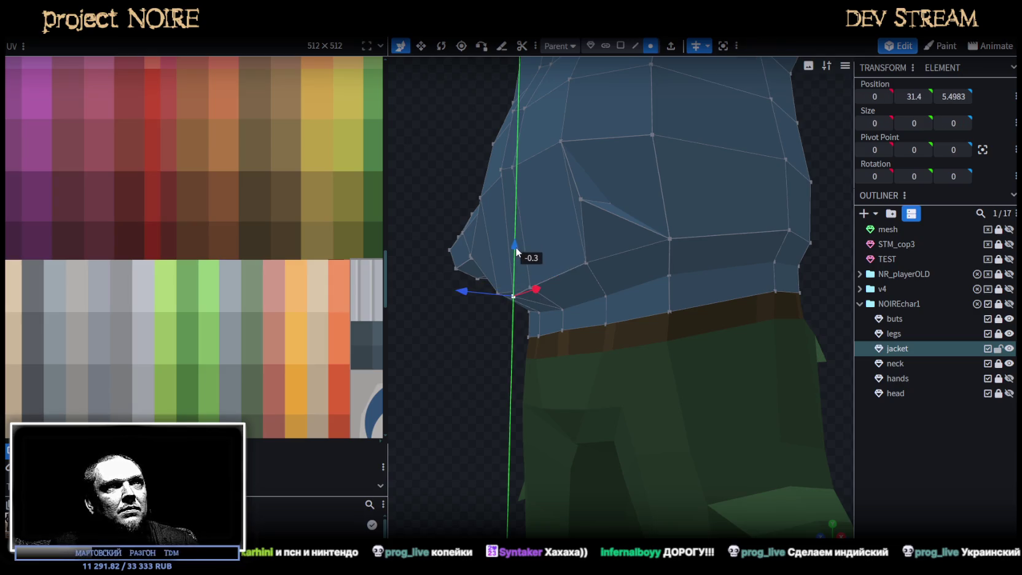
mouse_move(462, 291)
left_mouse_down()
mouse_move(455, 352)
mouse_move(551, 363)
mouse_move(572, 339)
mouse_move(586, 350)
left_mouse_up()
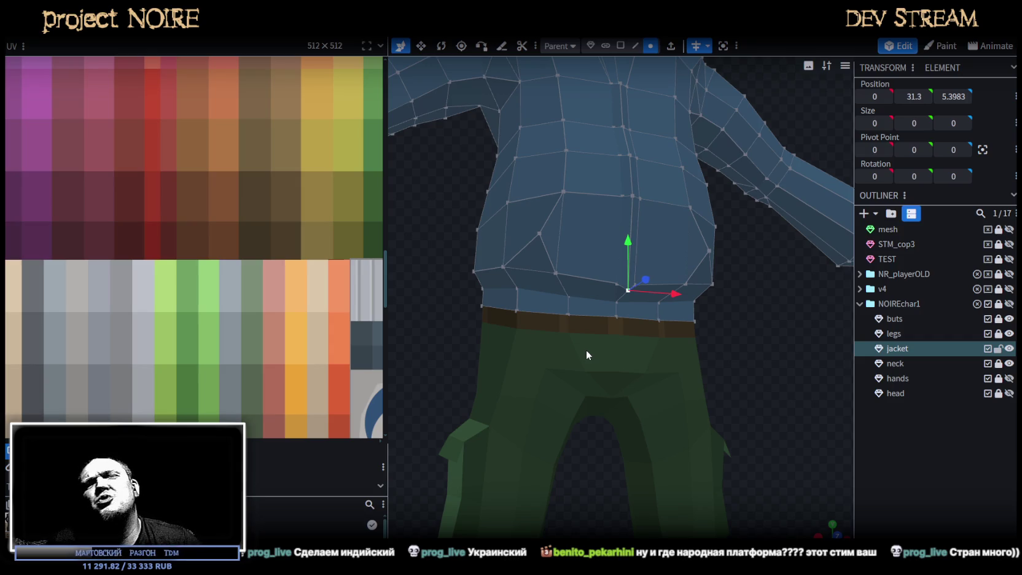
mouse_move(705, 316)
left_mouse_down()
mouse_move(733, 342)
mouse_move(683, 290)
left_mouse_up()
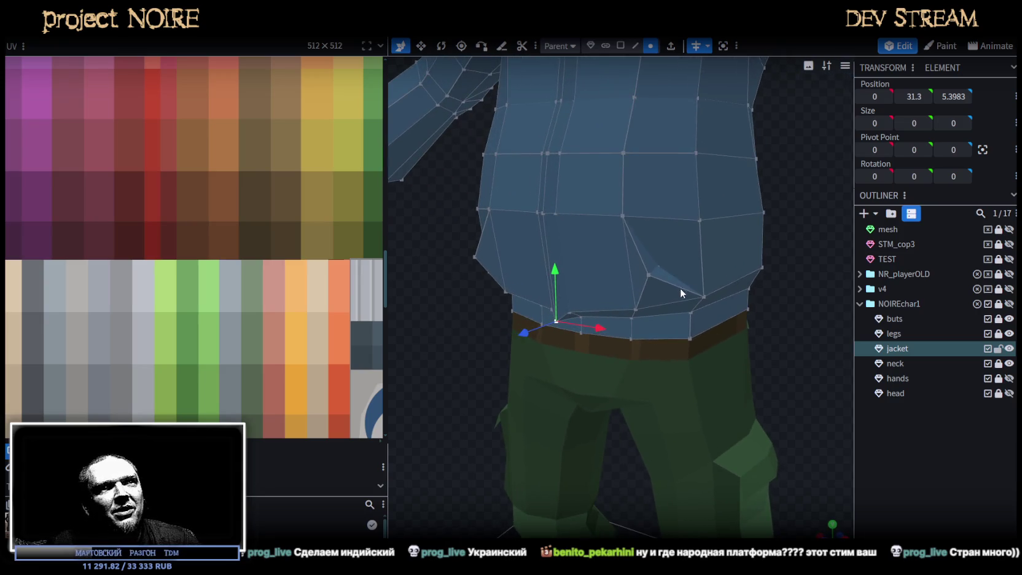
left_click(651, 275)
left_click_drag(659, 243, 653, 257)
left_click_drag(772, 323, 808, 311)
- Reposition a hem vertex: 0.2 along X, shifted in X and Z, raised 0.1, then 0.2 back along X
scroll(779, 335, "up", 3)
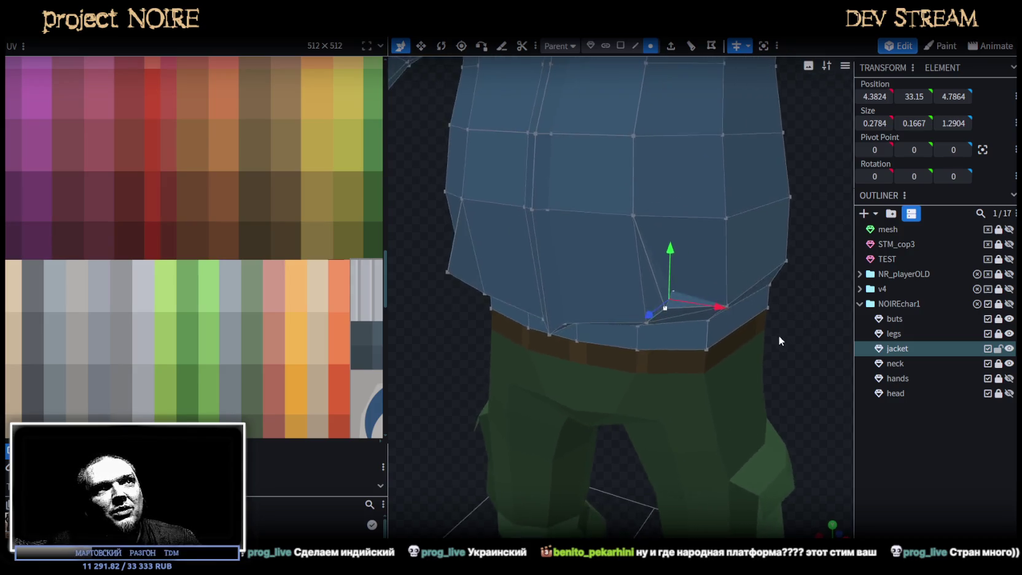
scroll(737, 344, "up", 2)
left_click(666, 334)
left_click_drag(711, 346, 737, 350)
scroll(752, 300, "down", 3)
mouse_move(752, 299)
left_mouse_down()
mouse_move(768, 320)
mouse_move(789, 276)
mouse_move(827, 288)
mouse_move(821, 329)
left_mouse_up()
scroll(743, 333, "up", 2)
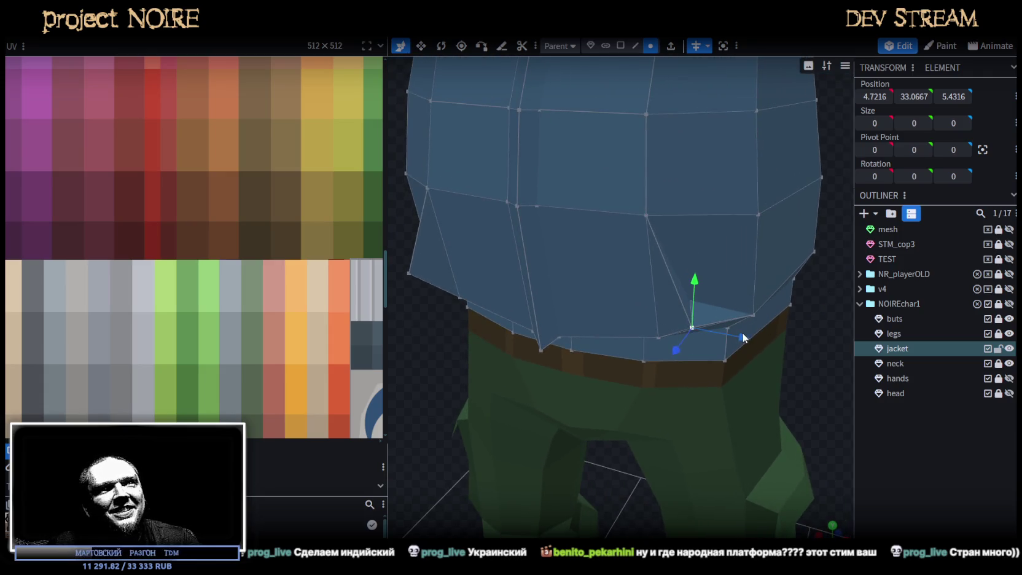
mouse_move(798, 355)
left_mouse_down()
mouse_move(672, 339)
mouse_move(610, 357)
left_mouse_up()
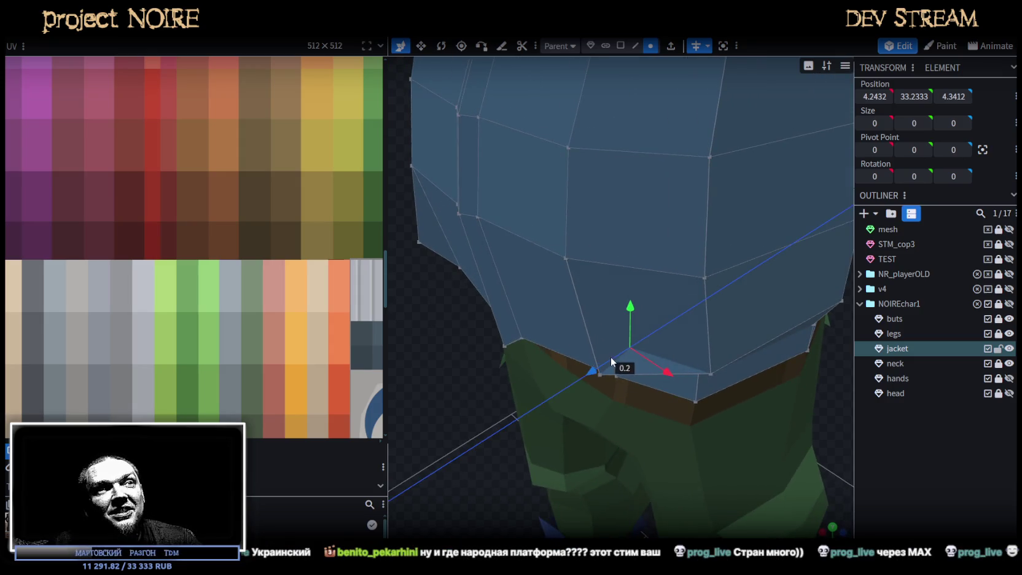
left_click_drag(676, 371, 677, 373)
scroll(736, 362, "down", 2)
left_click_drag(737, 361, 823, 298)
left_click_drag(684, 210, 686, 202)
left_click_drag(740, 258, 731, 261)
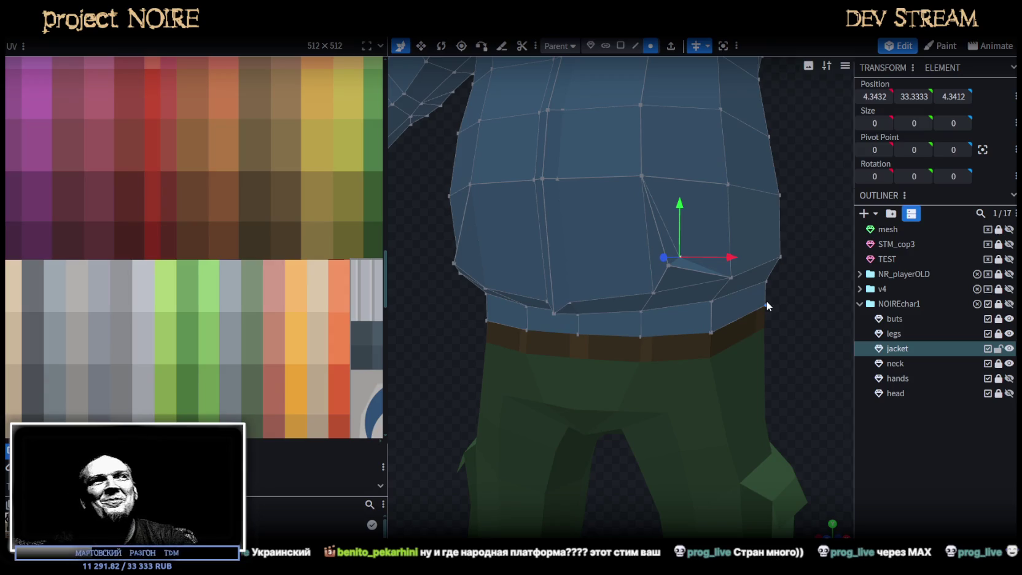
- Select a jacket vertex near the armpit from a lower front view
scroll(723, 188, "down", 5)
scroll(744, 266, "down", 3)
left_click_drag(731, 274, 675, 307)
scroll(770, 290, "up", 3)
scroll(770, 289, "up", 2)
mouse_move(770, 289)
left_mouse_down()
mouse_move(799, 198)
mouse_move(794, 174)
mouse_move(750, 226)
mouse_move(731, 234)
mouse_move(817, 212)
mouse_move(713, 232)
left_mouse_up()
left_click(713, 232)
mouse_move(720, 347)
left_mouse_down()
mouse_move(798, 348)
mouse_move(600, 359)
mouse_move(721, 401)
mouse_move(755, 400)
mouse_move(710, 259)
mouse_move(756, 264)
left_mouse_up()
- Move a shoulder edge 0.2 to the right and up
scroll(754, 261, "down", 2)
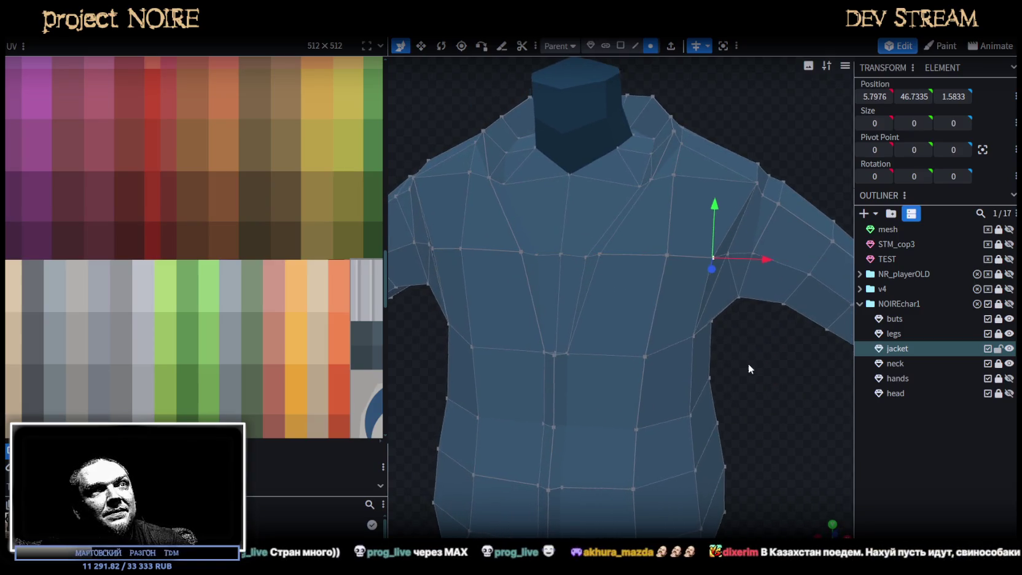
scroll(748, 364, "down", 3)
mouse_move(711, 318)
left_mouse_down()
mouse_move(702, 350)
mouse_move(499, 367)
mouse_move(422, 354)
mouse_move(569, 422)
mouse_move(676, 379)
mouse_move(687, 360)
mouse_move(692, 376)
mouse_move(688, 364)
left_mouse_up()
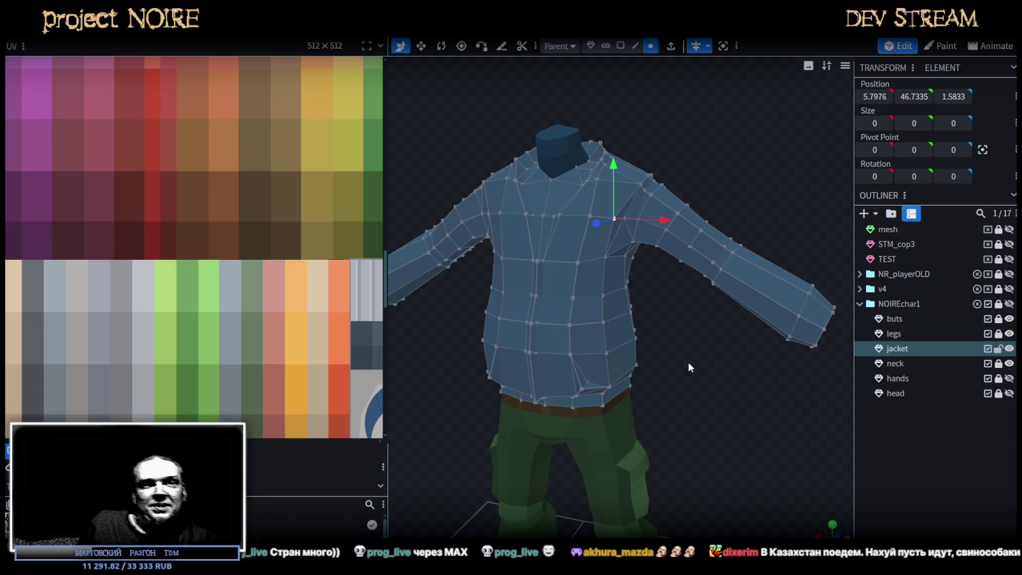
scroll(684, 338, "up", 1)
scroll(684, 338, "down", 1)
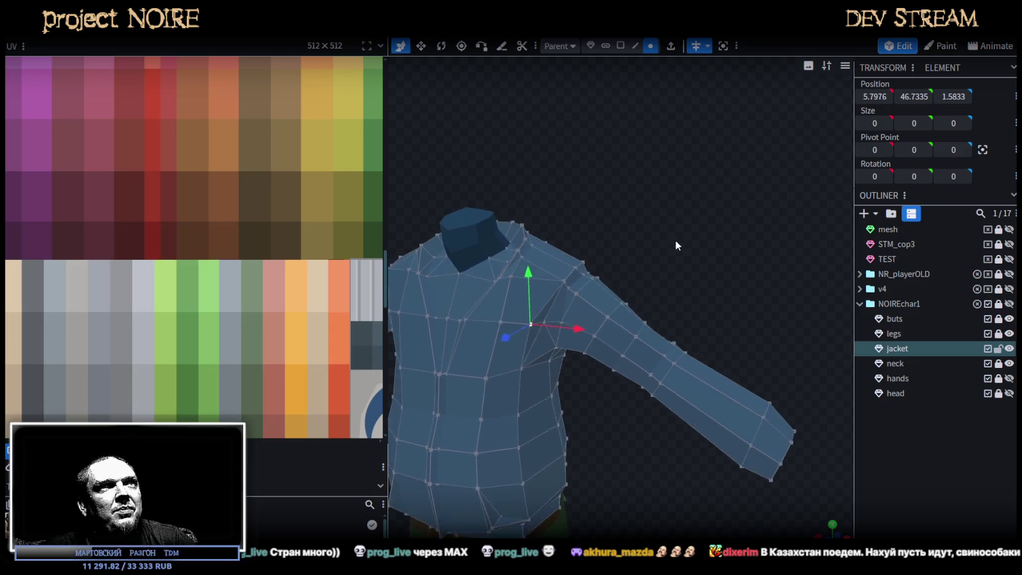
scroll(675, 240, "up", 3)
scroll(665, 255, "up", 1)
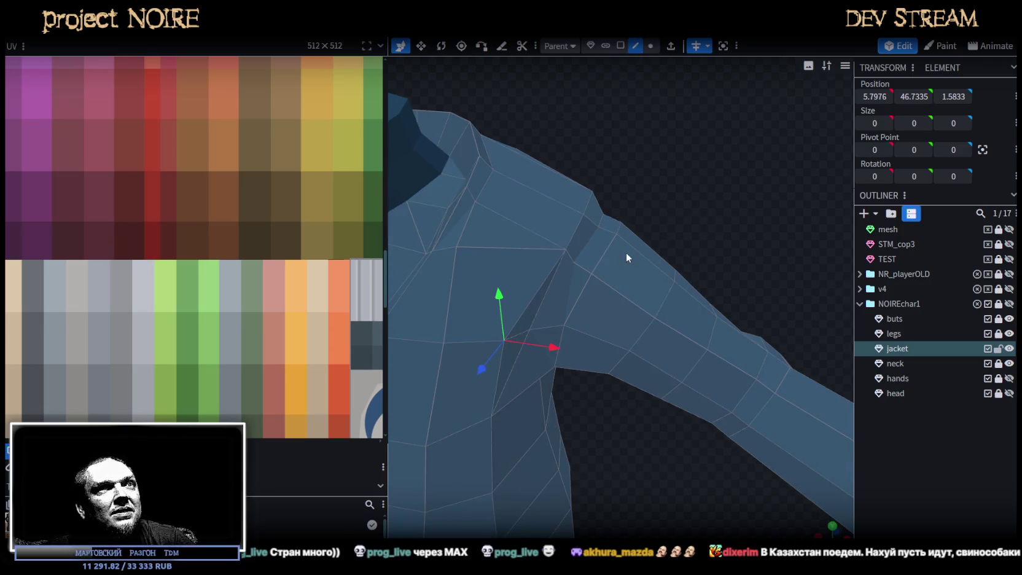
left_click(606, 258)
mouse_move(692, 218)
left_mouse_down()
mouse_move(704, 181)
mouse_move(693, 185)
left_mouse_up()
mouse_move(633, 139)
left_mouse_down()
mouse_move(637, 131)
mouse_move(742, 234)
mouse_move(537, 245)
mouse_move(470, 222)
mouse_move(761, 232)
mouse_move(631, 378)
left_mouse_up()
- Move a sleeve vertex 0.2 up and outward
scroll(649, 341, "up", 5)
mouse_move(648, 341)
left_mouse_down()
mouse_move(671, 339)
mouse_move(632, 359)
left_mouse_up()
scroll(636, 357, "up", 3)
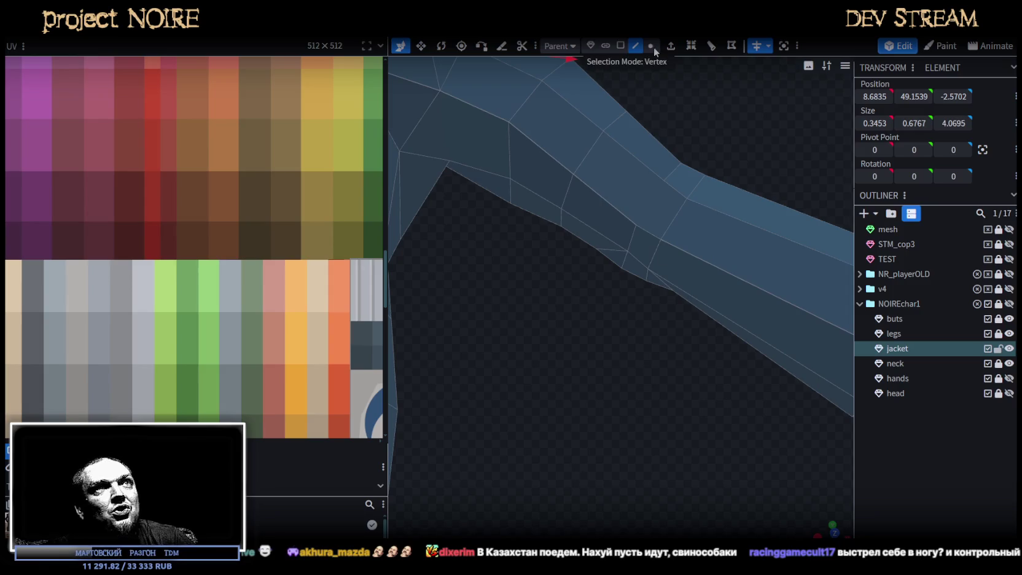
left_click(662, 282)
mouse_move(660, 390)
left_mouse_down()
mouse_move(421, 418)
mouse_move(624, 271)
mouse_move(485, 224)
mouse_move(569, 240)
mouse_move(515, 238)
mouse_move(678, 311)
left_mouse_up()
mouse_move(634, 369)
left_mouse_down()
mouse_move(734, 412)
mouse_move(970, 419)
left_mouse_up()
mouse_move(572, 456)
left_mouse_down()
mouse_move(655, 389)
mouse_move(644, 422)
left_mouse_up()
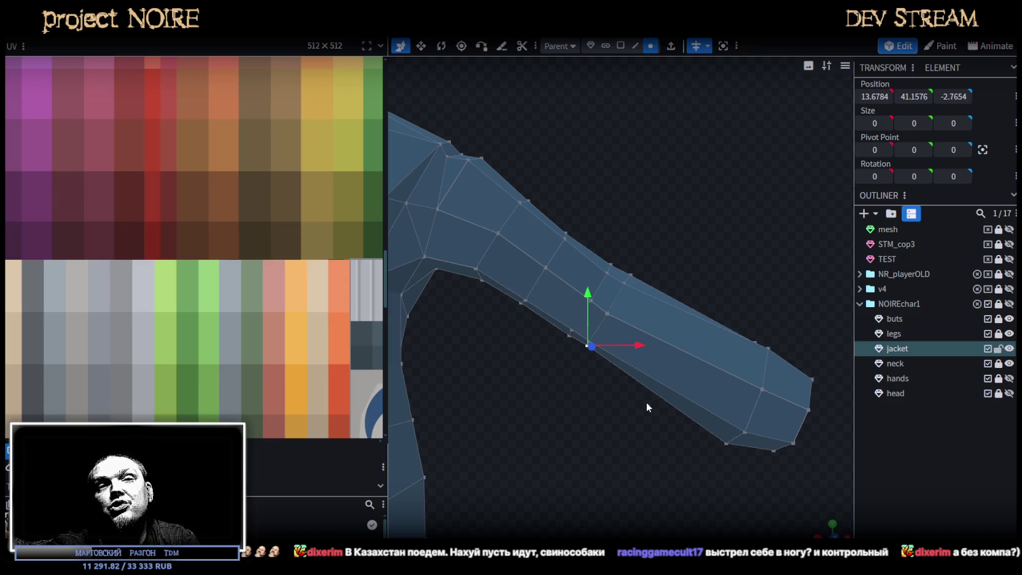
- Nudge a group of sleeve vertices upward, slightly along X, then down by 0.1
scroll(636, 203, "up", 1)
scroll(642, 216, "up", 3)
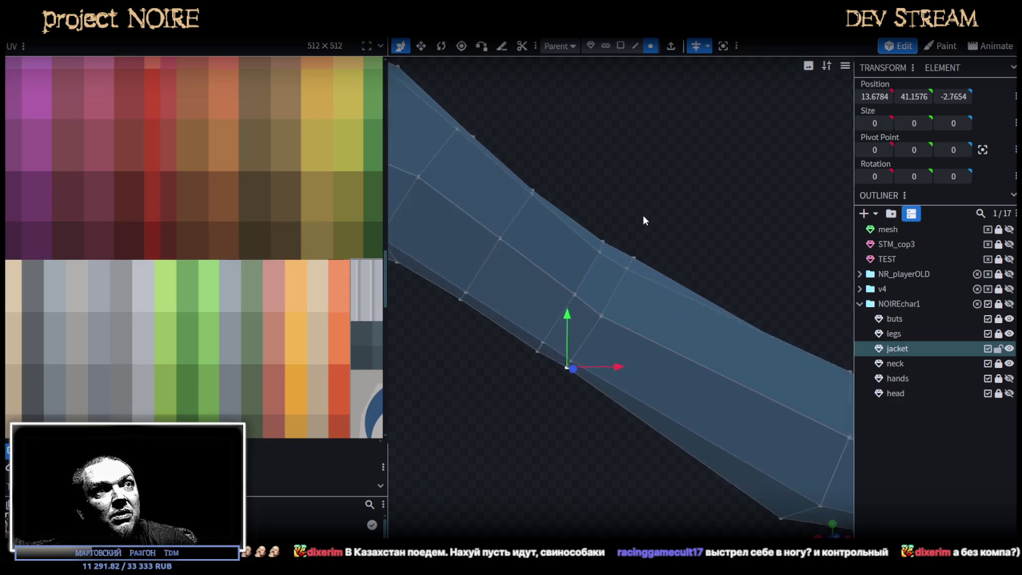
scroll(608, 245, "up", 1)
left_click(563, 352)
mouse_move(598, 343)
left_mouse_down()
mouse_move(707, 251)
mouse_move(560, 309)
left_mouse_up()
left_click(599, 318)
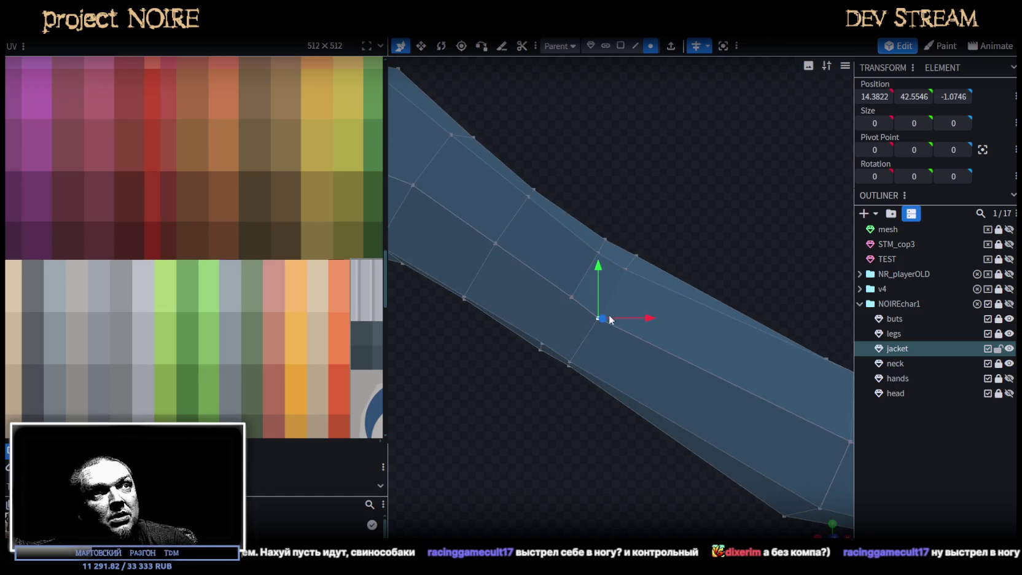
left_click(544, 343)
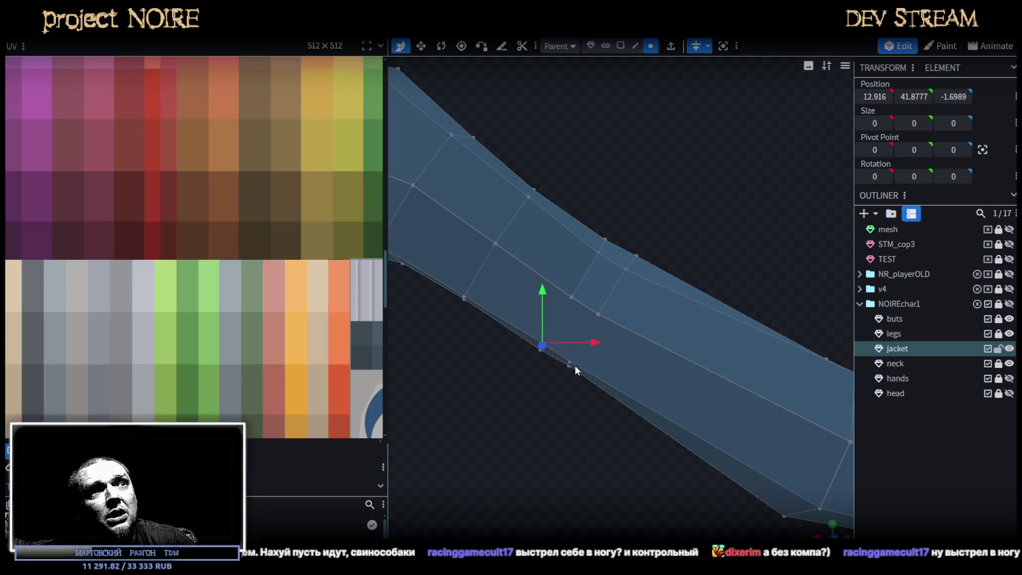
left_click(569, 363, "shift")
left_click_drag(556, 301, 561, 293)
left_click_drag(604, 346, 610, 344)
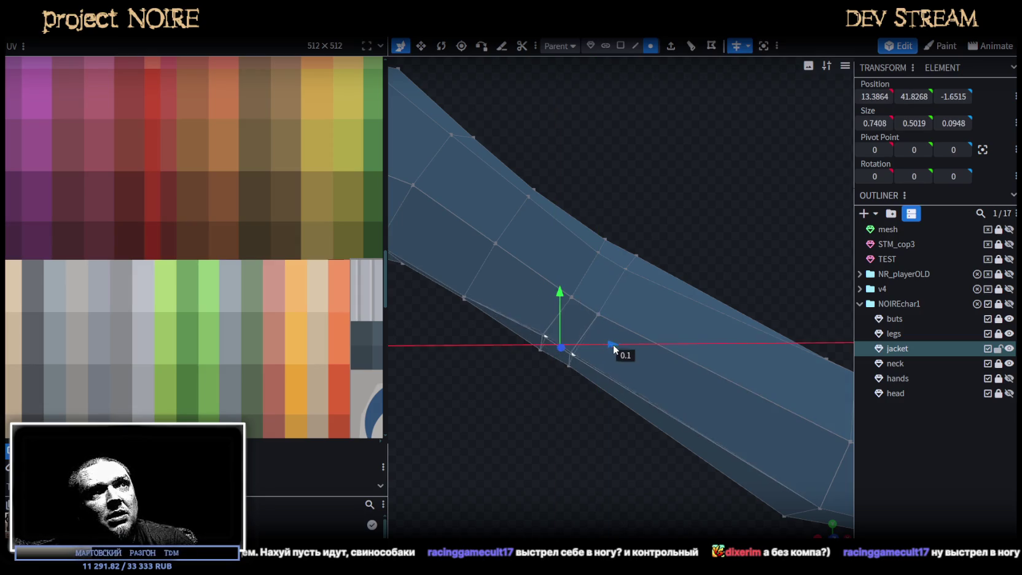
mouse_move(653, 298)
left_mouse_down()
mouse_move(694, 209)
mouse_move(630, 239)
left_mouse_up()
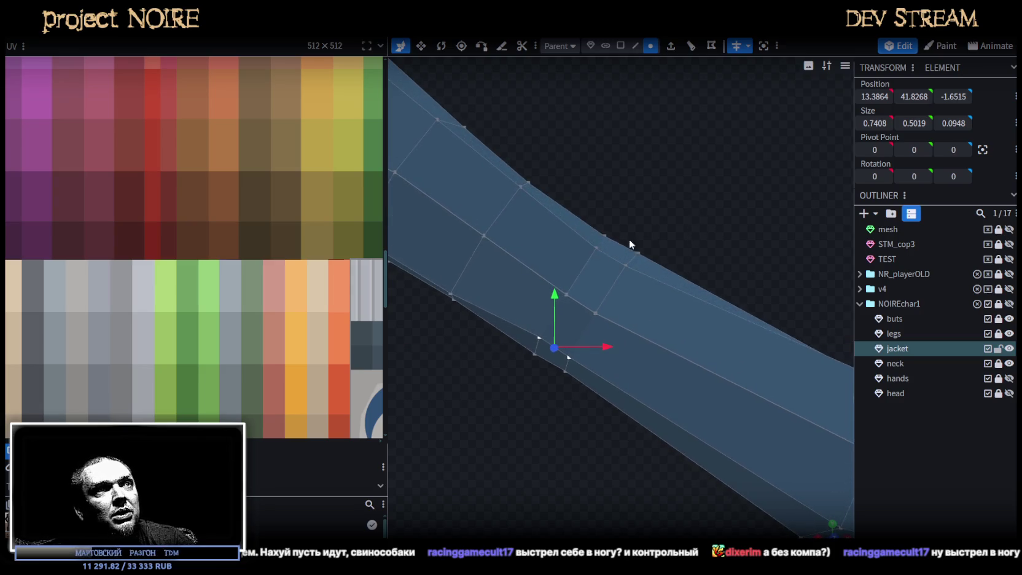
left_click_drag(553, 297, 553, 302)
- Shift one sleeve vertex along X and push another group of sleeve vertices back by 0.1
left_click_drag(736, 197, 705, 234)
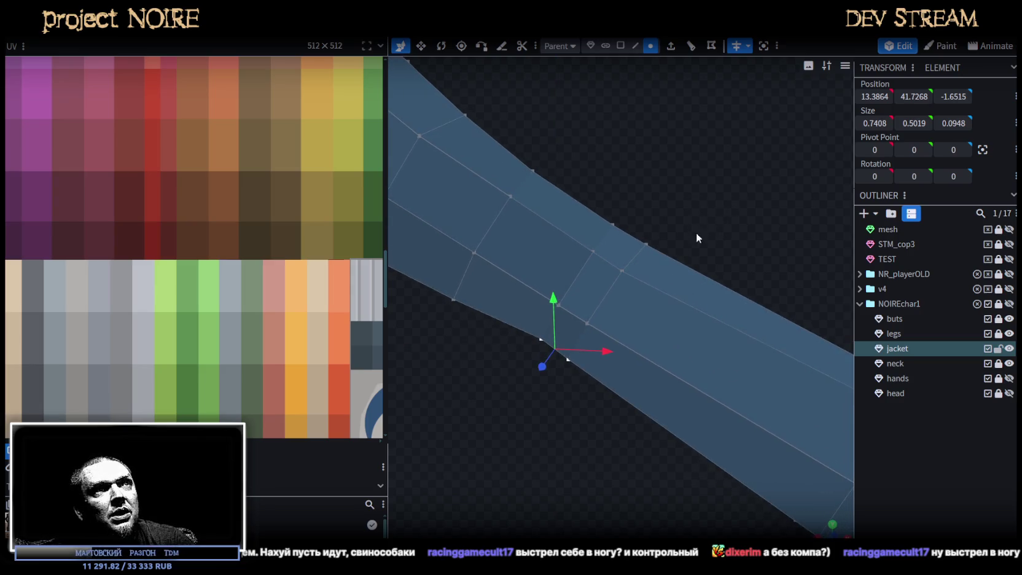
left_click(593, 252)
mouse_move(620, 271)
left_mouse_down()
mouse_move(699, 186)
mouse_move(612, 217)
left_mouse_up()
mouse_move(660, 262)
left_mouse_down()
mouse_move(580, 287)
mouse_move(591, 298)
mouse_move(704, 272)
mouse_move(524, 318)
left_mouse_up()
left_click(568, 329)
left_click(593, 341)
mouse_move(593, 341)
left_mouse_down()
mouse_move(535, 473)
mouse_move(561, 346)
mouse_move(531, 341)
mouse_move(707, 244)
mouse_move(677, 220)
mouse_move(799, 215)
mouse_move(725, 182)
mouse_move(627, 35)
left_mouse_up()
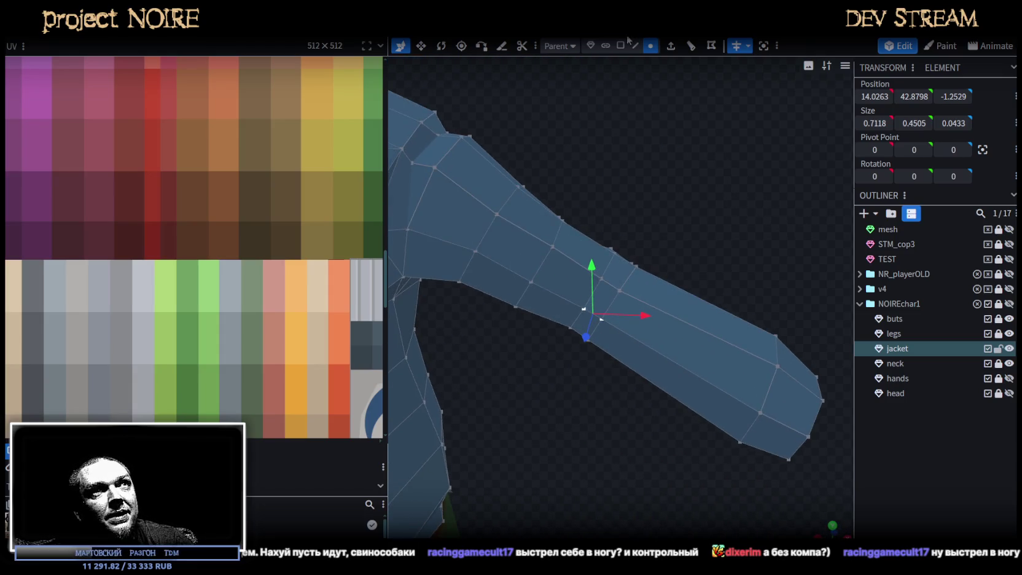
- Loop-cut a long sleeve edge, then slide, raise and shift the new loop along X
left_click(665, 315)
mouse_move(665, 316)
left_mouse_down()
mouse_move(629, 258)
mouse_move(681, 281)
mouse_move(653, 67)
left_mouse_up()
left_click(693, 46)
mouse_move(712, 228)
left_mouse_down()
mouse_move(634, 221)
mouse_move(630, 328)
left_mouse_up()
left_click_drag(623, 443, 624, 399)
mouse_move(730, 372)
left_mouse_down()
mouse_move(838, 230)
mouse_move(793, 257)
left_mouse_up()
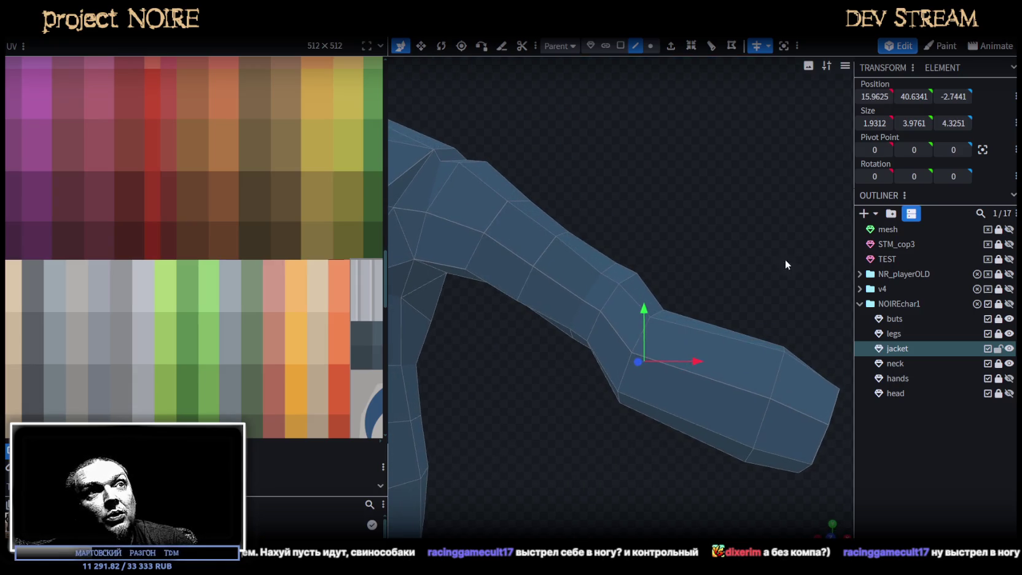
left_click_drag(644, 310, 654, 293)
mouse_move(702, 342)
left_mouse_down()
mouse_move(643, 257)
mouse_move(525, 298)
mouse_move(544, 338)
mouse_move(571, 341)
mouse_move(601, 319)
left_mouse_up()
- Move the forearm edge loop back along Z, then slightly forward again
key("s")
mouse_move(747, 276)
left_mouse_down()
mouse_move(612, 350)
mouse_move(642, 324)
mouse_move(702, 330)
left_mouse_up()
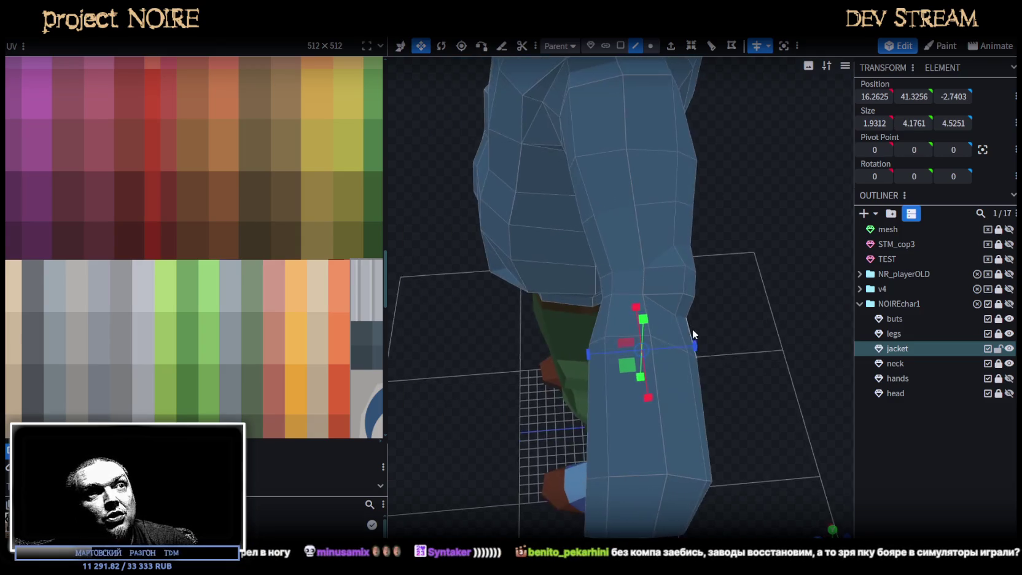
key("v")
mouse_move(617, 349)
left_mouse_down()
mouse_move(599, 355)
mouse_move(607, 365)
left_mouse_up()
mouse_move(720, 355)
left_mouse_down()
mouse_move(601, 218)
mouse_move(621, 236)
left_mouse_up()
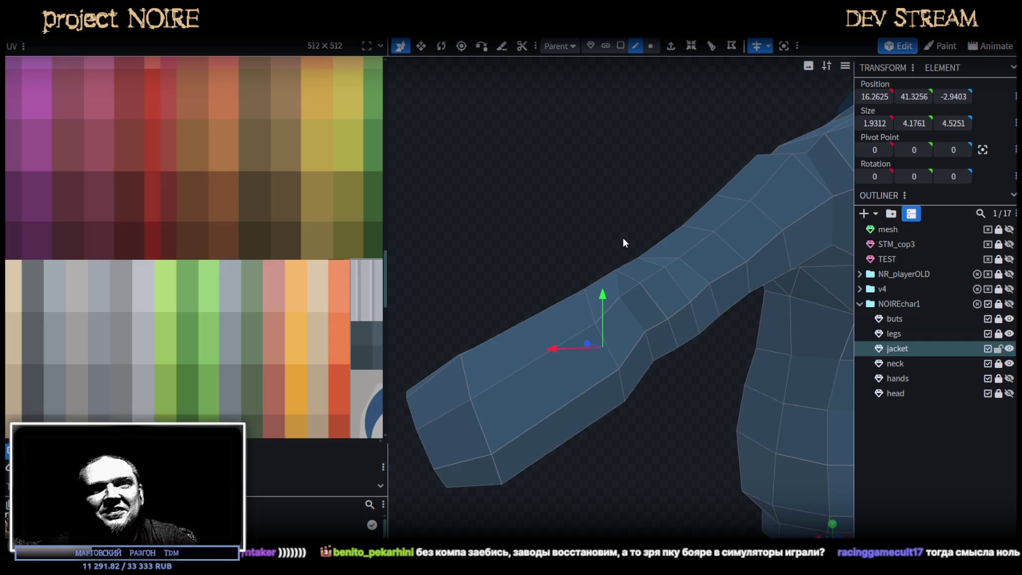
- Move another sleeve edge along X and Z, then 0.5 back along X
mouse_move(573, 187)
left_mouse_down()
mouse_move(529, 135)
mouse_move(556, 231)
left_mouse_up()
left_click(573, 389)
mouse_move(567, 179)
left_mouse_down()
mouse_move(594, 320)
mouse_move(579, 450)
mouse_move(580, 429)
left_mouse_up()
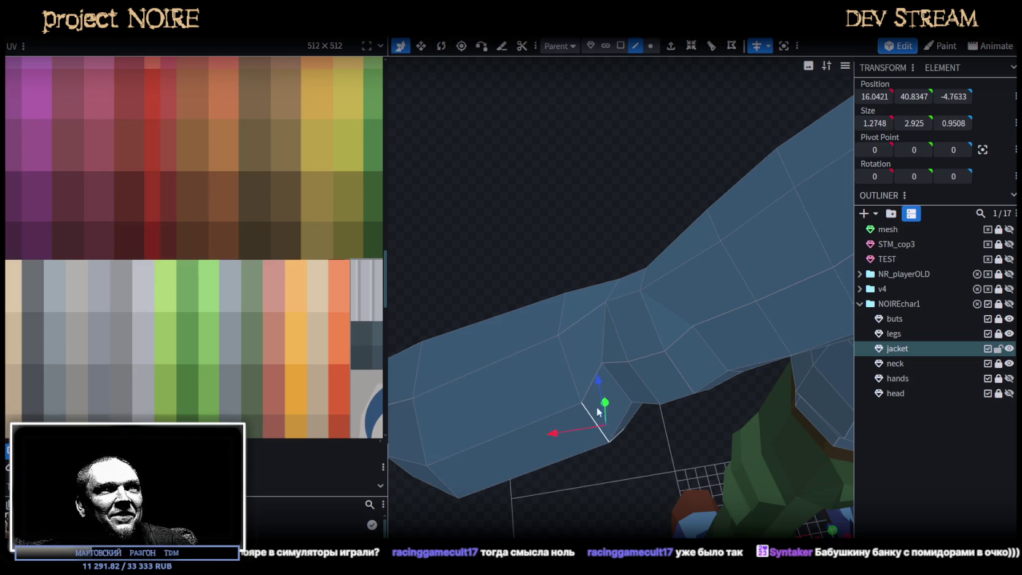
mouse_move(597, 379)
left_mouse_down()
mouse_move(622, 266)
mouse_move(667, 244)
mouse_move(751, 343)
mouse_move(698, 197)
mouse_move(621, 186)
mouse_move(599, 268)
mouse_move(578, 291)
mouse_move(571, 284)
left_mouse_up()
left_click_drag(527, 326, 513, 323)
left_click_drag(561, 280, 561, 278)
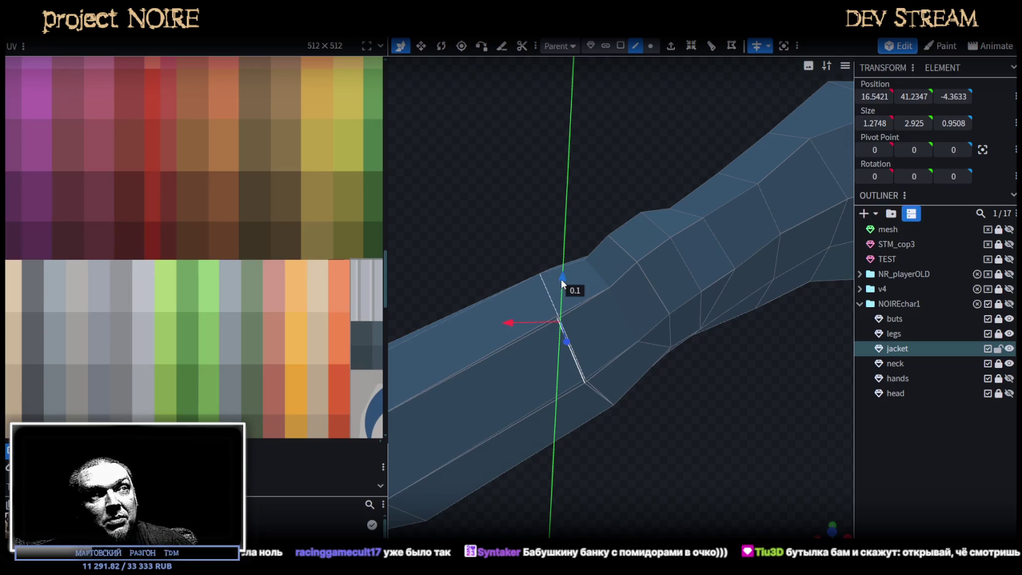
mouse_move(519, 235)
left_mouse_down()
mouse_move(588, 274)
mouse_move(604, 325)
mouse_move(810, 379)
mouse_move(722, 300)
mouse_move(733, 159)
mouse_move(574, 451)
mouse_move(572, 493)
mouse_move(604, 491)
mouse_move(653, 404)
mouse_move(630, 354)
mouse_move(511, 354)
mouse_move(355, 413)
mouse_move(596, 465)
mouse_move(599, 139)
left_mouse_up()
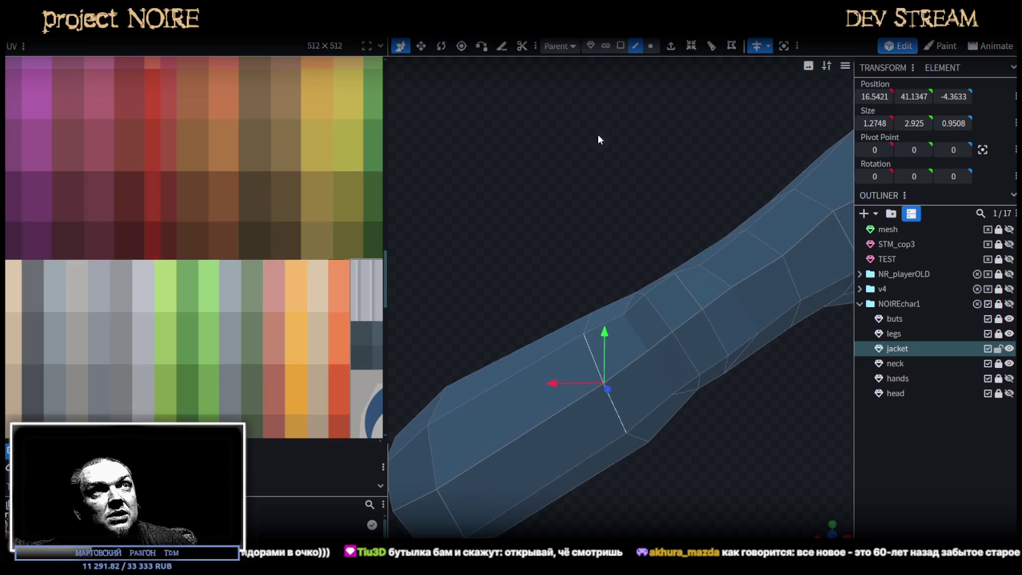
- In vertex mode, shift a forearm vertex along X, raise it 0.2, and add a second vertex
left_click(650, 46)
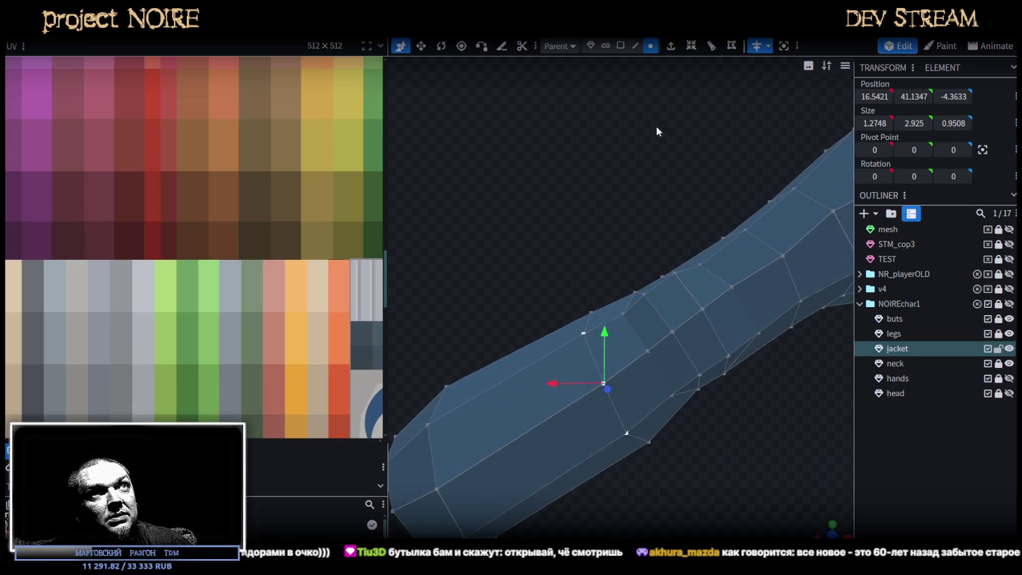
left_click(627, 434)
left_click_drag(580, 430, 589, 429)
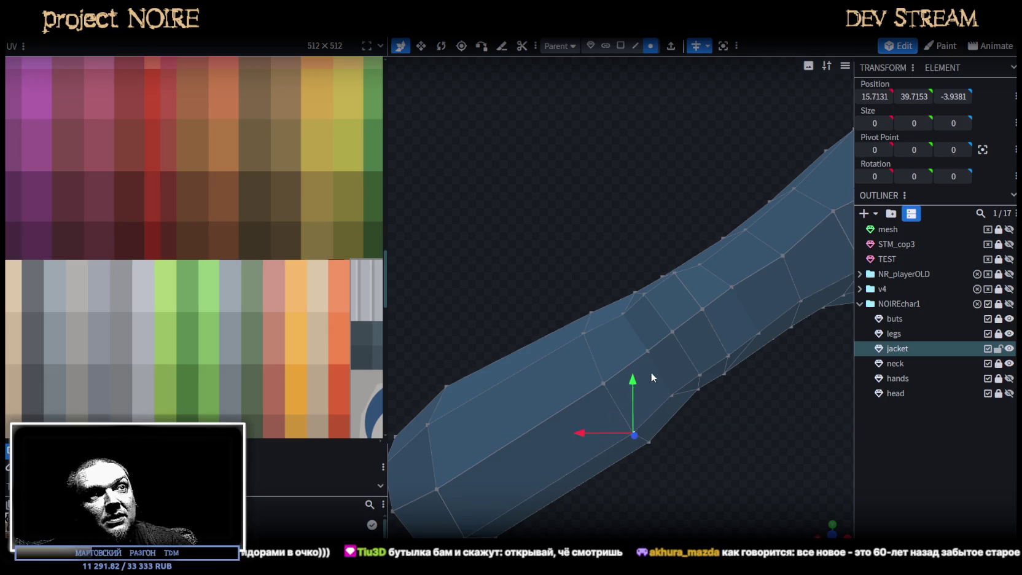
mouse_move(635, 373)
left_mouse_down()
mouse_move(641, 378)
mouse_move(521, 301)
mouse_move(703, 407)
mouse_move(697, 466)
mouse_move(674, 400)
mouse_move(721, 358)
mouse_move(721, 400)
mouse_move(635, 399)
mouse_move(713, 394)
mouse_move(632, 344)
mouse_move(717, 346)
left_mouse_up()
left_click(651, 437, "shift")
scroll(717, 346, "up", 3)
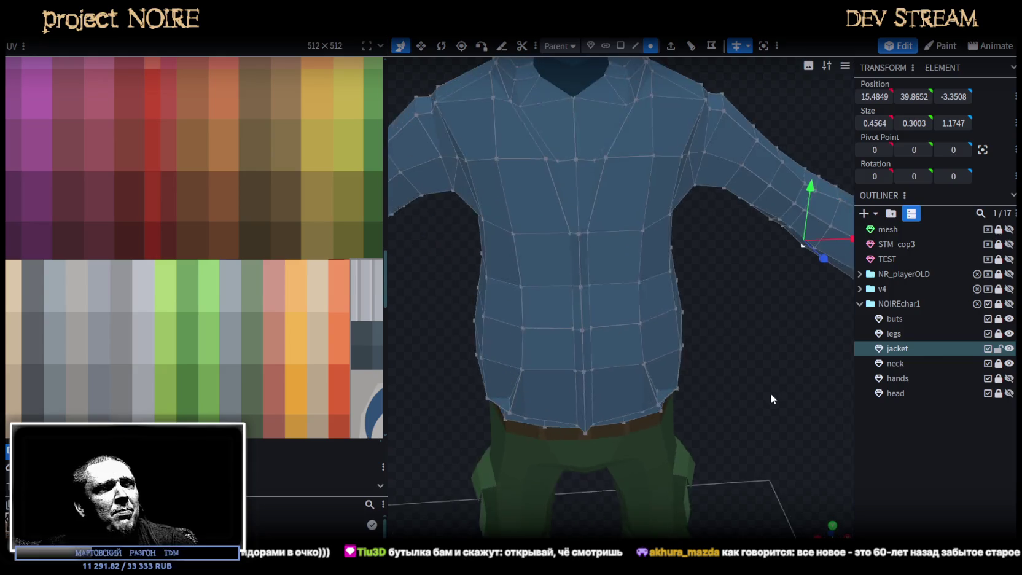
- Save the project with Ctrl+S
left_click_drag(775, 393, 748, 420)
key("ctrl+s")
scroll(745, 396, "up", 3)
- Select neighbouring chest vertices and switch the viewport to the face-direction (normal) render mode
left_click(559, 319)
scroll(596, 387, "up", 1)
mouse_move(781, 344)
left_mouse_down()
mouse_move(804, 323)
mouse_move(809, 335)
mouse_move(809, 324)
left_mouse_up()
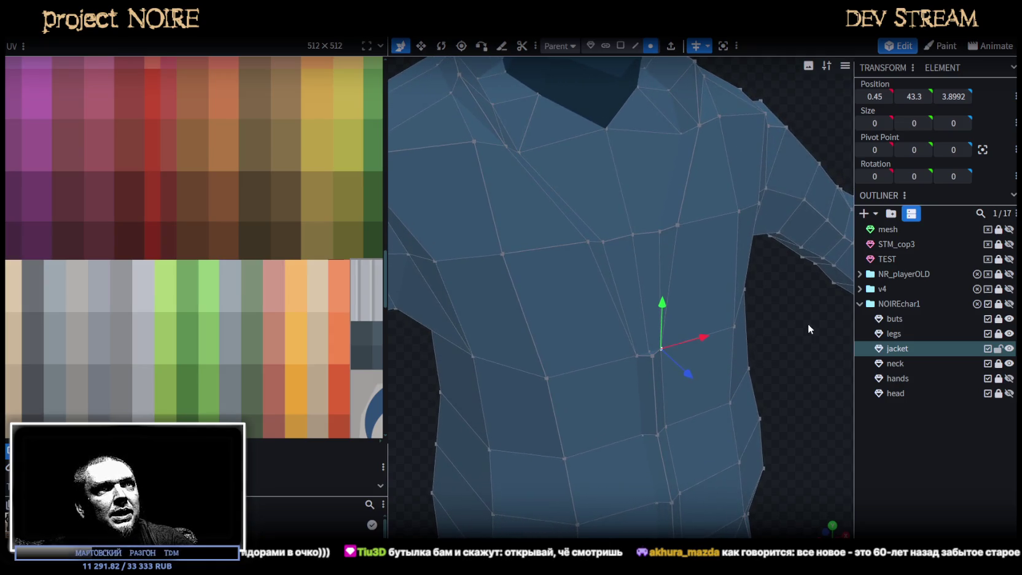
left_click(660, 232)
mouse_move(729, 323)
left_mouse_down()
mouse_move(742, 336)
mouse_move(772, 331)
mouse_move(772, 349)
left_mouse_up()
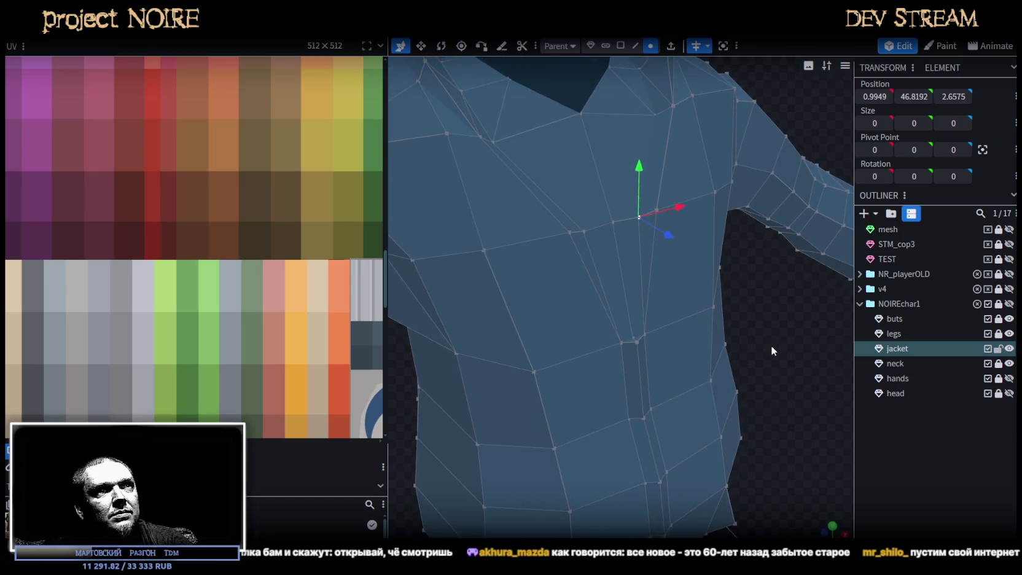
left_click(633, 335, "shift")
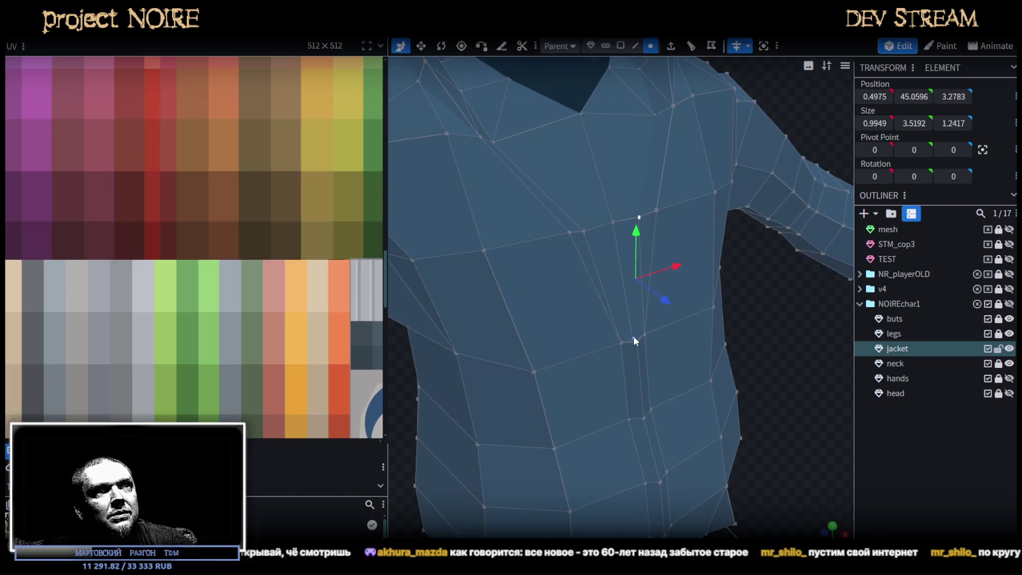
key("z")
key("z")
key("z")
key("z")
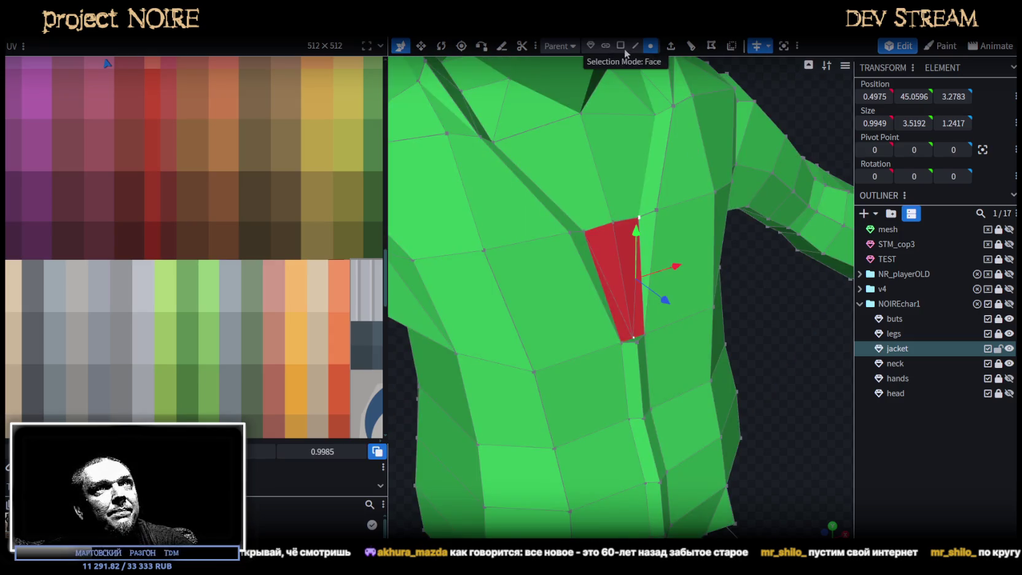
- Select the flipped faces of the jacket's lapel fold and zoom in on them
left_click(620, 46)
left_click(637, 320)
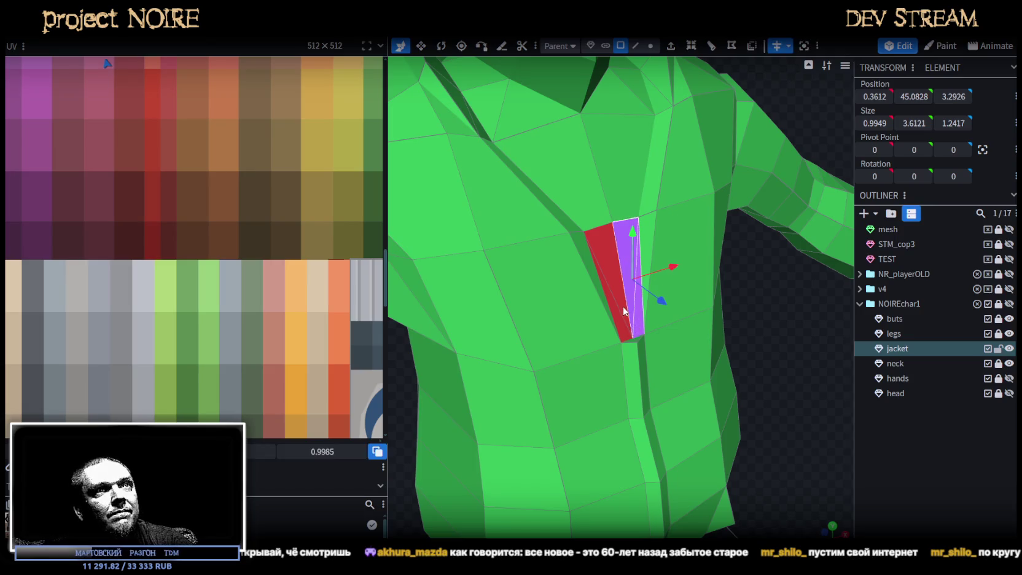
left_click(625, 311, "shift")
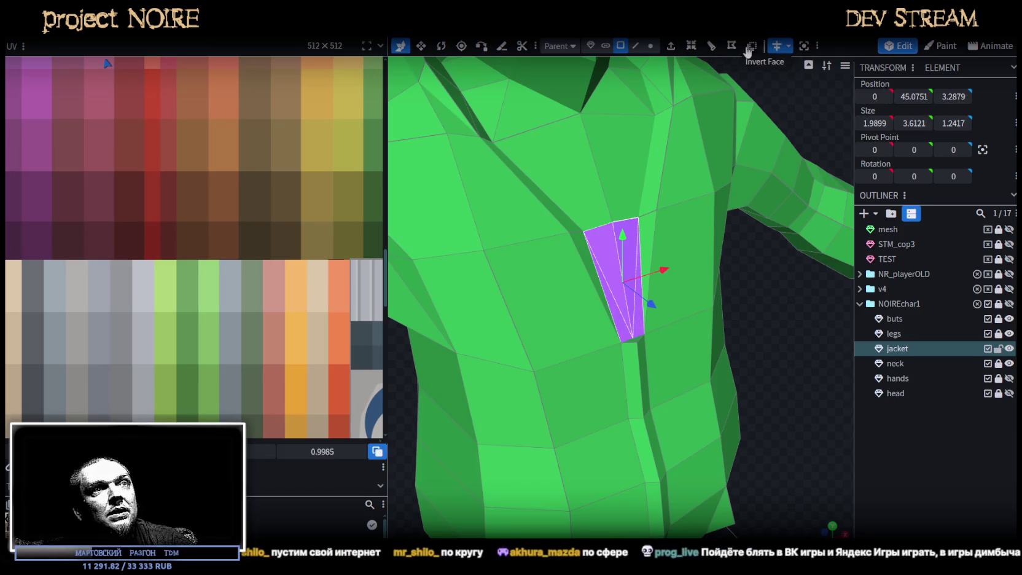
left_click_drag(738, 347, 663, 330)
scroll(645, 315, "up", 3)
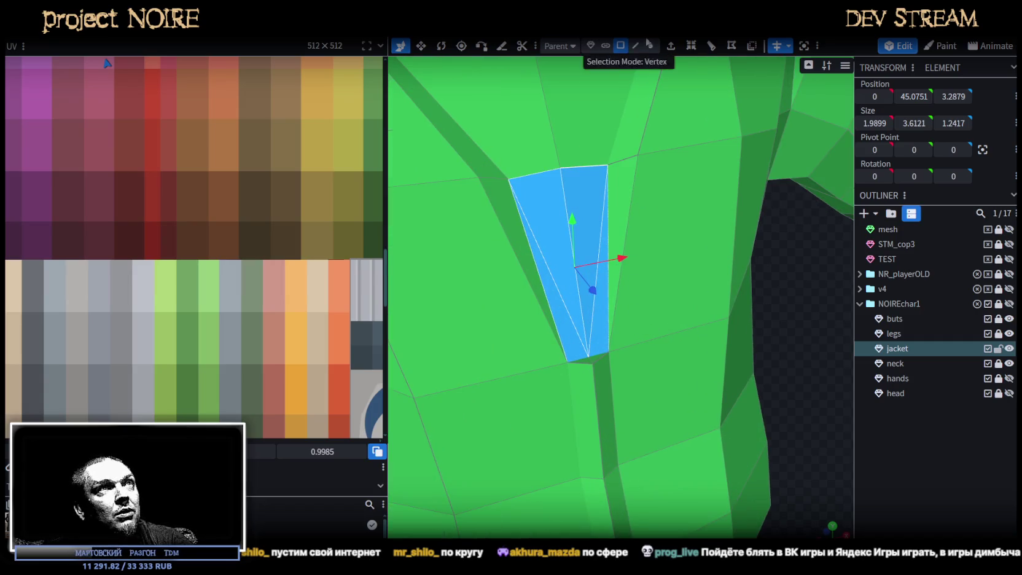
left_click(602, 319)
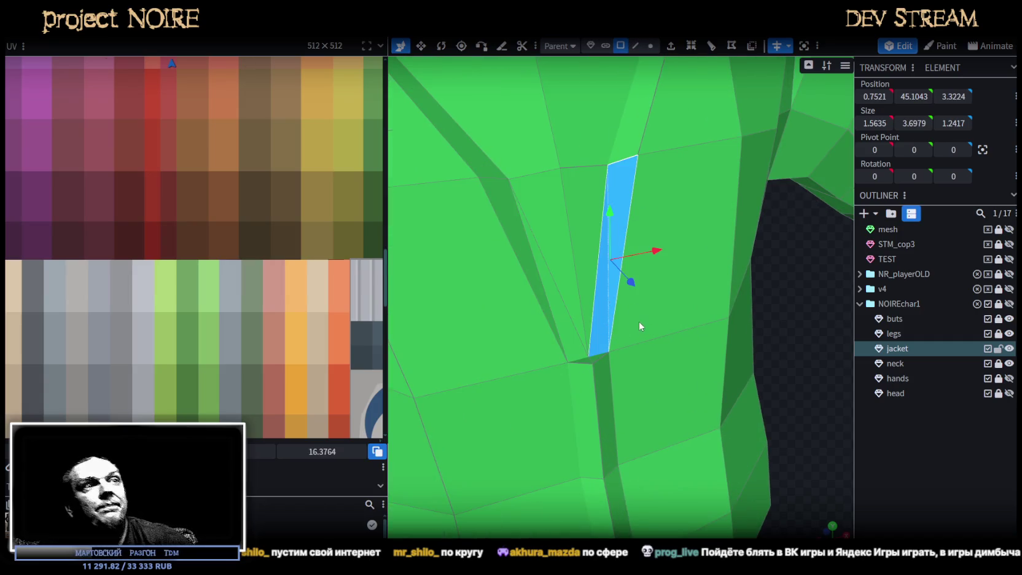
left_click(595, 356)
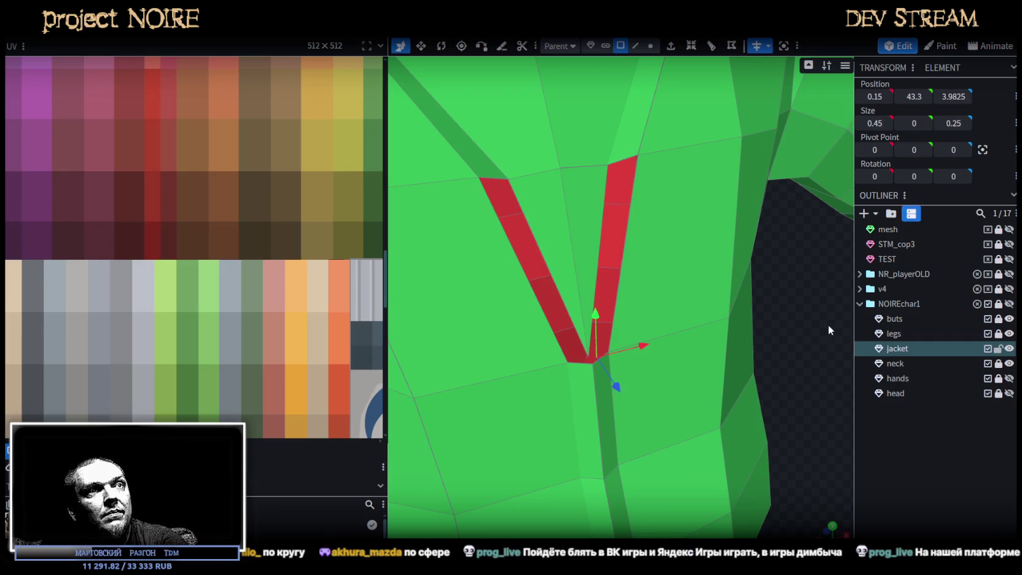
left_click_drag(827, 325, 834, 329)
- Move a fold edge to shrink the flipped strip until its flipped faces disappear
left_click(636, 45)
left_click(645, 264)
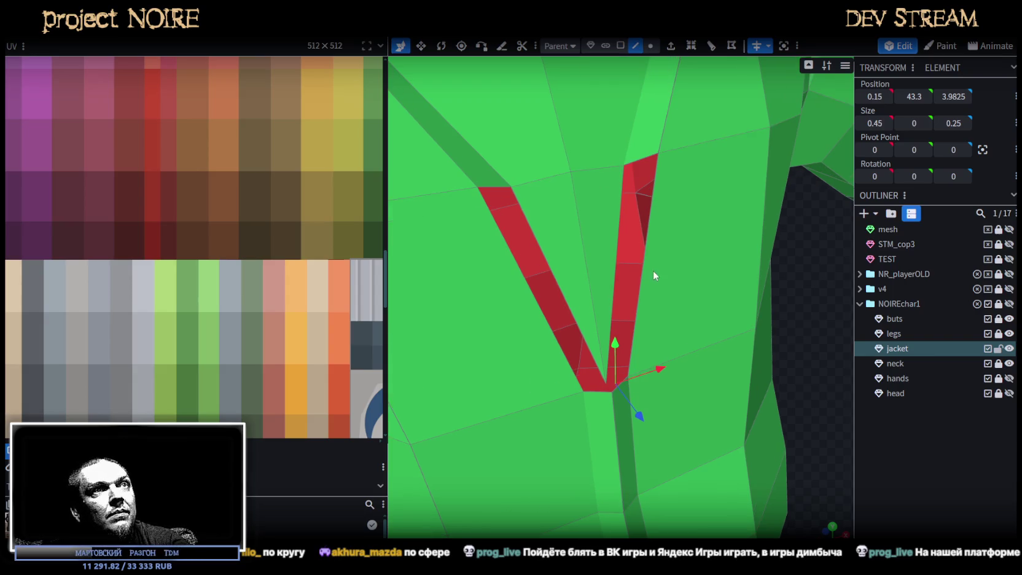
key("ctrl+z")
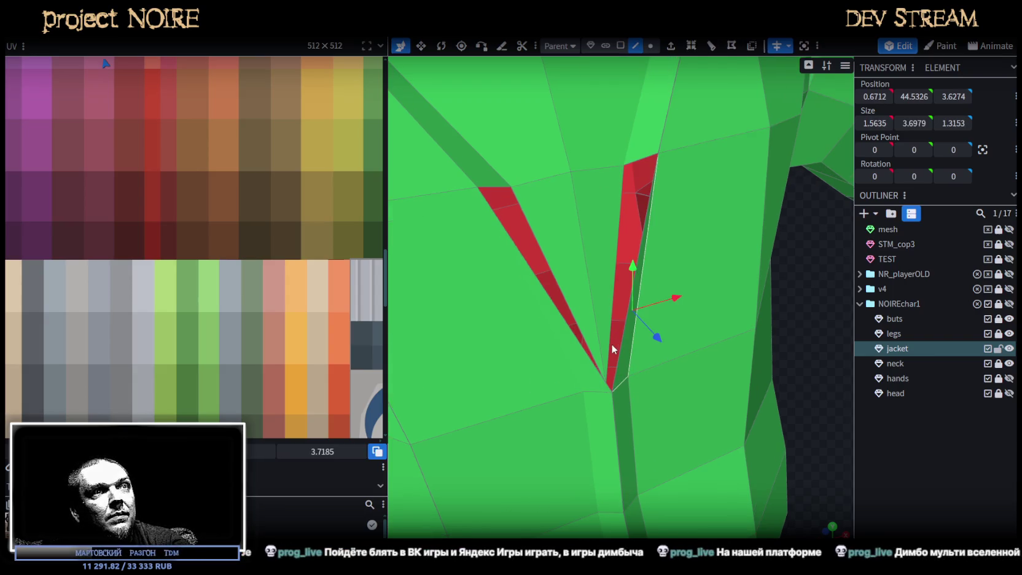
mouse_move(658, 352)
left_mouse_down()
mouse_move(758, 348)
mouse_move(690, 157)
left_mouse_up()
- Raise a vertex on the lapel fold to tidy its shape
left_click(651, 46)
left_click(596, 415)
left_click_drag(597, 401, 601, 380)
mouse_move(695, 399)
left_mouse_down()
mouse_move(776, 299)
mouse_move(749, 284)
mouse_move(787, 360)
left_mouse_up()
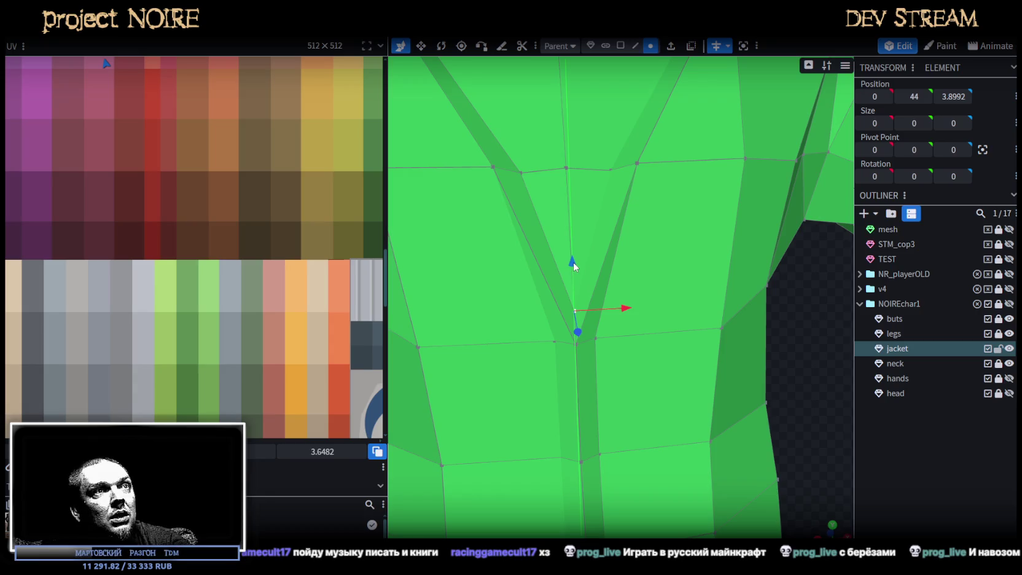
scroll(706, 387, "down", 3)
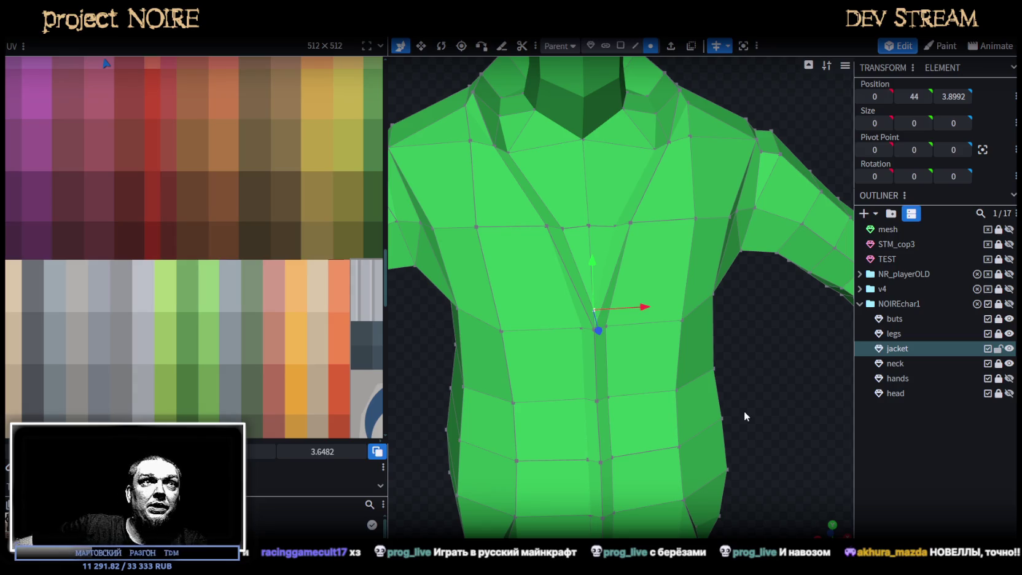
- Lift the collar vertex 0.3 so it sits at 3.4096, 49.9437, 1.1773
mouse_move(735, 268)
left_mouse_down()
mouse_move(772, 283)
mouse_move(761, 245)
mouse_move(678, 307)
mouse_move(670, 270)
mouse_move(743, 238)
mouse_move(764, 182)
mouse_move(793, 185)
mouse_move(710, 222)
mouse_move(662, 259)
left_mouse_up()
left_click(668, 314)
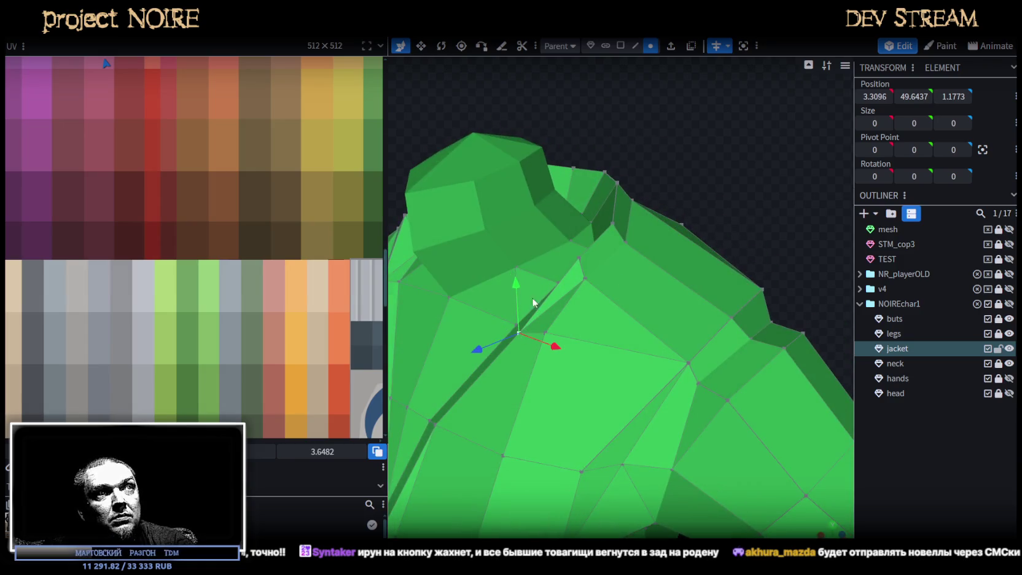
left_click_drag(517, 283, 521, 271)
mouse_move(609, 279)
left_mouse_down()
mouse_move(790, 157)
mouse_move(716, 204)
mouse_move(750, 210)
mouse_move(749, 397)
mouse_move(706, 464)
mouse_move(626, 279)
mouse_move(718, 402)
mouse_move(729, 363)
mouse_move(708, 338)
mouse_move(711, 369)
left_mouse_up()
scroll(731, 393, "up", 3)
scroll(727, 360, "up", 3)
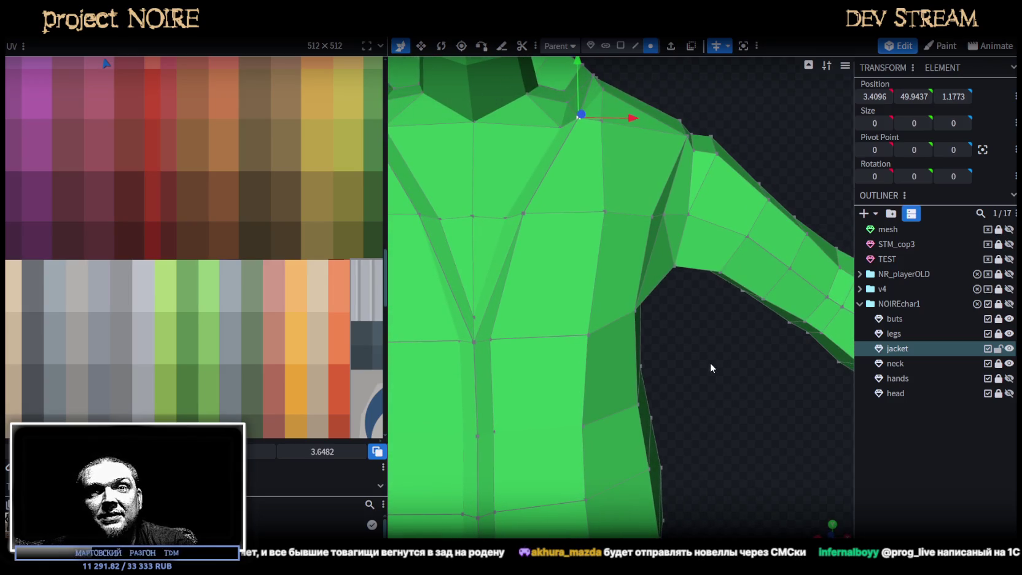
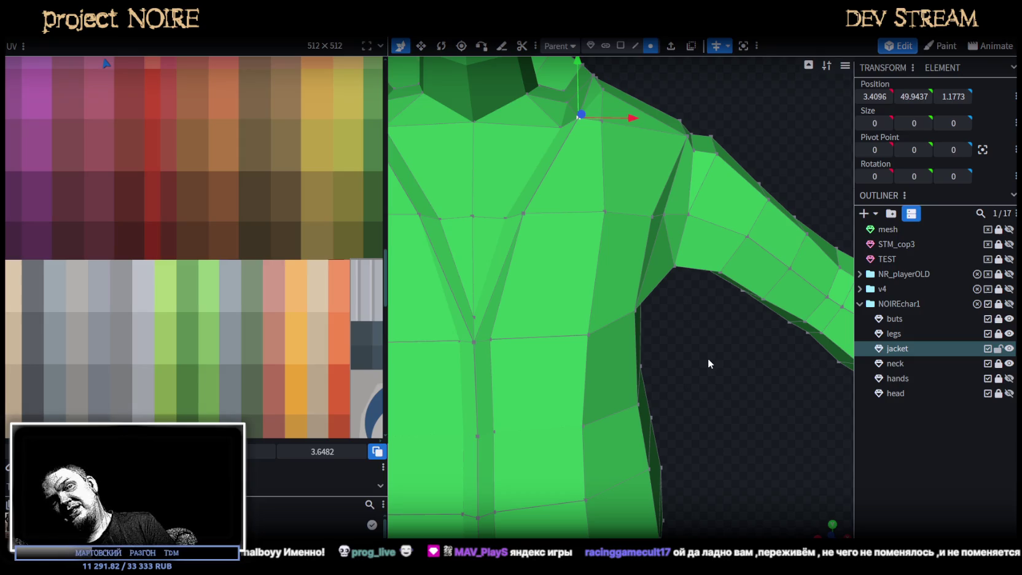
- Merge the two stray shoulder vertices of the jacket into one
mouse_move(708, 358)
middle_mouse_down()
mouse_move(652, 333)
mouse_move(623, 373)
mouse_move(541, 373)
mouse_move(515, 411)
mouse_move(517, 429)
mouse_move(478, 413)
mouse_move(539, 411)
mouse_move(583, 280)
middle_mouse_up()
left_click(575, 270)
left_click(553, 263, "shift")
right_click(554, 261)
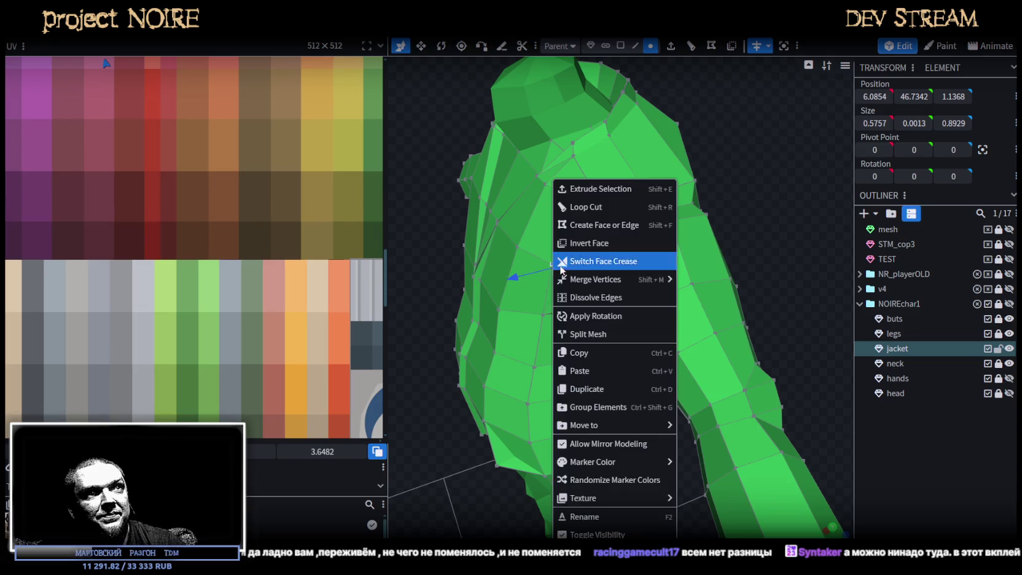
left_click(716, 284)
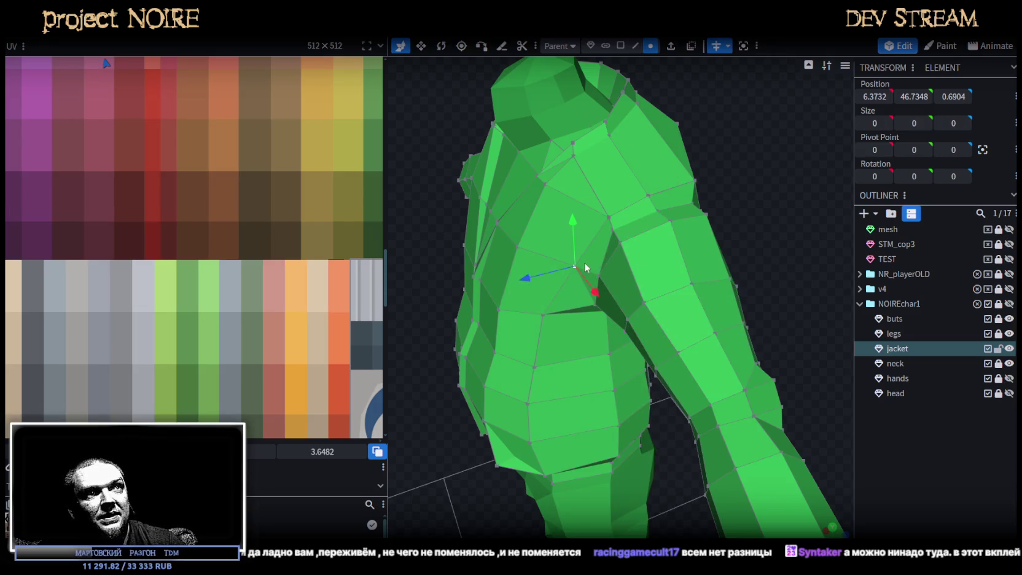
- Nudge the merged shoulder vertex in depth, sideways and upward from the front view
left_click_drag(523, 280, 520, 293)
key("KP_1")
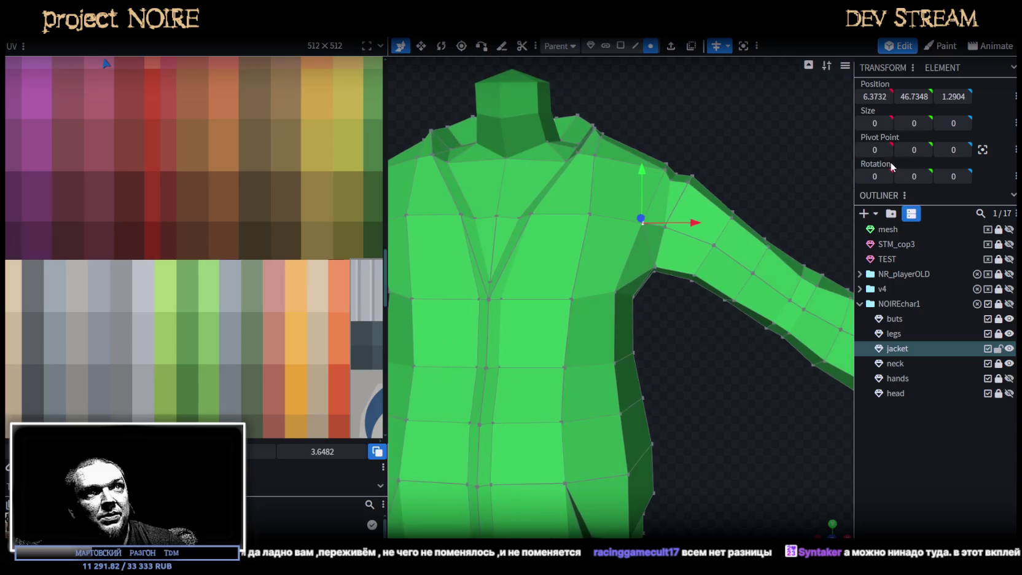
left_click_drag(695, 222, 688, 223)
left_click_drag(637, 172, 638, 165)
left_click_drag(684, 217, 687, 217)
left_click(612, 296)
- Pull the jacket's front edge vertices back along depth by 0.5 and 0.3
mouse_move(683, 397)
left_mouse_down()
mouse_move(747, 428)
mouse_move(795, 381)
mouse_move(623, 314)
mouse_move(594, 346)
mouse_move(618, 373)
mouse_move(587, 367)
mouse_move(601, 366)
left_mouse_up()
scroll(483, 353, "up", 2)
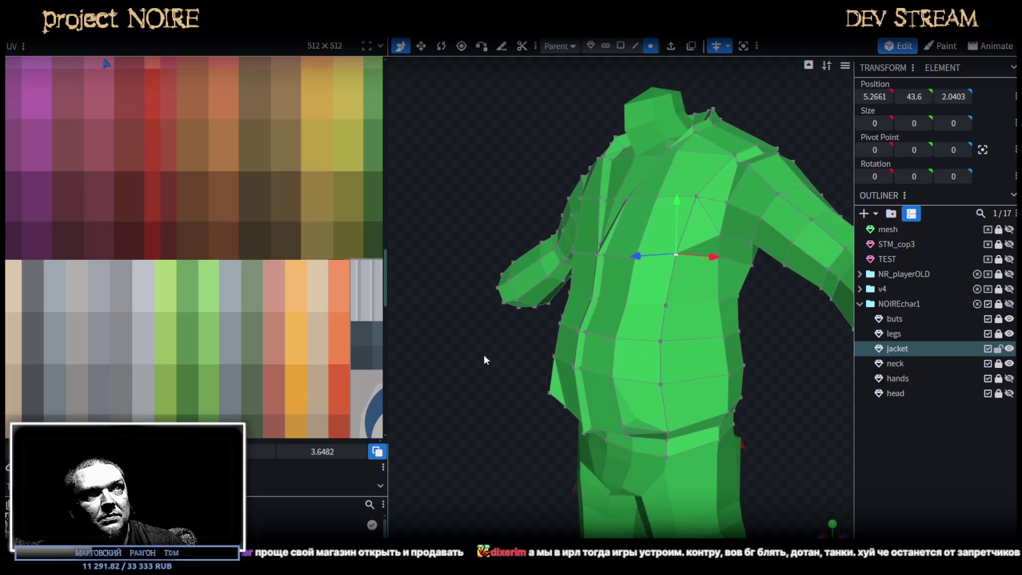
scroll(509, 343, "up", 2)
scroll(510, 361, "up", 2)
scroll(509, 361, "up", 2)
mouse_move(491, 334)
left_mouse_down()
mouse_move(471, 309)
mouse_move(599, 324)
mouse_move(630, 352)
left_mouse_up()
mouse_move(546, 332)
left_mouse_down()
mouse_move(509, 312)
mouse_move(572, 324)
left_mouse_up()
mouse_move(477, 325)
left_mouse_down()
mouse_move(490, 305)
mouse_move(717, 320)
mouse_move(717, 341)
mouse_move(466, 299)
mouse_move(539, 433)
mouse_move(574, 239)
mouse_move(674, 335)
left_mouse_up()
left_click_drag(547, 273, 663, 321)
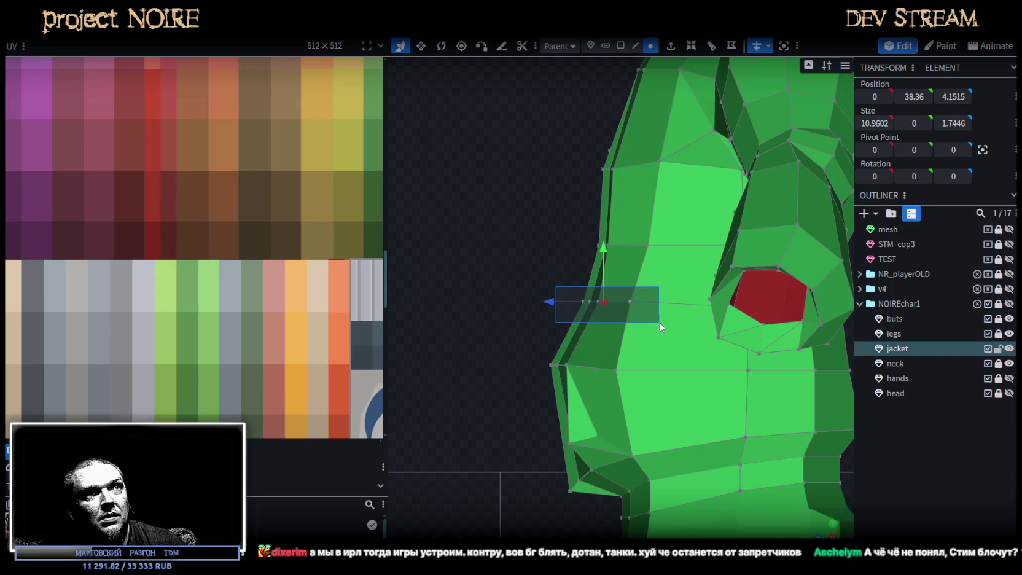
- Tuck the lapel back: shift the lower row, lapel tip by 0.3, one edge vertex by 0.5
left_click_drag(545, 300, 618, 321)
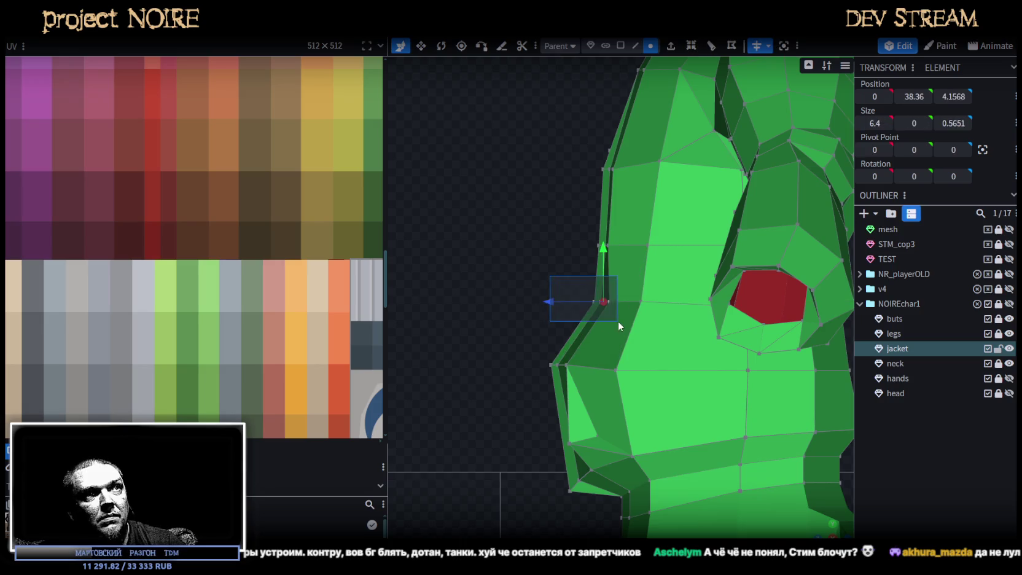
left_click_drag(547, 303, 542, 300)
right_click_drag(518, 370, 503, 250)
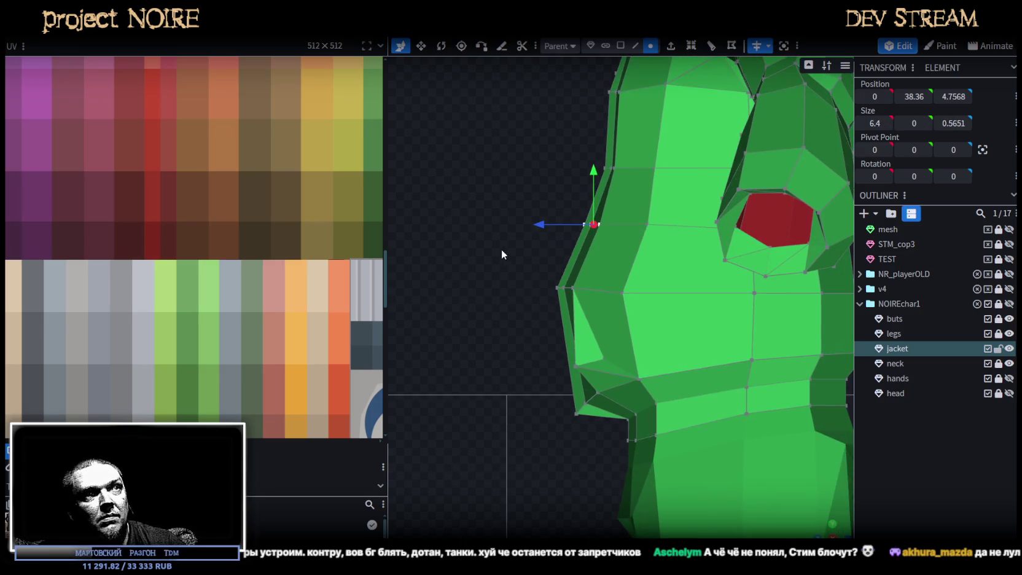
left_click_drag(499, 255, 611, 433)
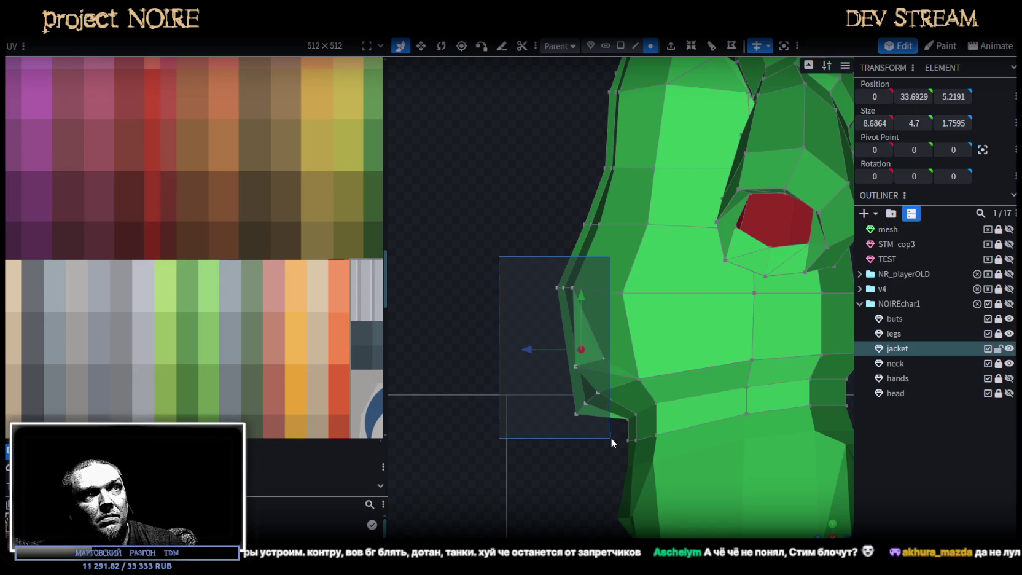
left_click_drag(534, 352, 559, 352)
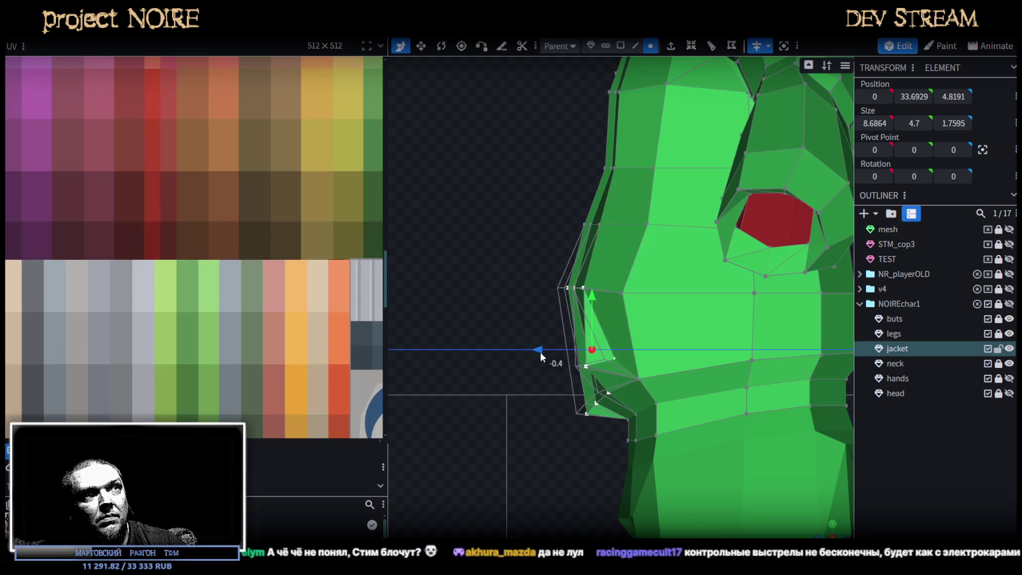
left_click(623, 294)
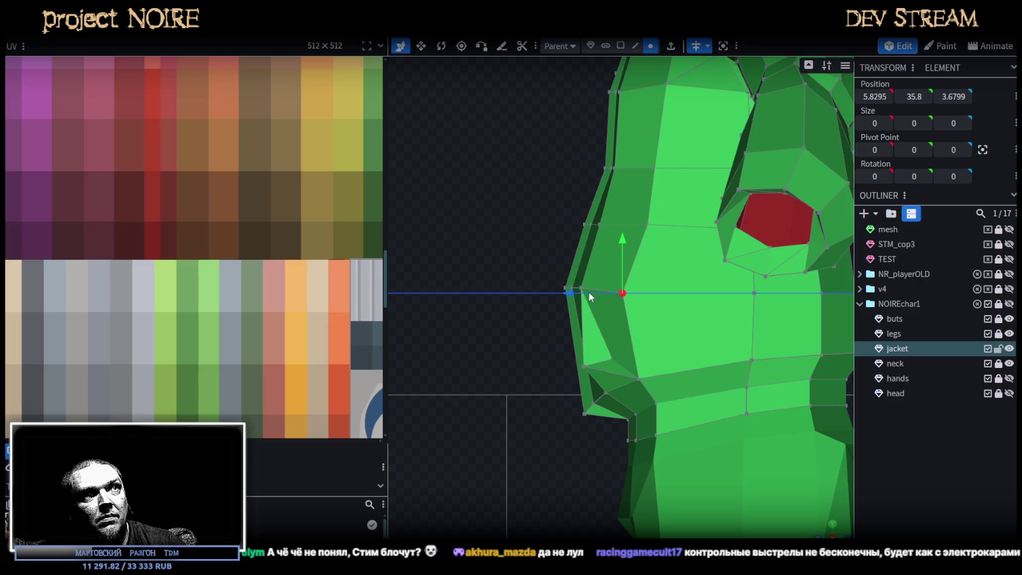
left_click_drag(589, 292, 601, 291)
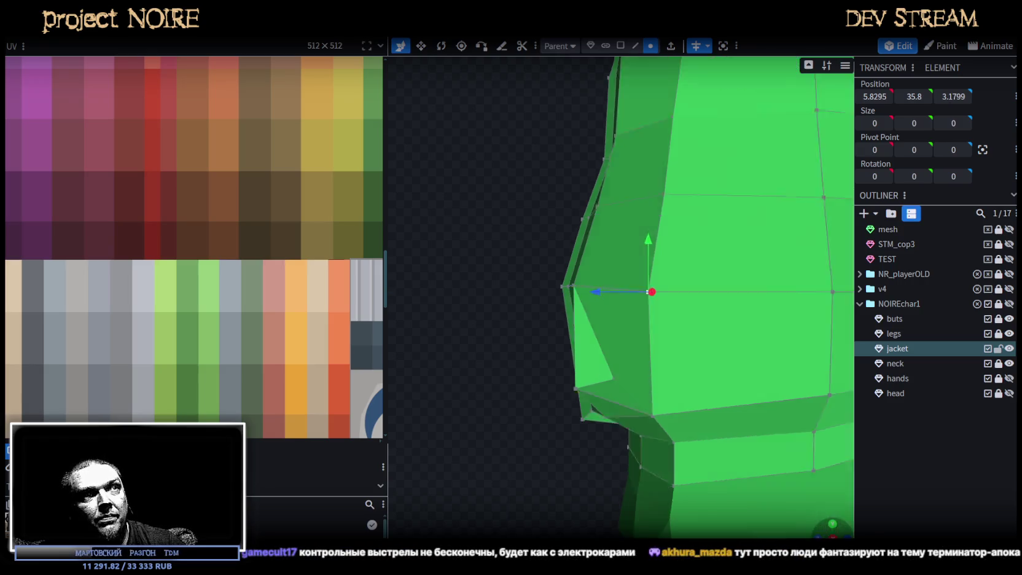
left_click_drag(818, 535, 781, 478)
left_click(780, 432)
scroll(780, 432, "down", 5)
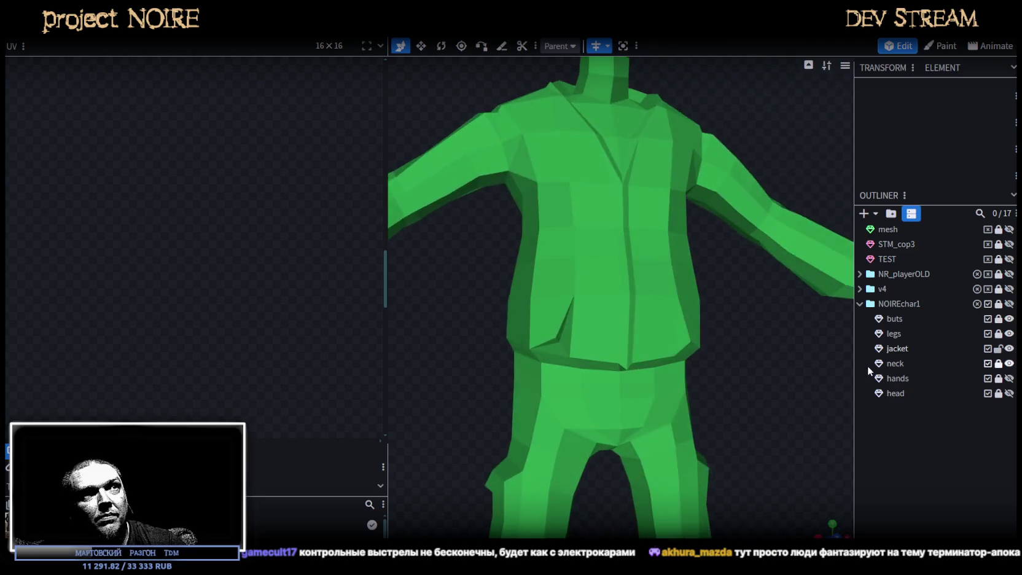
- Select the jacket and save the model
left_click_drag(726, 352, 641, 317)
left_click(641, 316)
mouse_move(585, 402)
left_mouse_down()
mouse_move(509, 410)
mouse_move(628, 425)
mouse_move(709, 398)
mouse_move(663, 414)
mouse_move(652, 442)
mouse_move(739, 400)
mouse_move(699, 346)
mouse_move(718, 323)
left_mouse_up()
key("ctrl+s")
- Select all of the jacket's faces, viewed straight from the front
scroll(739, 399, "up", 5)
scroll(718, 323, "up", 2)
left_click_drag(589, 148, 561, 227)
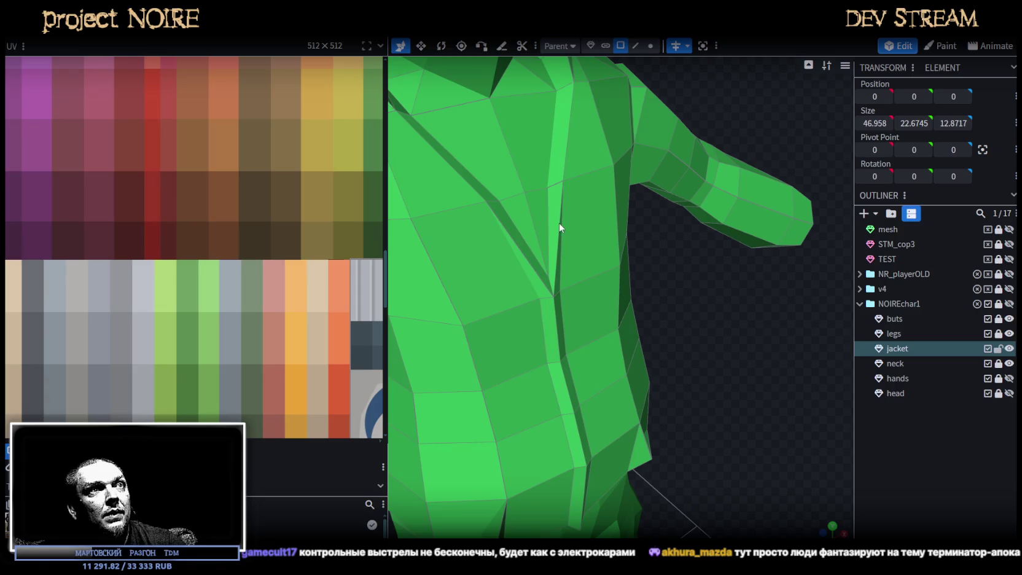
left_click(601, 241)
scroll(685, 291, "down", 5)
key("ctrl+a")
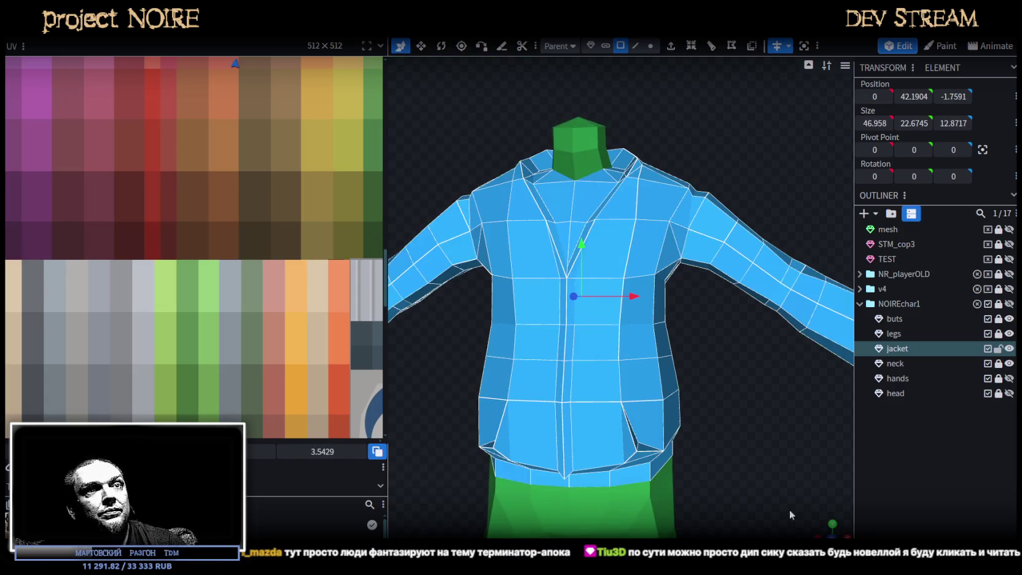
key("KP_1")
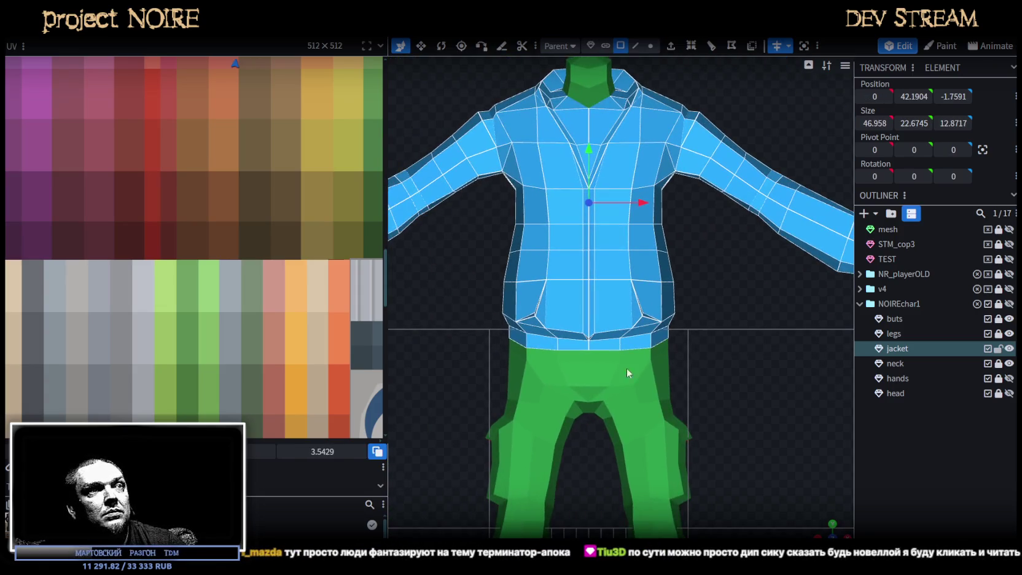
- Enlarge and mirror the jacket's UV island on the palette texture
scroll(743, 397, "up", 2)
mouse_move(825, 532)
left_mouse_down()
mouse_move(748, 418)
mouse_move(826, 530)
left_mouse_up()
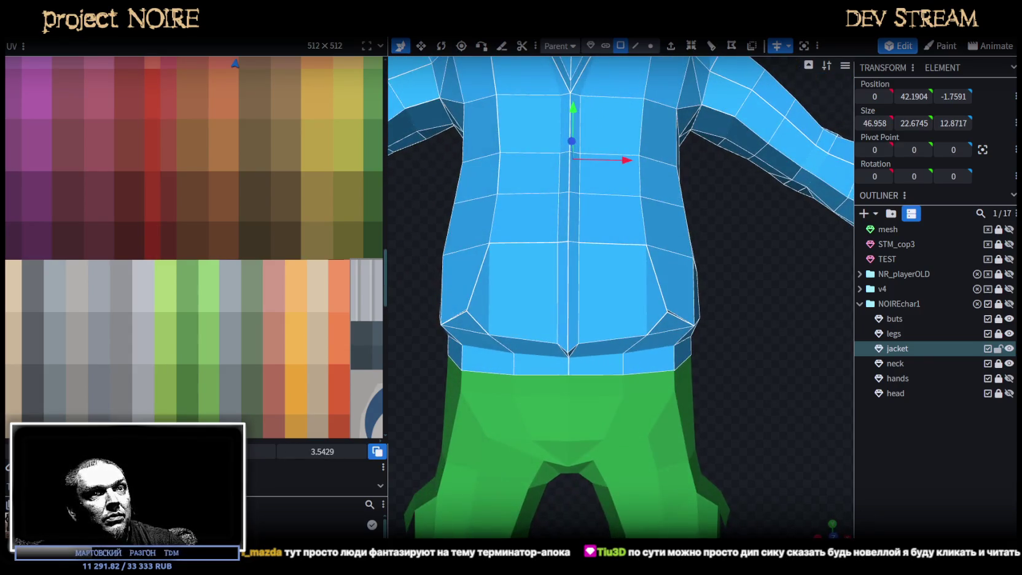
scroll(701, 406, "down", 3)
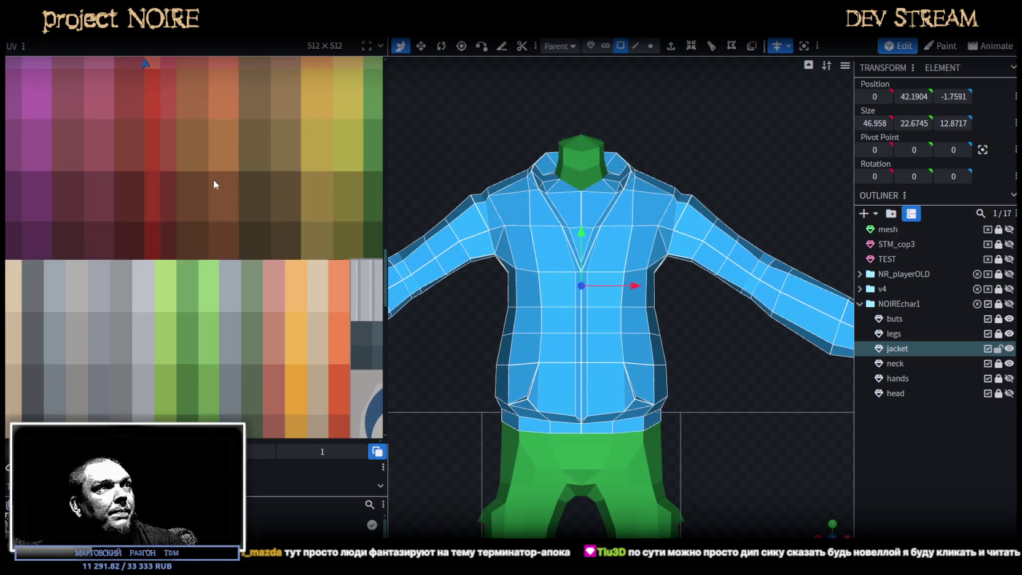
scroll(215, 183, "down", 2)
scroll(214, 178, "down", 2)
scroll(228, 330, "down", 1)
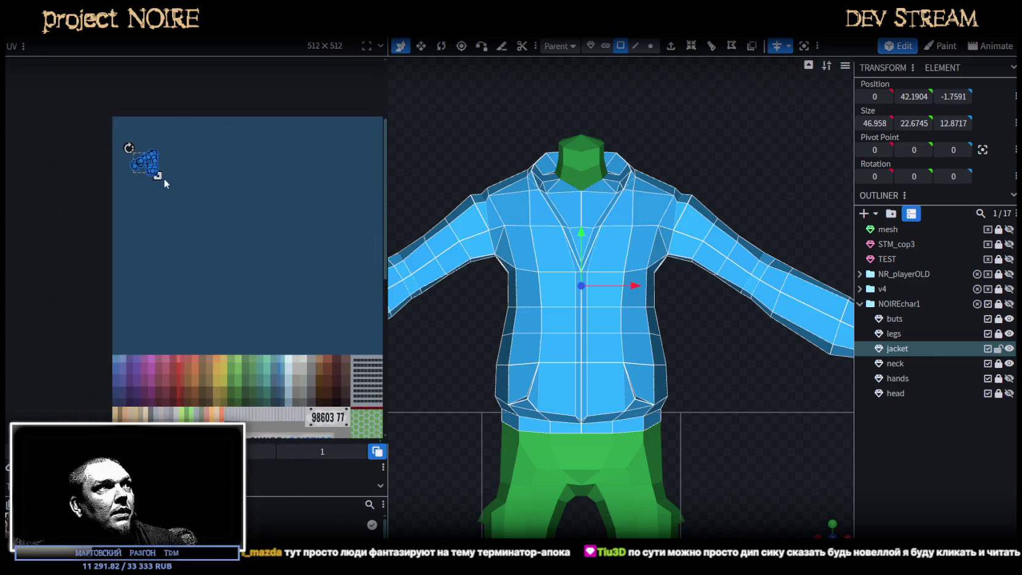
left_click_drag(203, 243, 239, 291)
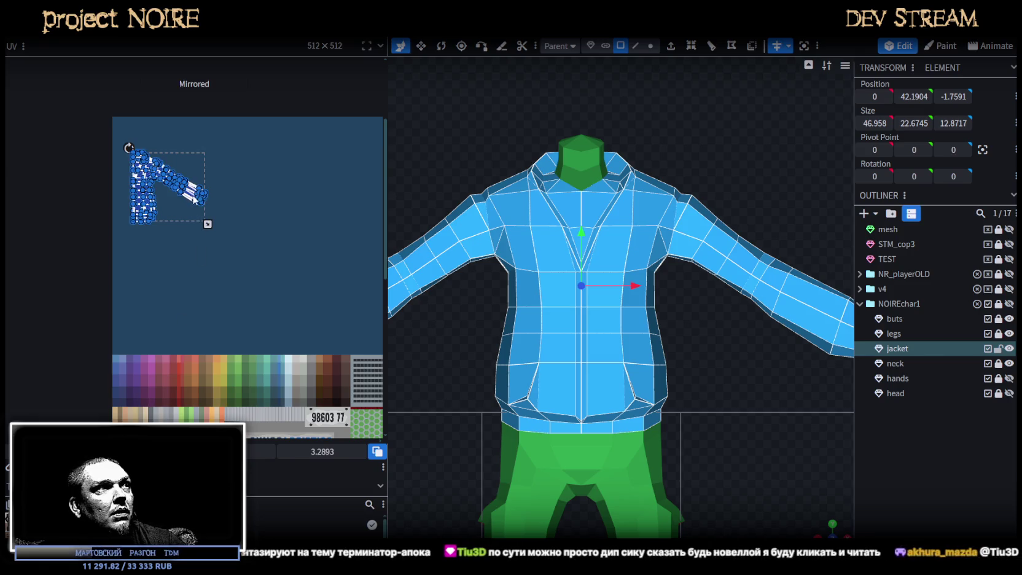
left_click_drag(198, 226, 221, 309)
- Map the waistband face's UVs onto their own palette colour, making a blue belt
left_click_drag(827, 524, 734, 412)
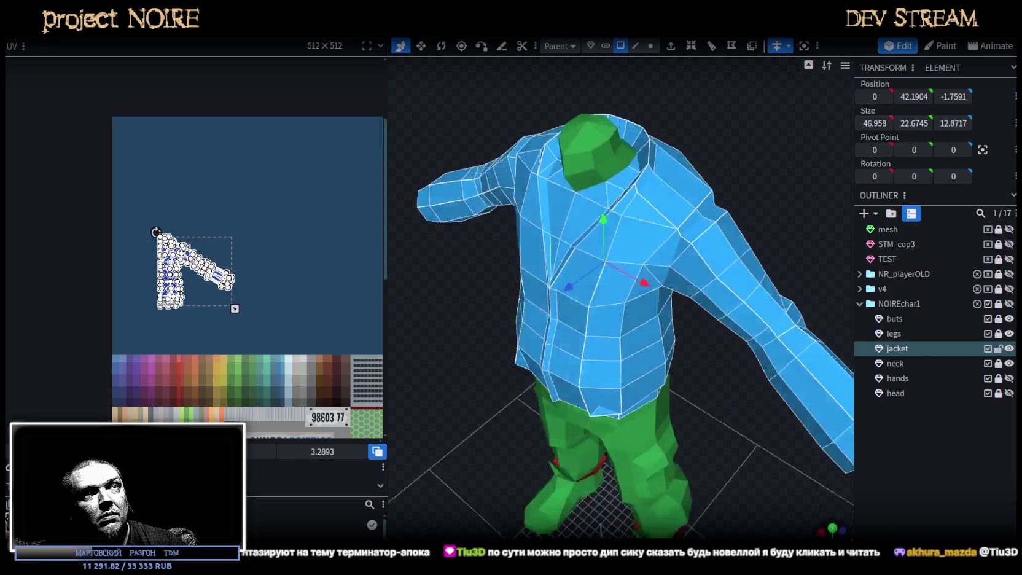
scroll(730, 366, "up", 2)
scroll(735, 309, "up", 2)
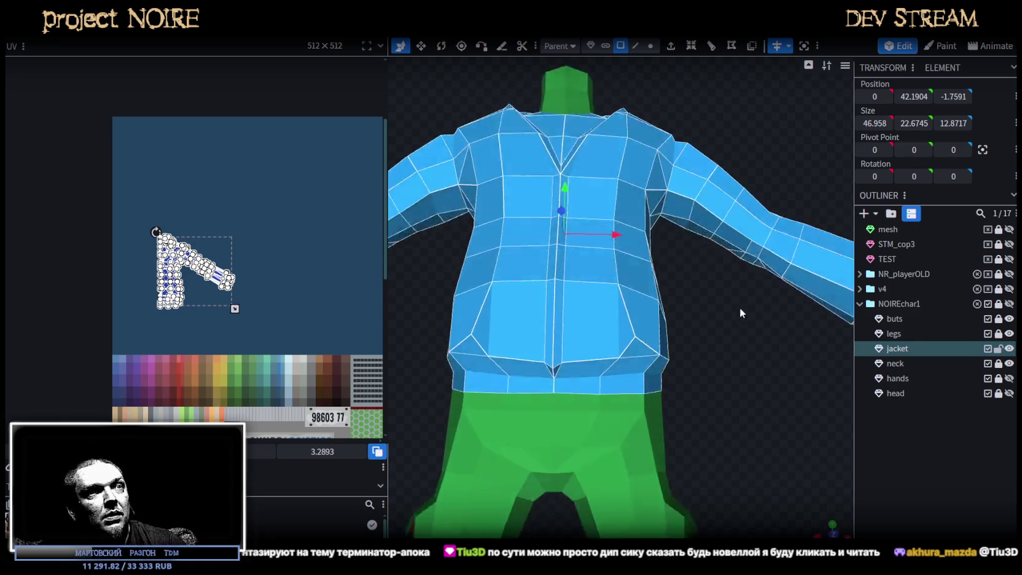
scroll(735, 309, "up", 2)
left_click(571, 393)
mouse_move(663, 398)
left_mouse_down()
mouse_move(574, 419)
mouse_move(597, 400)
left_mouse_up()
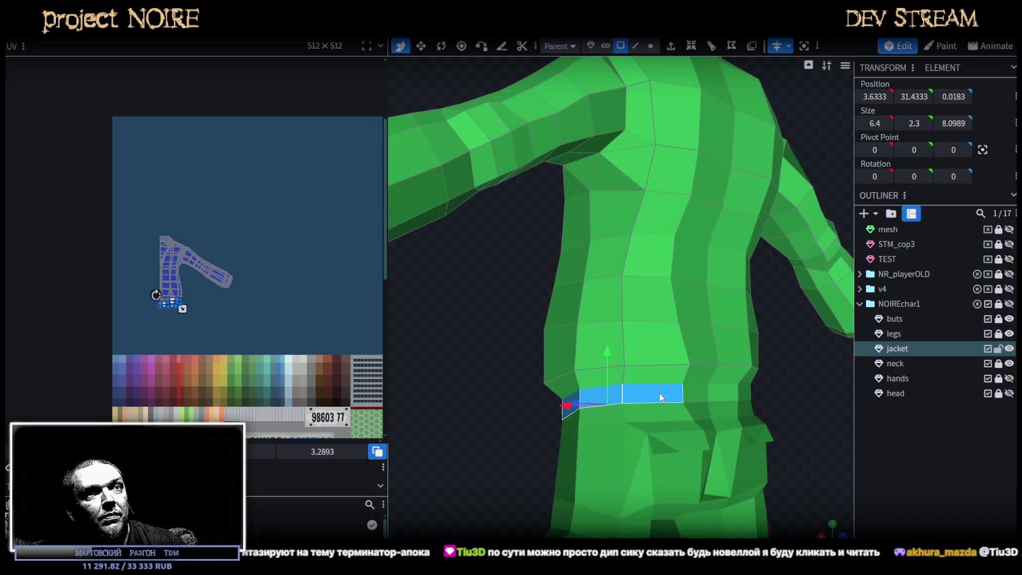
scroll(210, 232, "up", 2)
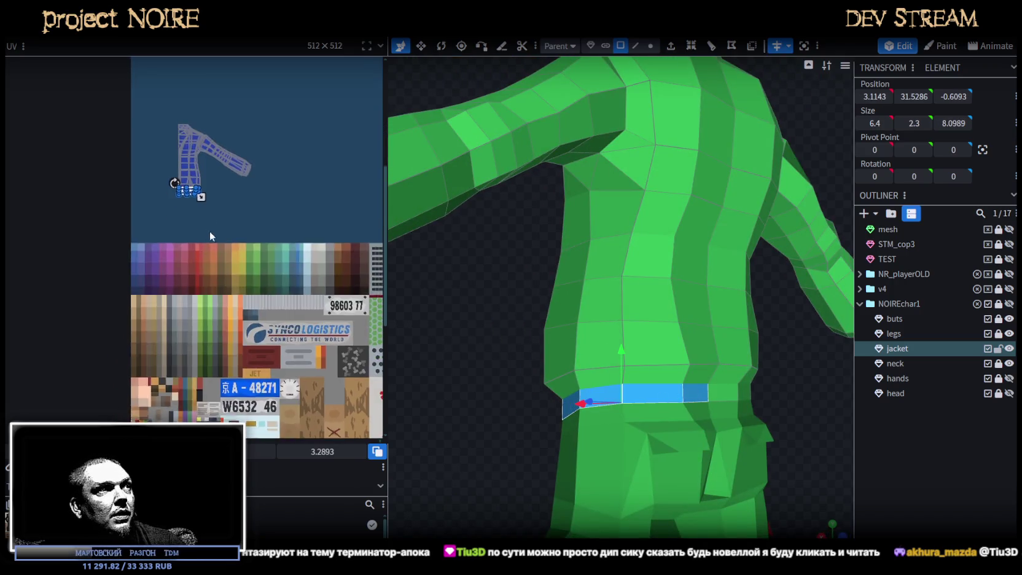
scroll(227, 195, "up", 2)
scroll(191, 174, "up", 2)
left_click_drag(181, 180, 196, 296)
scroll(224, 291, "down", 2)
scroll(269, 313, "down", 2)
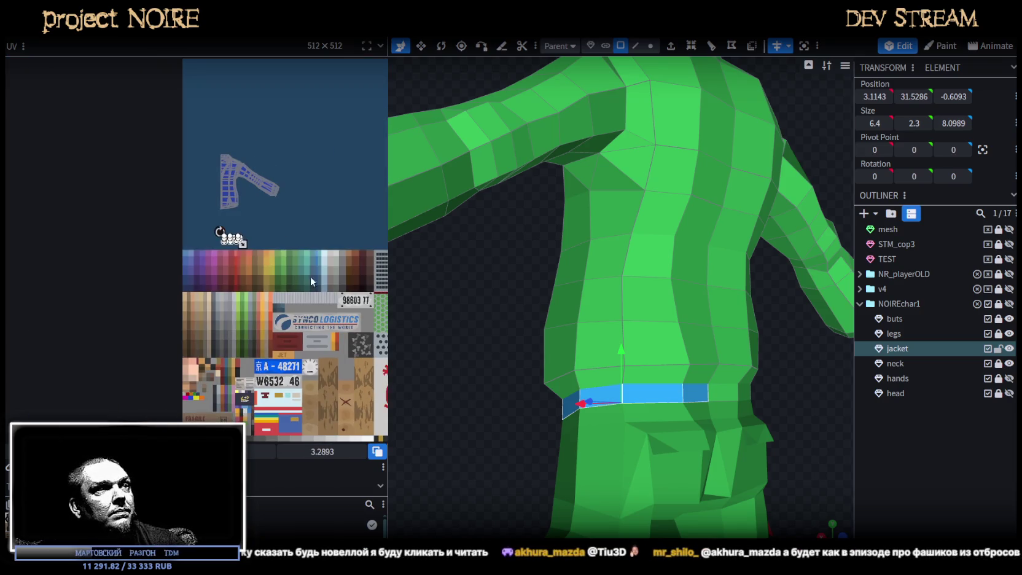
scroll(507, 376, "down", 3)
left_click(652, 419)
scroll(693, 352, "up", 5)
scroll(692, 347, "down", 4)
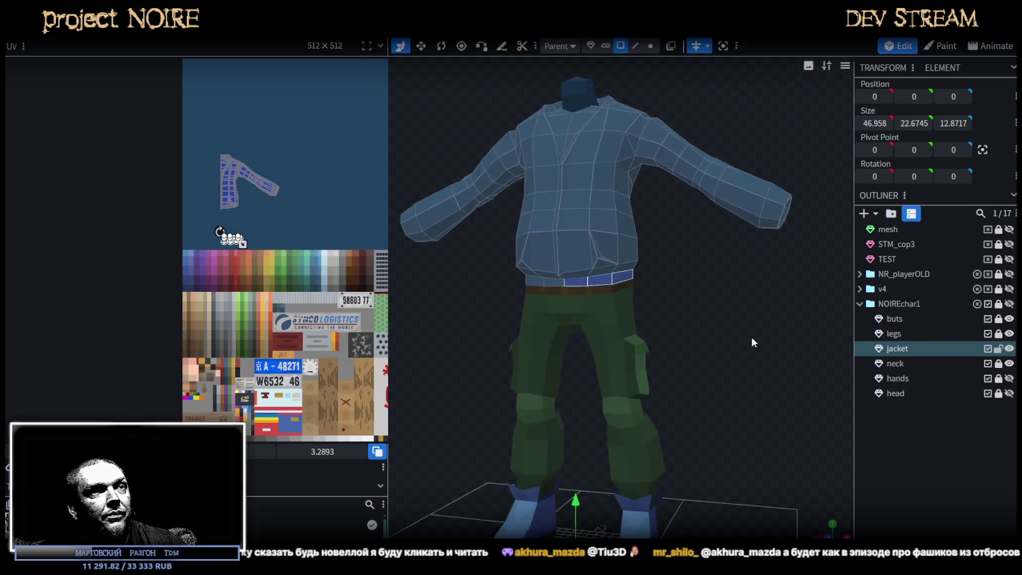
- Drag the waistband UV island onto the light grey palette swatches
scroll(752, 337, "down", 2)
mouse_move(725, 381)
left_mouse_down()
mouse_move(712, 389)
mouse_move(671, 374)
mouse_move(712, 383)
mouse_move(579, 371)
mouse_move(741, 385)
mouse_move(715, 442)
mouse_move(605, 377)
mouse_move(567, 379)
mouse_move(572, 285)
mouse_move(674, 433)
mouse_move(727, 428)
mouse_move(743, 443)
mouse_move(735, 467)
mouse_move(719, 447)
mouse_move(717, 415)
mouse_move(665, 473)
mouse_move(589, 456)
mouse_move(735, 444)
mouse_move(742, 456)
left_mouse_up()
mouse_move(652, 455)
left_mouse_down()
mouse_move(659, 416)
mouse_move(630, 371)
mouse_move(581, 414)
mouse_move(527, 494)
mouse_move(509, 496)
mouse_move(520, 455)
mouse_move(670, 411)
mouse_move(703, 355)
mouse_move(746, 426)
mouse_move(747, 341)
mouse_move(721, 325)
left_mouse_up()
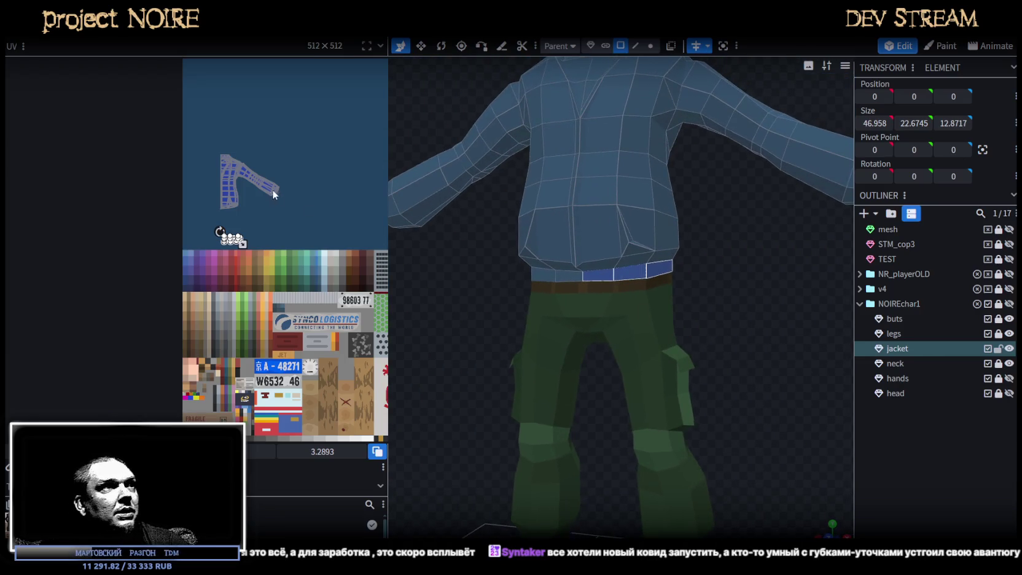
scroll(243, 248, "up", 2)
scroll(215, 258, "up", 3)
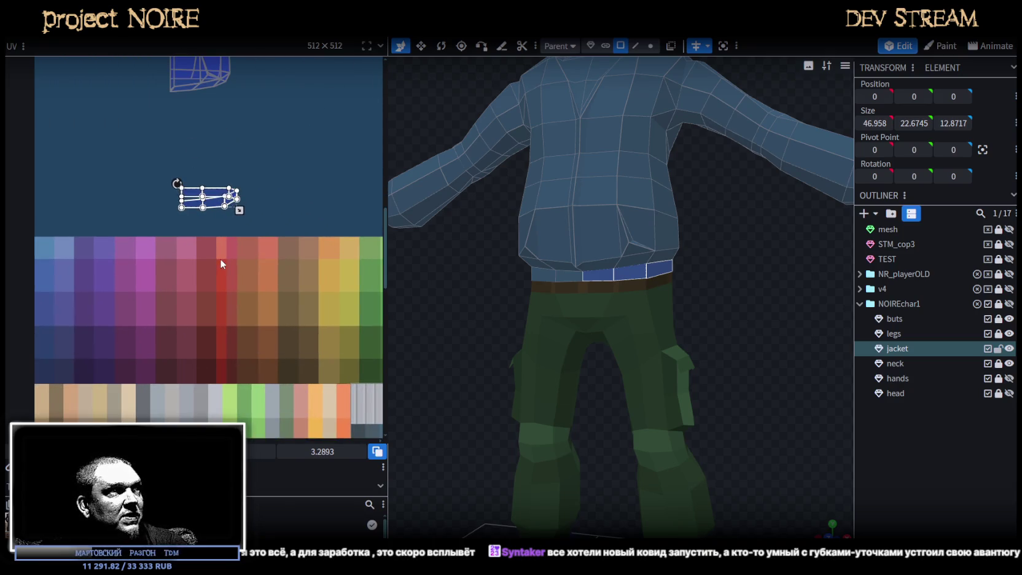
middle_click_drag(263, 288, 186, 242)
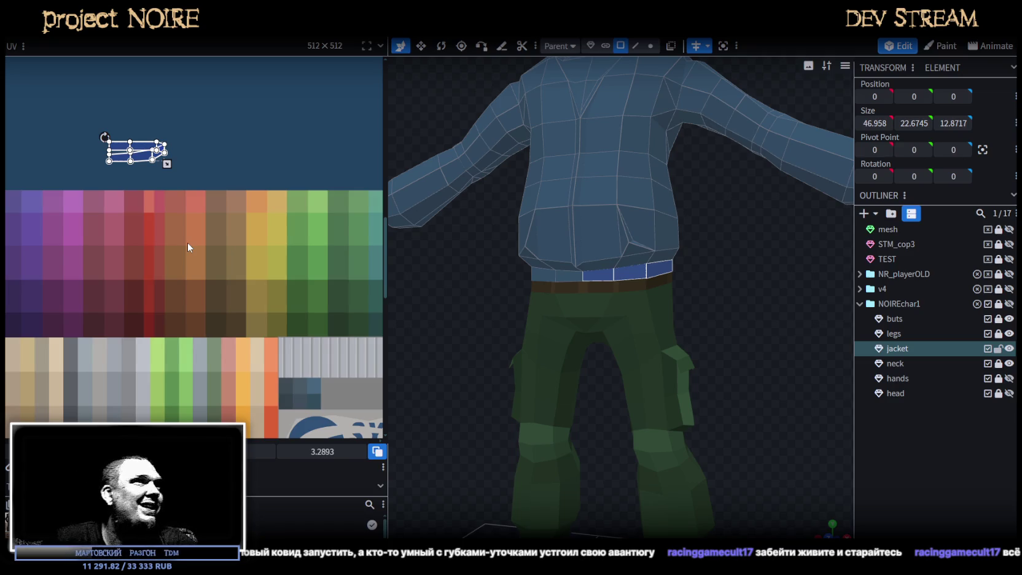
scroll(188, 242, "down", 1)
scroll(243, 243, "down", 1)
scroll(259, 250, "down", 1)
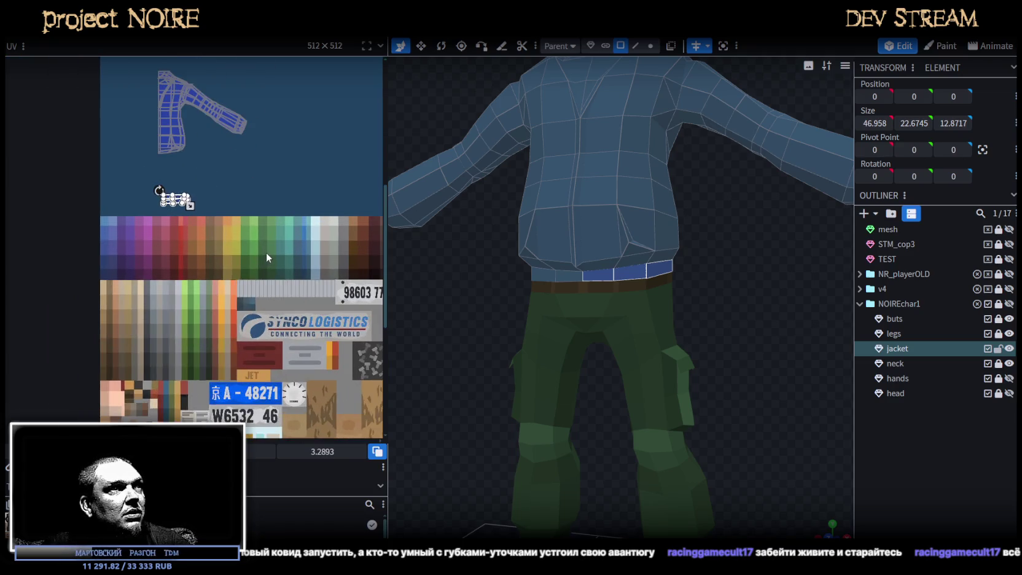
middle_click_drag(266, 252, 178, 212)
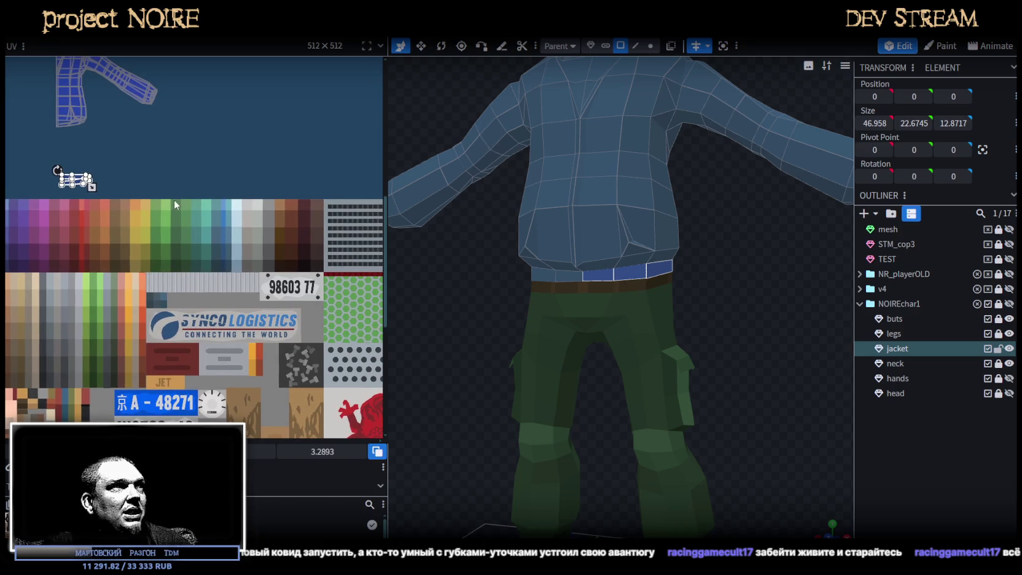
scroll(148, 197, "up", 1)
mouse_move(61, 178)
left_mouse_down()
mouse_move(293, 198)
mouse_move(292, 362)
mouse_move(263, 362)
left_mouse_up()
- Shrink the waistband mapping to fit within one grey swatch
scroll(295, 209, "up", 2)
scroll(289, 212, "up", 1)
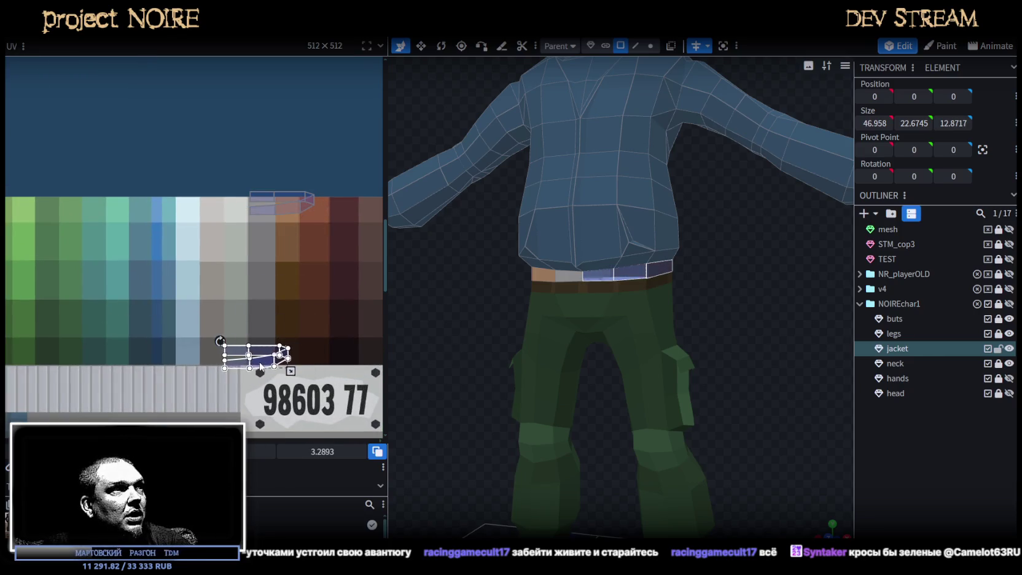
scroll(228, 349, "up", 2)
scroll(229, 349, "up", 4)
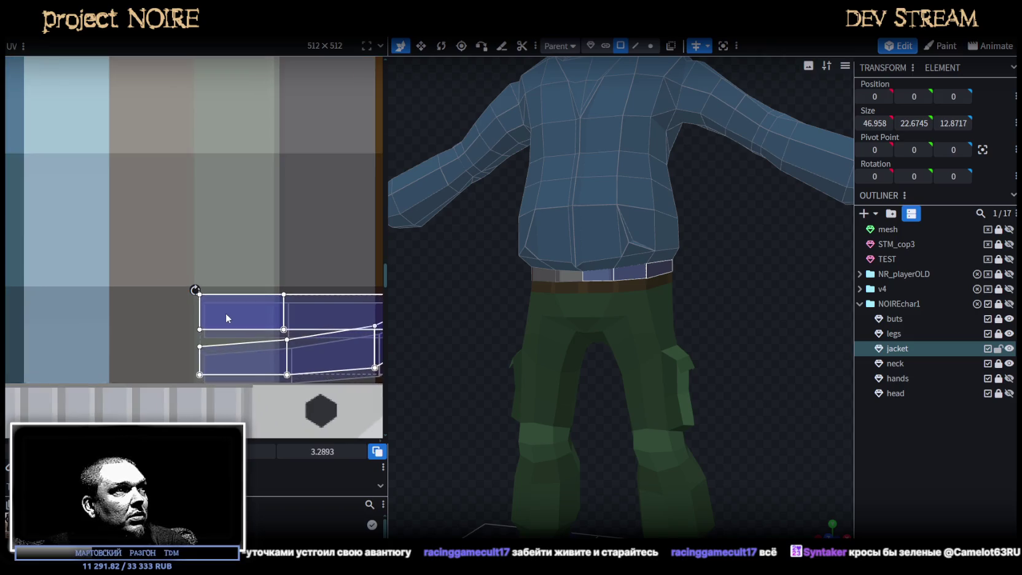
scroll(226, 313, "down", 5)
scroll(244, 328, "up", 2)
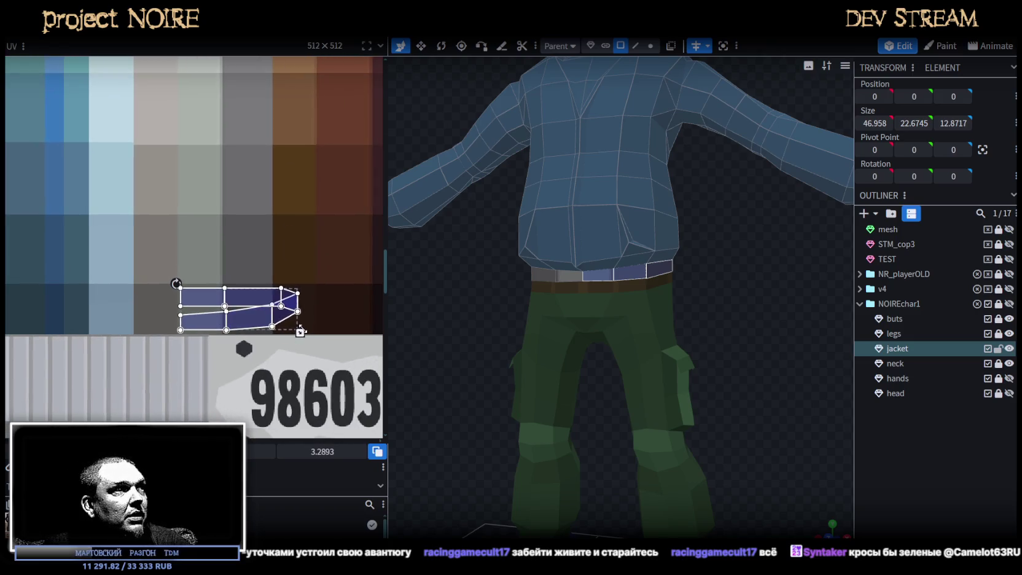
left_click_drag(300, 333, 223, 321)
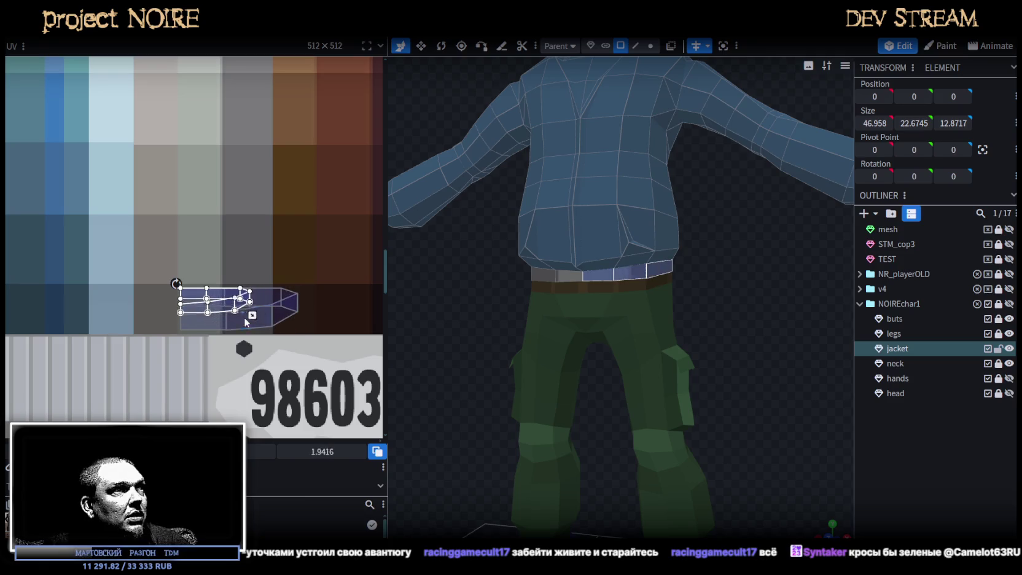
right_click_drag(484, 316, 440, 327)
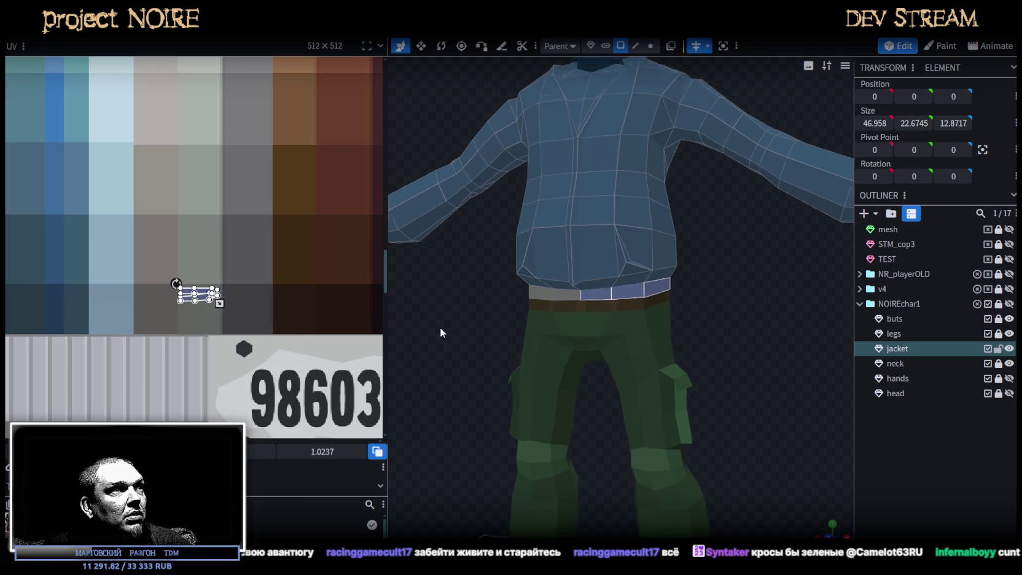
left_click(598, 334)
- Remap the first triangular gusset on the jacket's lower front onto a dark grey swatch
scroll(215, 233, "down", 3)
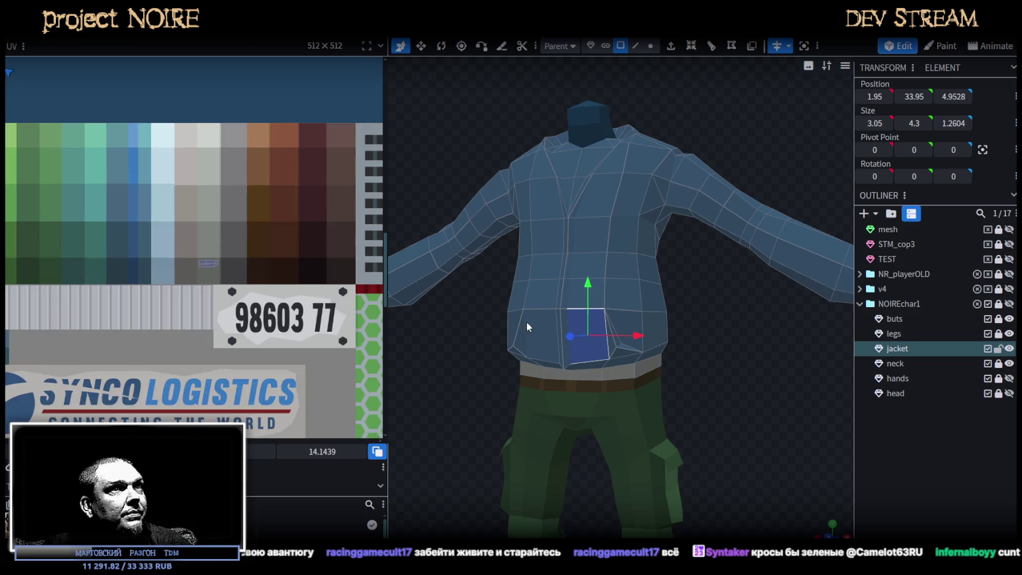
scroll(757, 416, "up", 2)
scroll(738, 395, "up", 2)
scroll(578, 322, "up", 2)
left_click(578, 319)
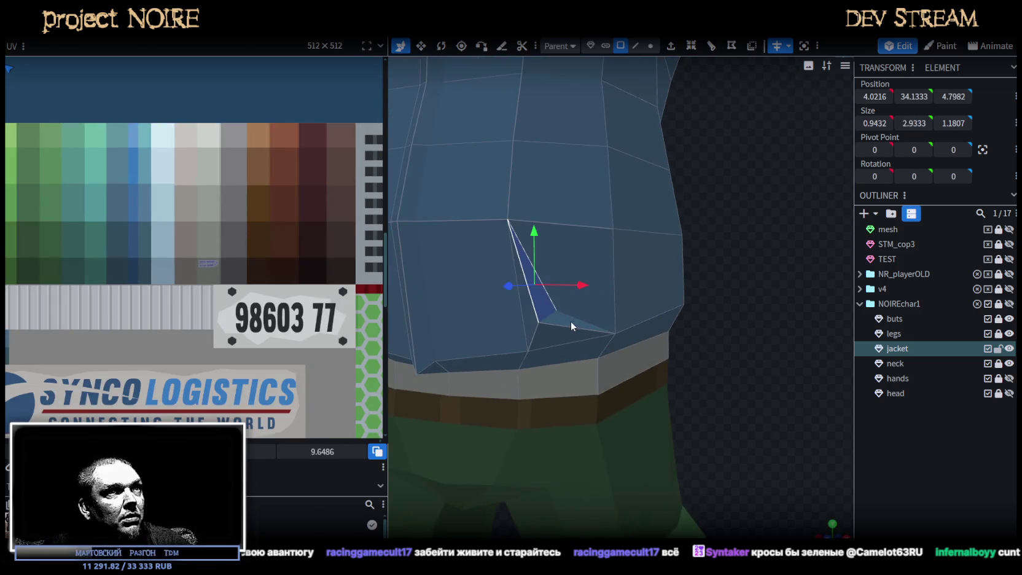
scroll(140, 214, "down", 3)
scroll(100, 196, "up", 3)
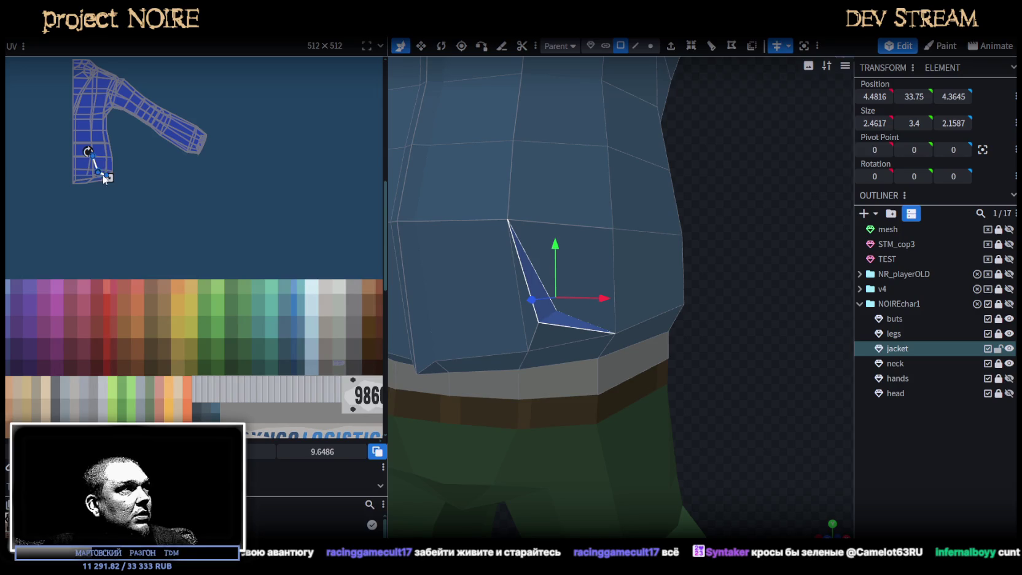
left_click_drag(109, 179, 290, 294)
scroll(236, 252, "up", 2)
scroll(236, 246, "up", 2)
scroll(236, 249, "up", 1)
left_click_drag(130, 215, 280, 383)
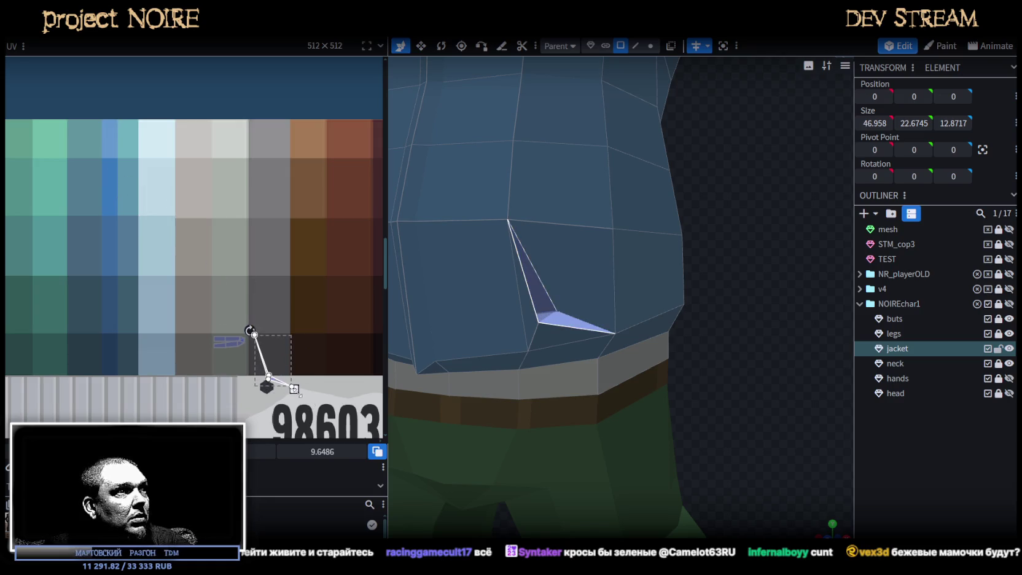
scroll(485, 394, "down", 3)
- Remap the matching triangle on the other side onto the blue swatches, nudged into place
left_click_drag(684, 418, 734, 400)
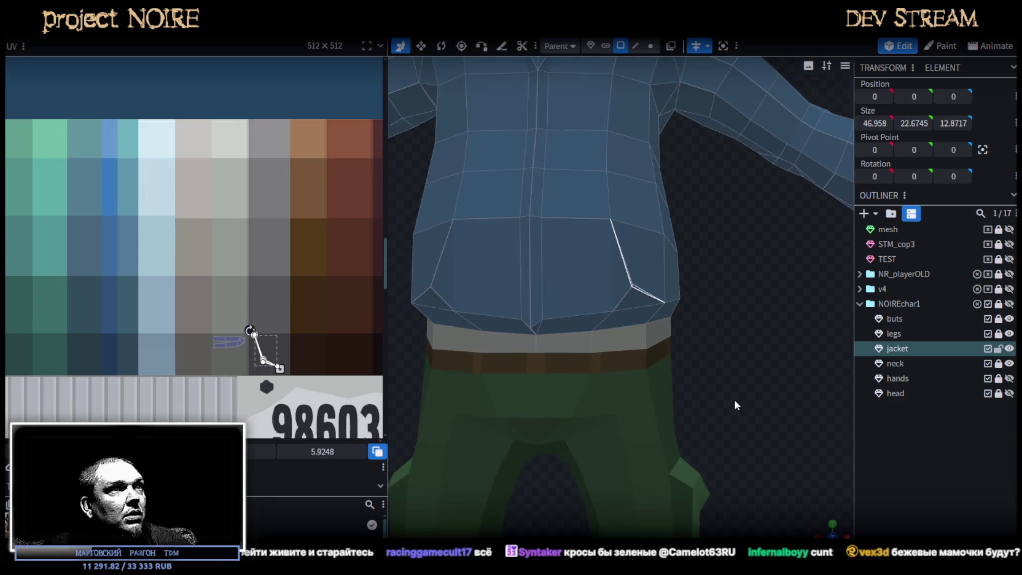
left_click(633, 305)
scroll(234, 287, "down", 3)
scroll(220, 306, "down", 1)
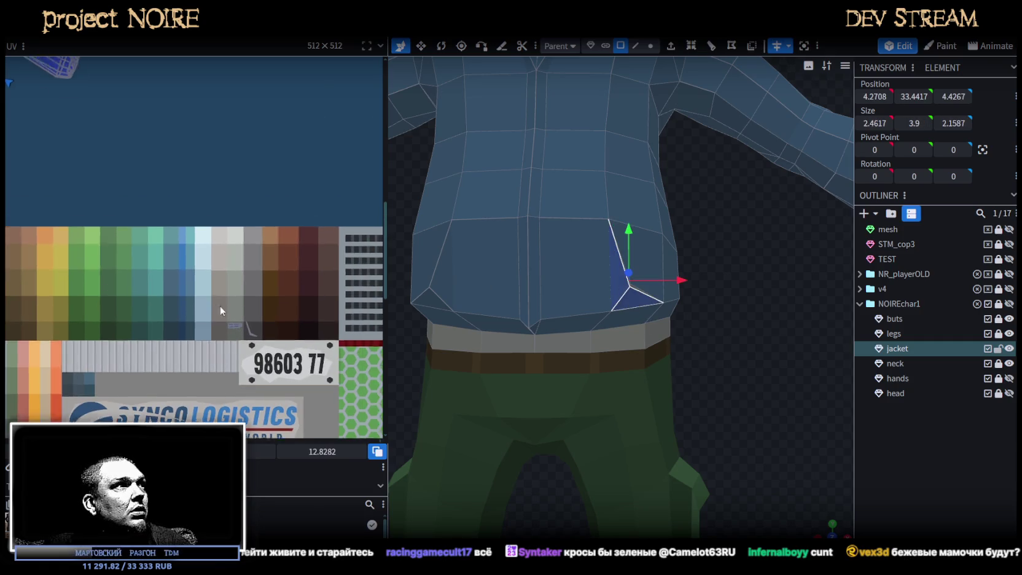
scroll(151, 278, "down", 2)
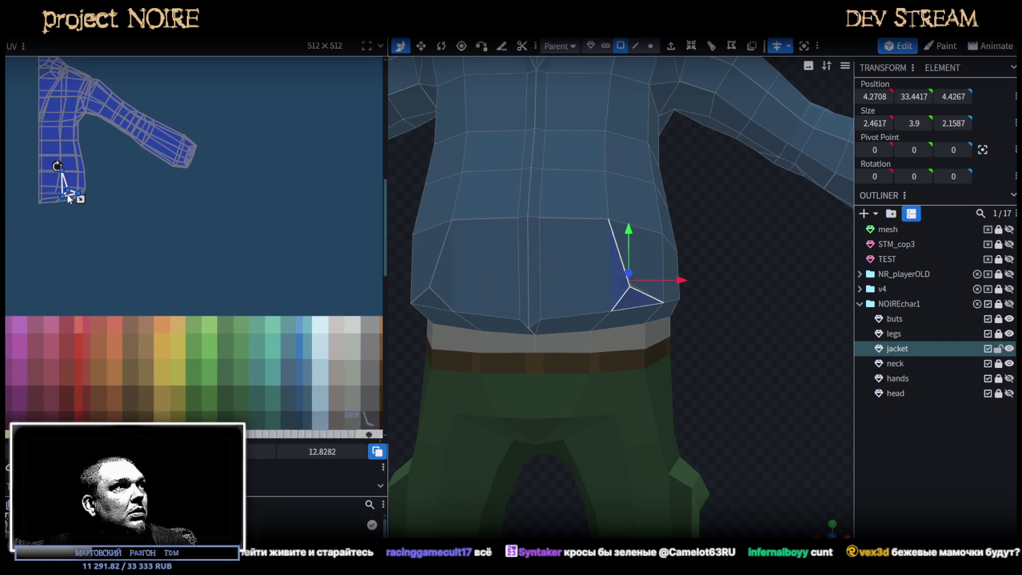
left_click_drag(67, 193, 249, 316)
scroll(135, 227, "up", 2)
scroll(118, 225, "up", 2)
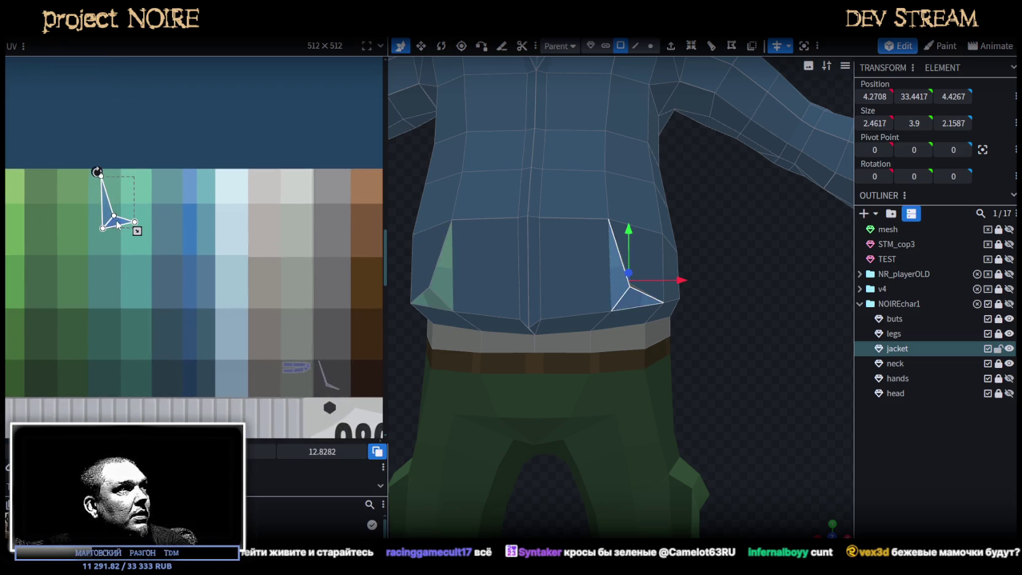
left_click_drag(118, 224, 261, 297)
left_click_drag(313, 317, 312, 309)
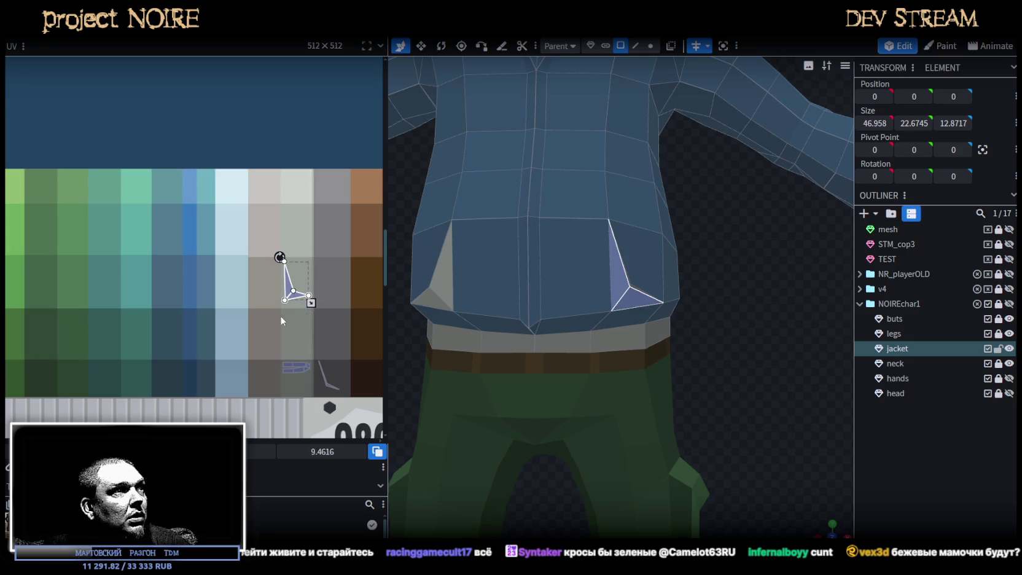
scroll(287, 318, "down", 3)
- Move the back waistband faces onto a grey swatch and shrink them to fit
left_click(570, 321)
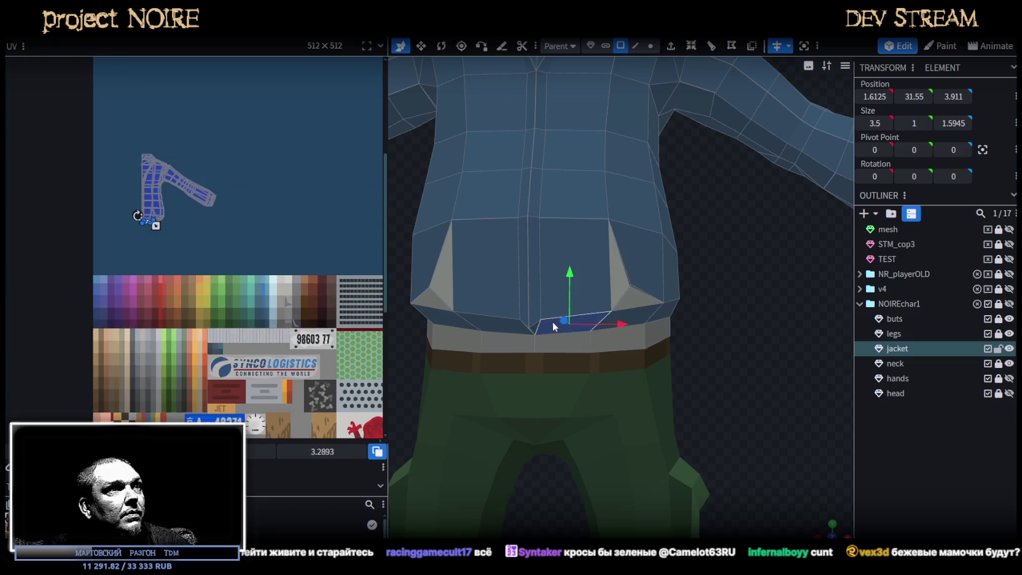
left_click_drag(670, 314, 542, 326)
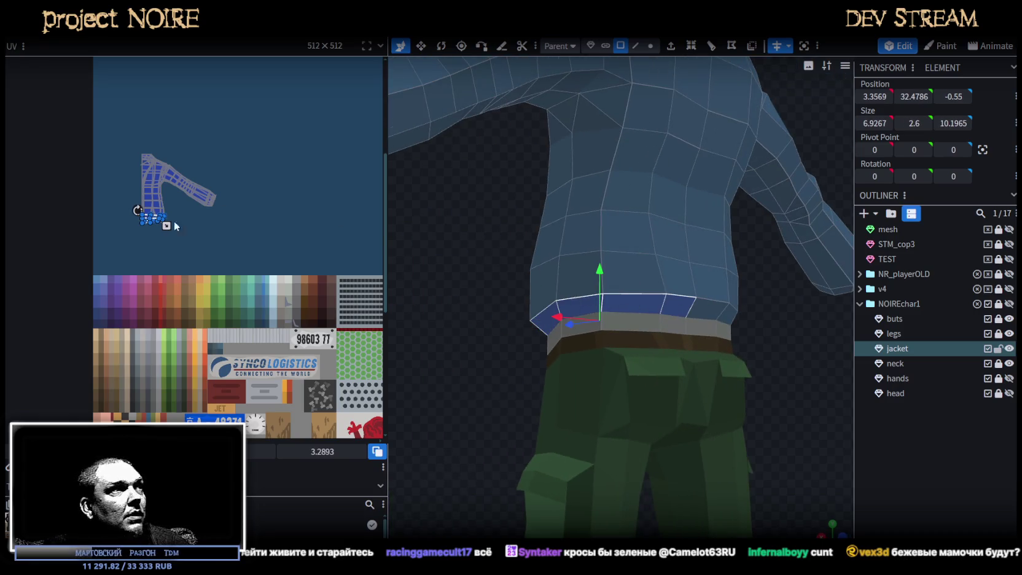
scroll(176, 226, "up", 2)
middle_click_drag(192, 255, 101, 160)
mouse_move(73, 149)
left_mouse_down()
mouse_move(322, 313)
mouse_move(263, 296)
left_mouse_up()
scroll(279, 303, "up", 1)
scroll(278, 303, "up", 1)
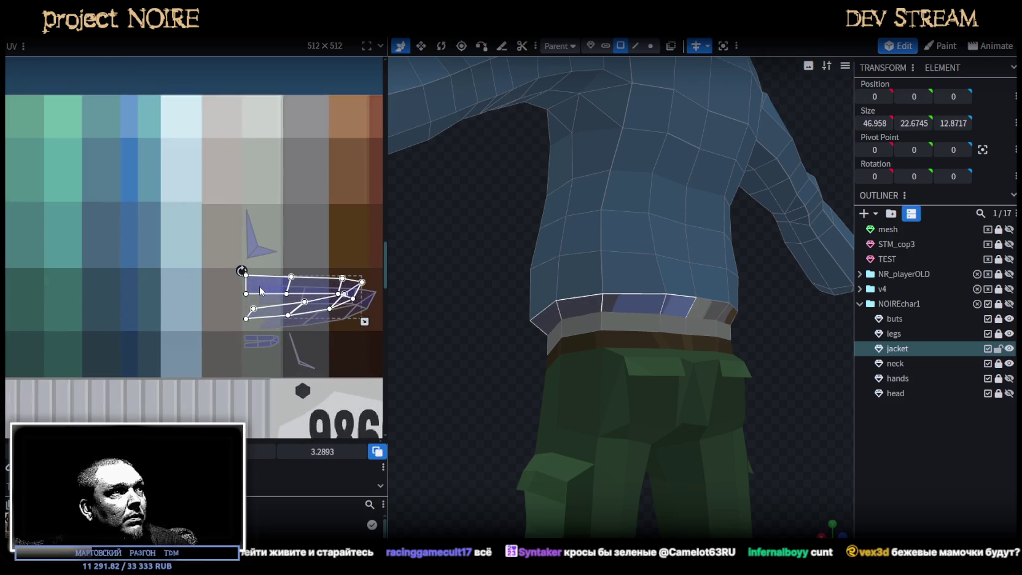
left_click_drag(360, 323, 275, 319)
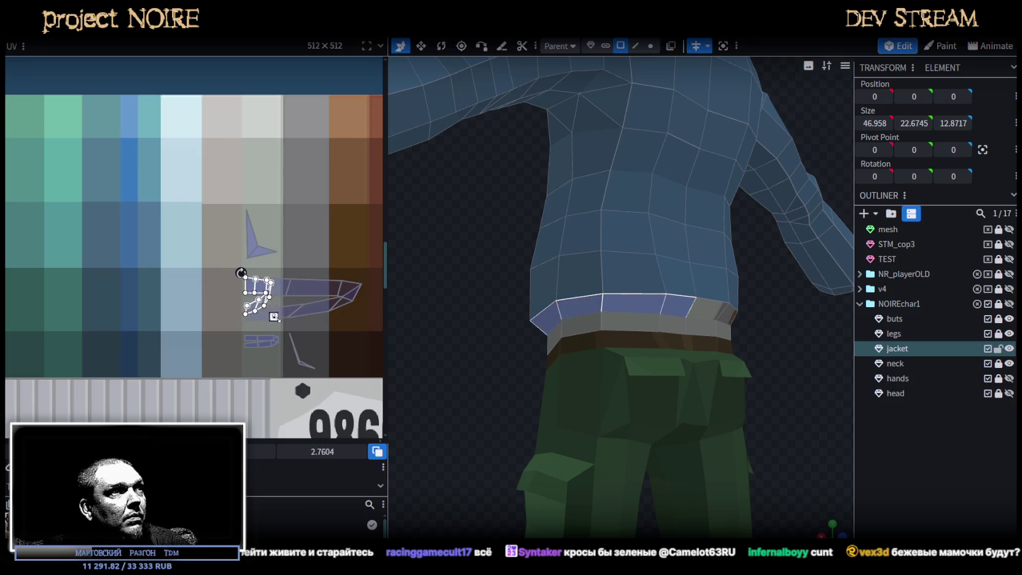
scroll(261, 288, "up", 2)
left_click_drag(243, 284, 245, 285)
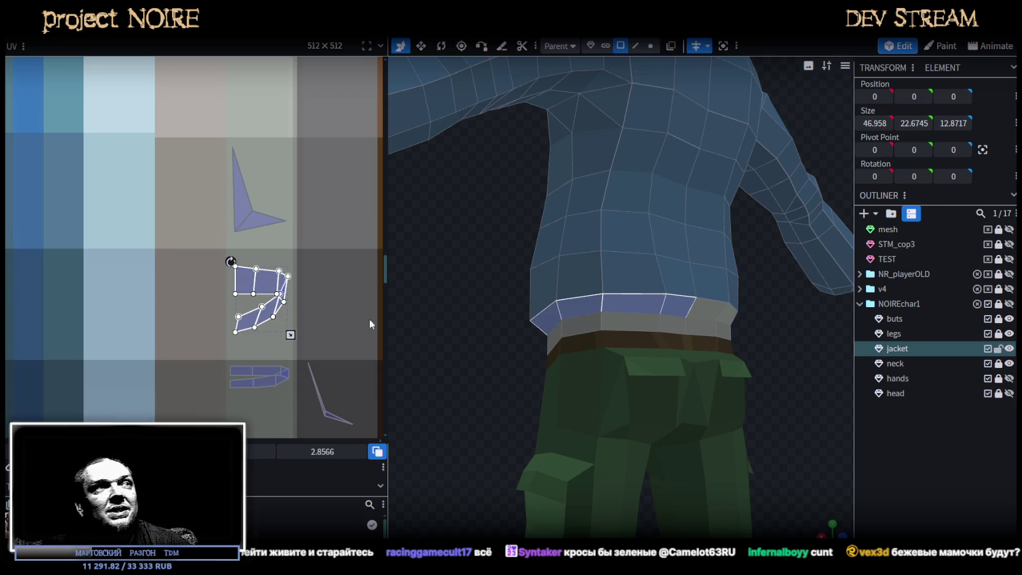
- Deselect the jacket and orbit around it to check the new hem colours
scroll(271, 283, "down", 3)
scroll(273, 286, "down", 2)
scroll(273, 286, "down", 1)
mouse_move(565, 357)
left_mouse_down()
mouse_move(645, 394)
mouse_move(789, 407)
left_mouse_up()
left_click(677, 415)
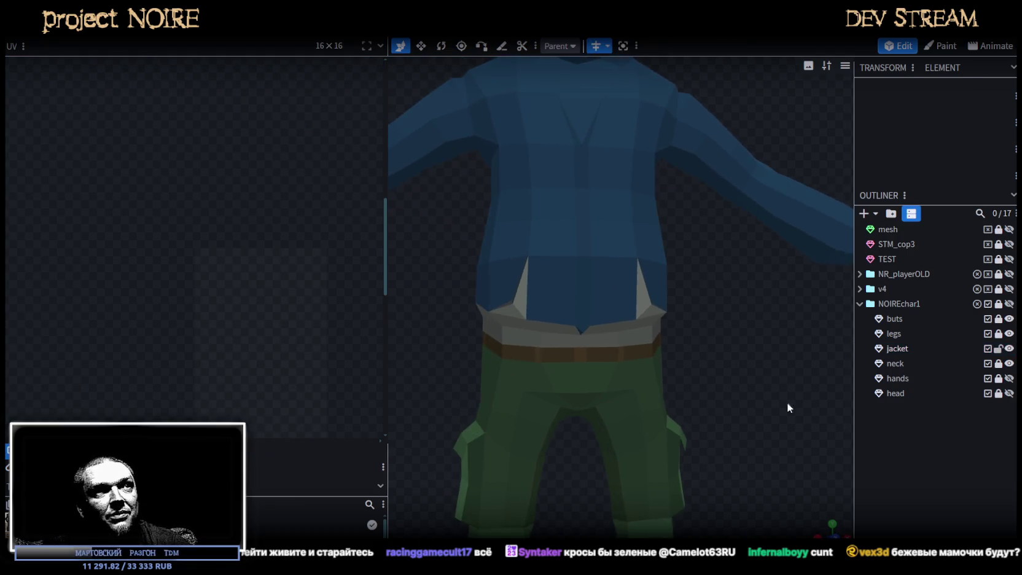
- Select the jacket's bottom front tip, the long vertical front strip and the right lapel strip
scroll(676, 369, "up", 3)
left_click(563, 341)
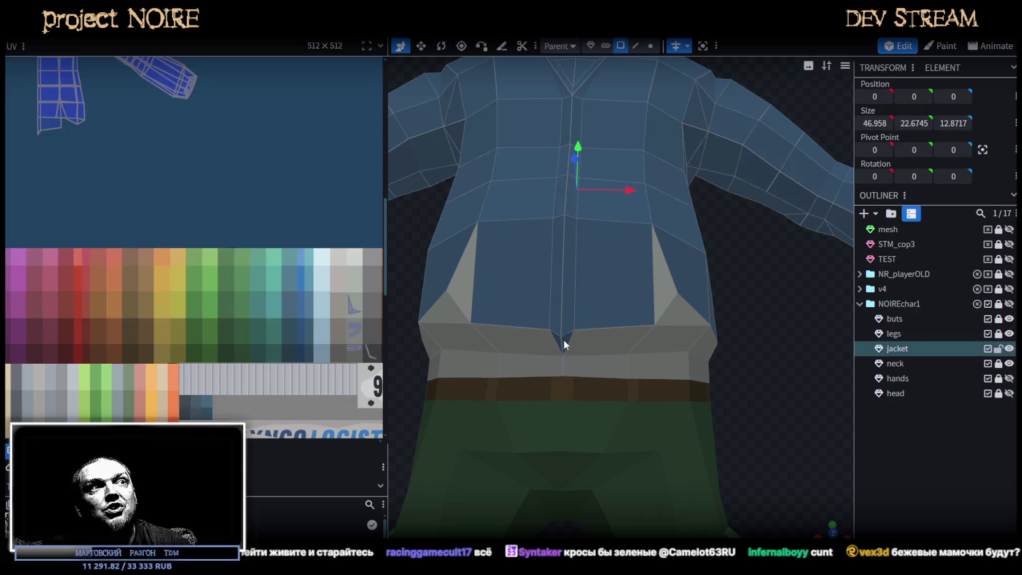
left_click(562, 344)
left_click(556, 252, "shift")
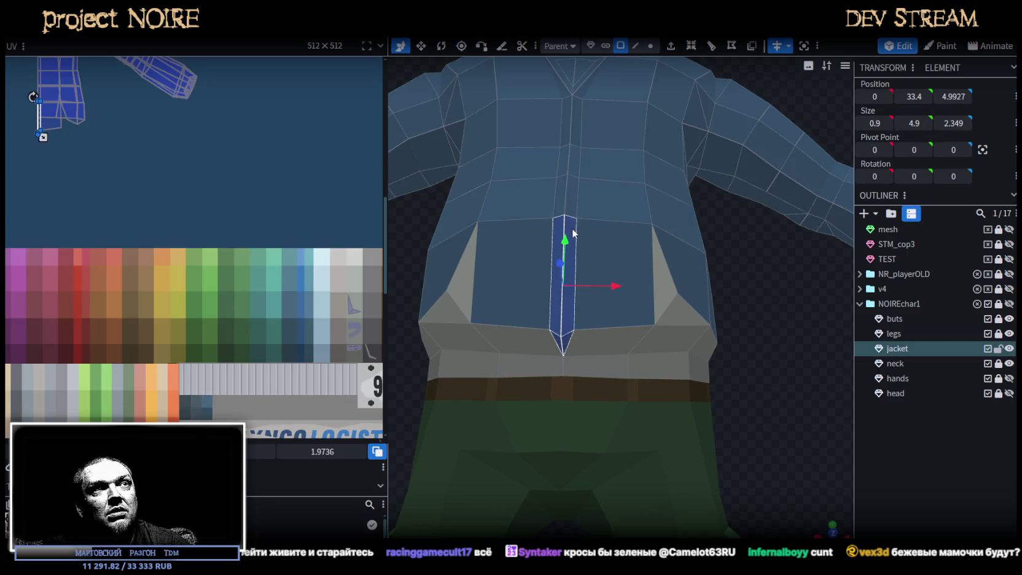
mouse_move(803, 406)
left_mouse_down()
mouse_move(777, 388)
mouse_move(776, 404)
left_mouse_up()
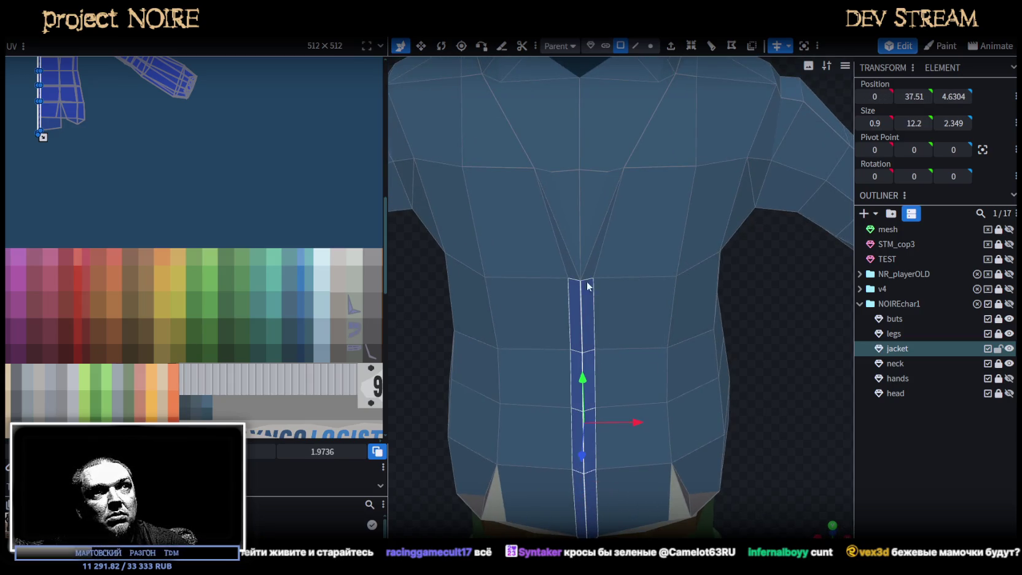
left_click(593, 266, "shift")
scroll(607, 269, "down", 3)
mouse_move(608, 270)
left_mouse_down()
mouse_move(693, 489)
mouse_move(722, 430)
mouse_move(678, 457)
mouse_move(712, 443)
mouse_move(723, 470)
mouse_move(663, 511)
left_mouse_up()
- Add the placket faces beside the shoulder seam and around the back collar to the selection
scroll(675, 425, "up", 2)
scroll(692, 426, "up", 2)
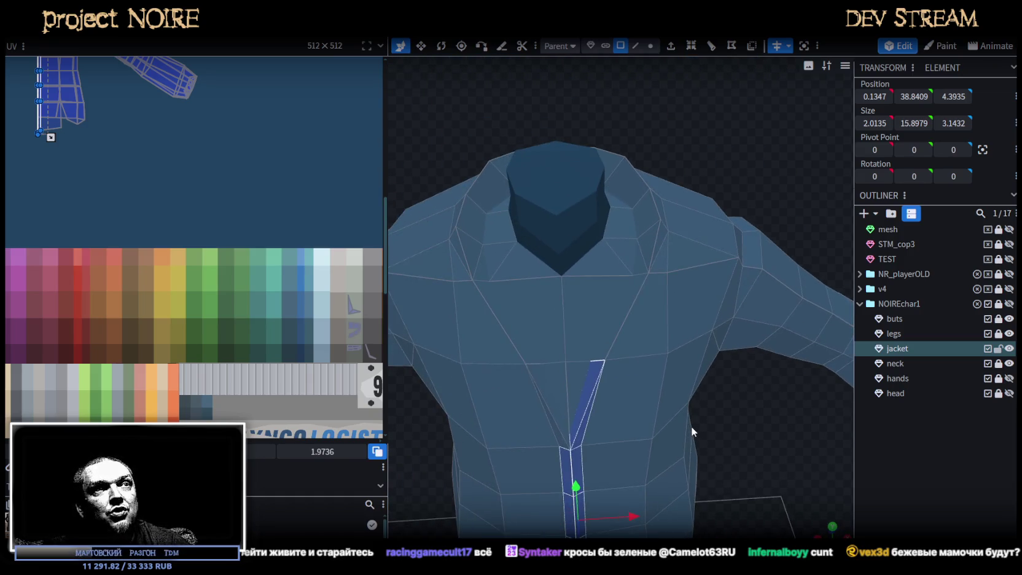
mouse_move(747, 428)
left_mouse_down()
mouse_move(697, 243)
mouse_move(818, 260)
mouse_move(741, 208)
left_mouse_up()
scroll(741, 209, "up", 2)
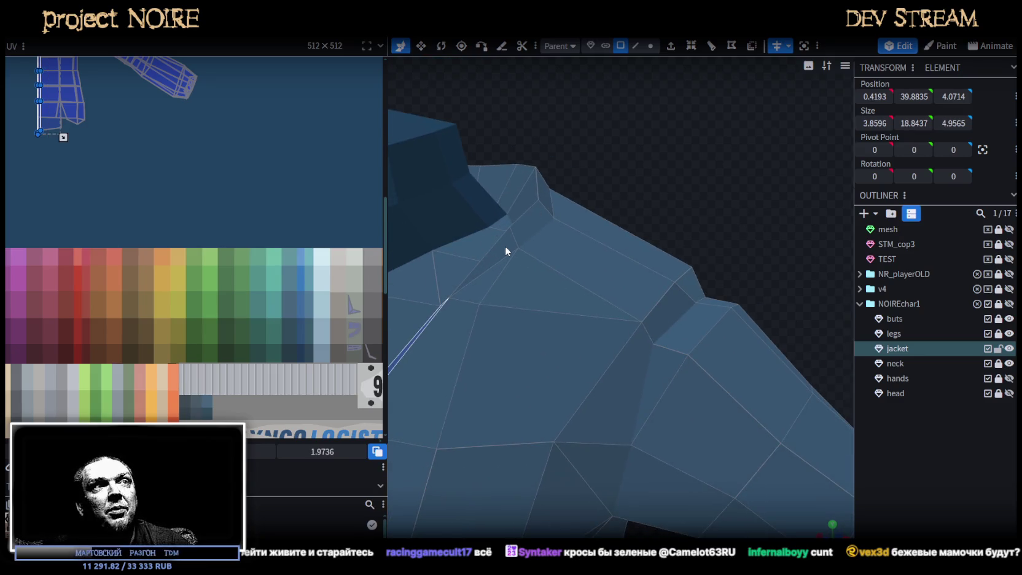
left_click_drag(535, 222, 690, 225)
scroll(695, 220, "up", 3)
left_click(574, 350, "shift")
left_click(588, 238, "shift")
mouse_move(701, 220)
left_mouse_down()
mouse_move(711, 238)
mouse_move(688, 251)
left_mouse_up()
scroll(763, 293, "down", 2)
scroll(764, 293, "up", 3)
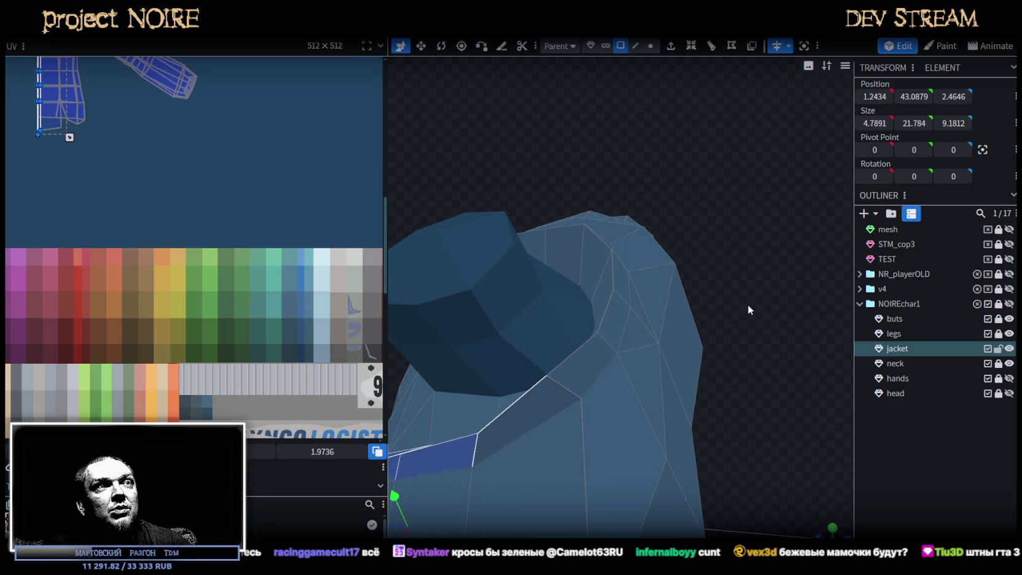
mouse_move(715, 345)
left_mouse_down()
mouse_move(699, 337)
mouse_move(770, 322)
mouse_move(691, 233)
left_mouse_up()
left_click(690, 234, "shift")
scroll(699, 298, "down", 3)
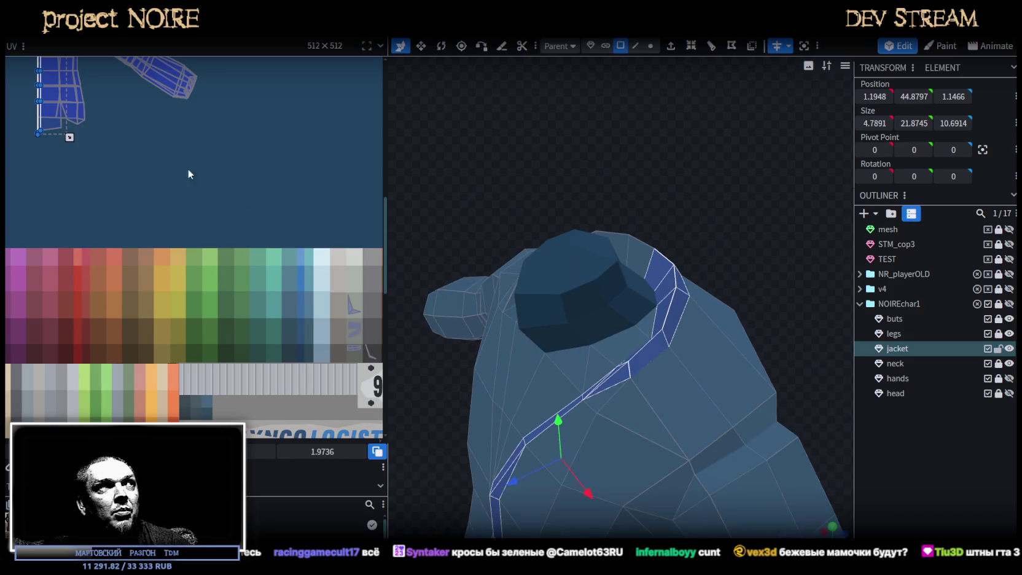
scroll(148, 188, "down", 3)
scroll(216, 245, "up", 2)
scroll(141, 145, "up", 2)
scroll(141, 148, "up", 3)
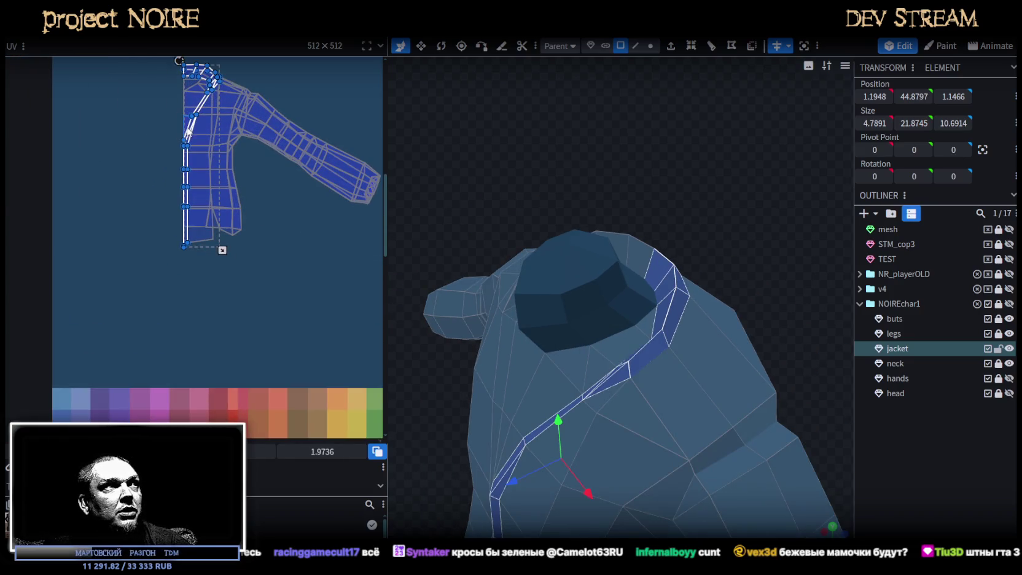
- Drag the placket strip's UVs off the jacket island onto the grey palette cells
left_click_drag(206, 161, 319, 352)
middle_click_drag(319, 352, 302, 274)
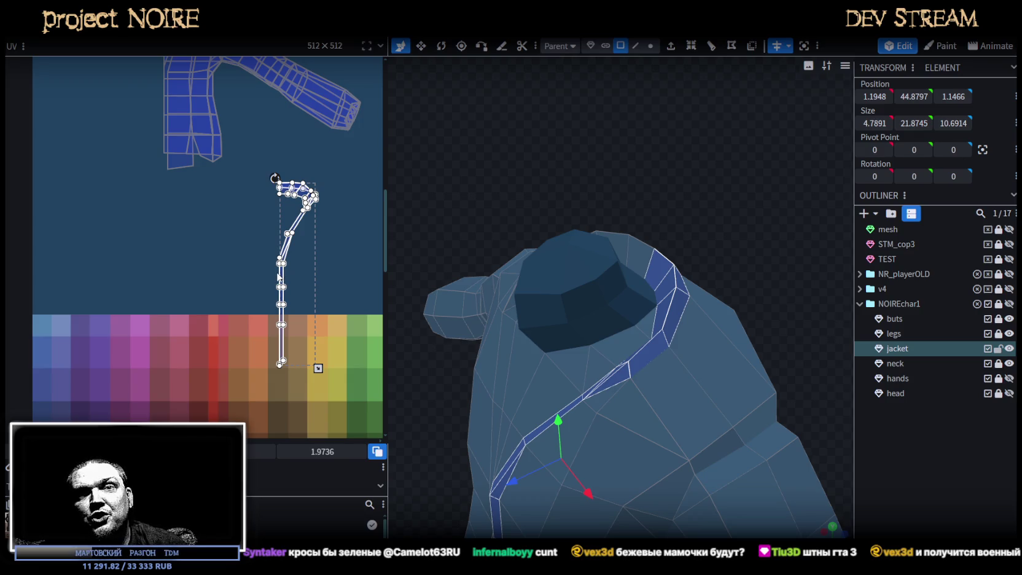
scroll(282, 252, "down", 2)
scroll(215, 249, "down", 2)
scroll(156, 255, "down", 2)
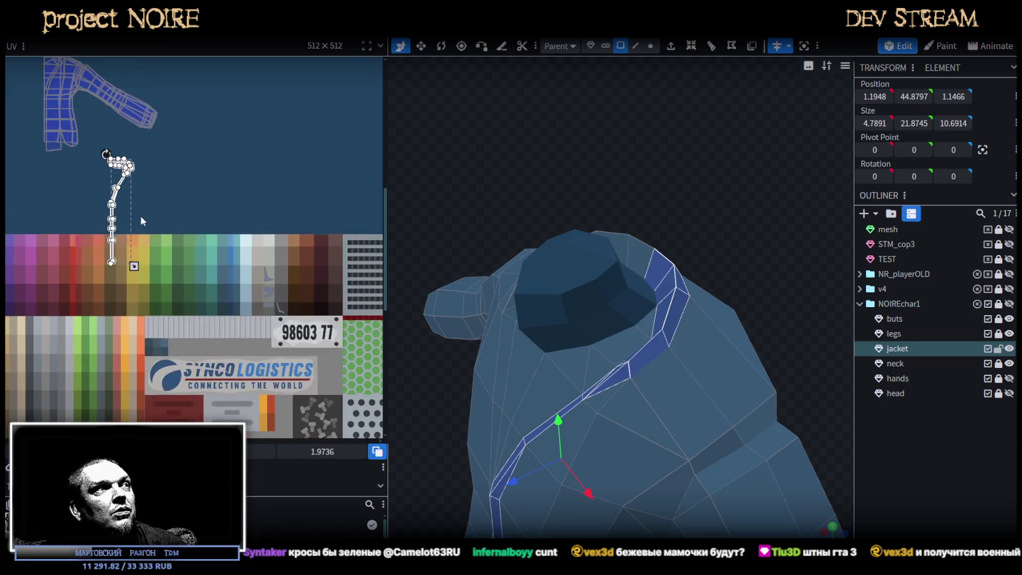
left_click_drag(122, 185, 281, 291)
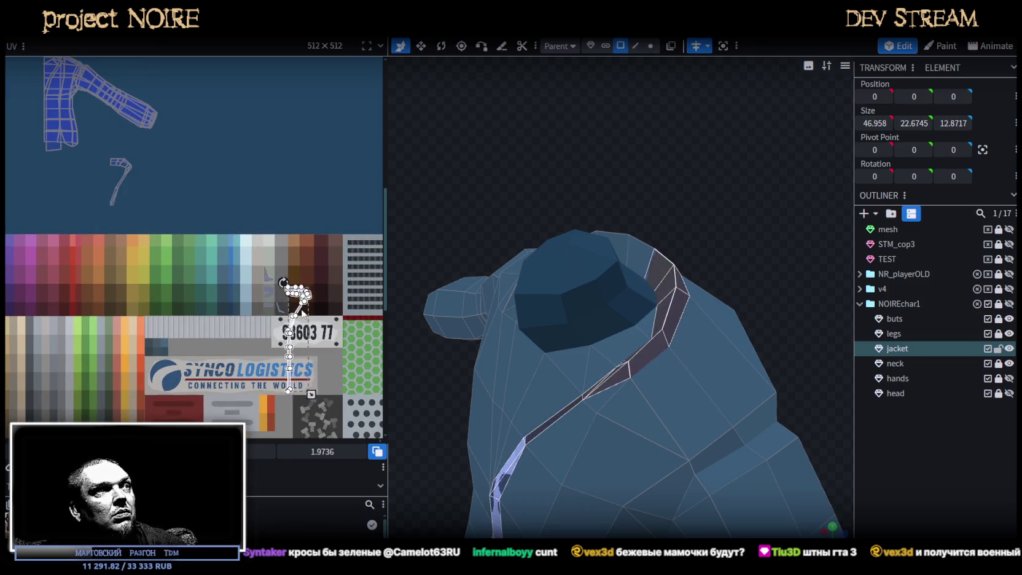
scroll(281, 291, "up", 2)
scroll(281, 291, "up", 3)
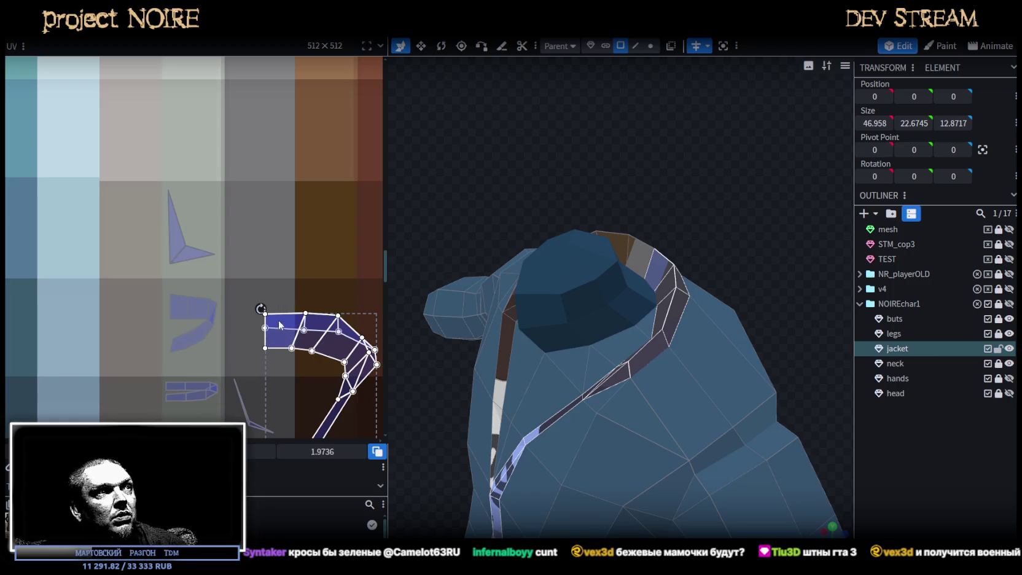
left_click_drag(280, 326, 249, 298)
scroll(265, 315, "down", 2)
scroll(305, 308, "up", 1)
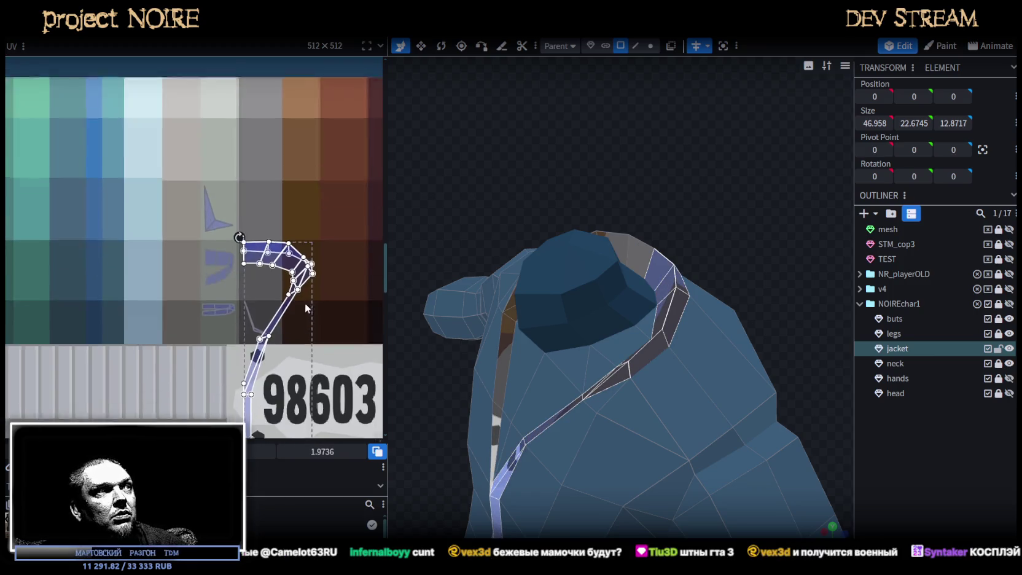
scroll(302, 268, "down", 1)
scroll(310, 275, "down", 1)
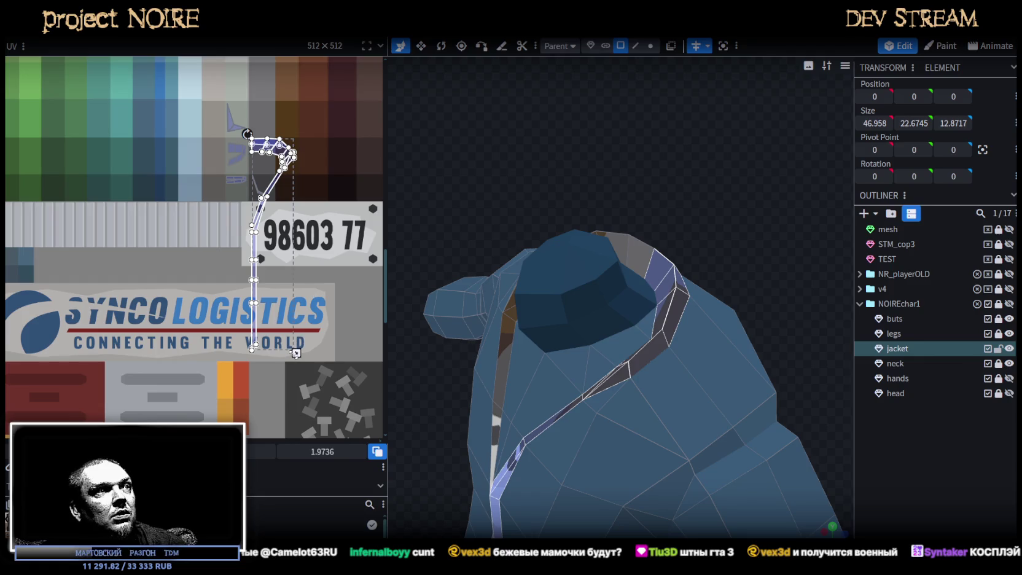
- Shrink and narrow the strip's UVs so they sit inside a single grey cell
left_click_drag(296, 353, 270, 175)
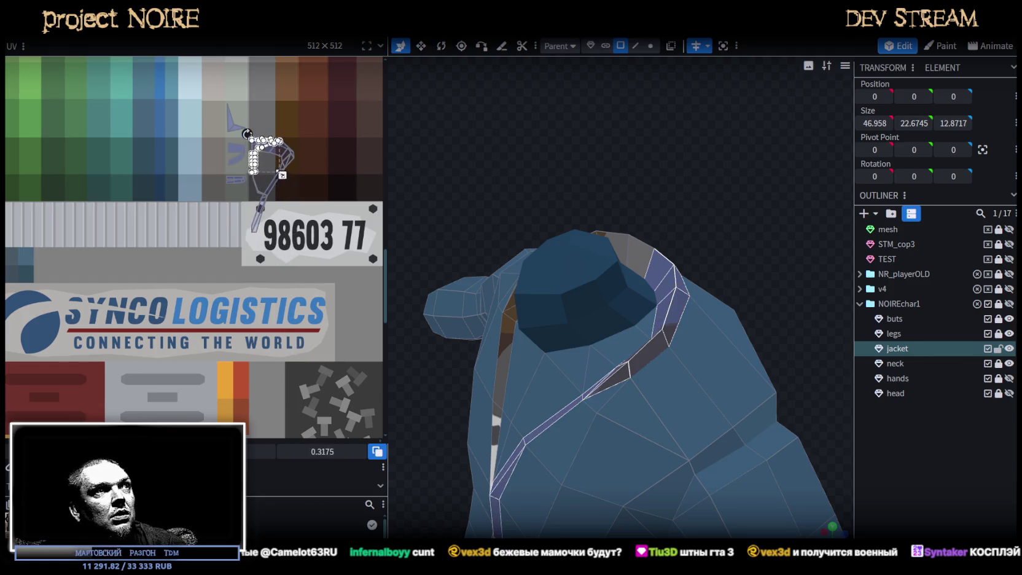
scroll(270, 159, "up", 2)
scroll(270, 164, "up", 2)
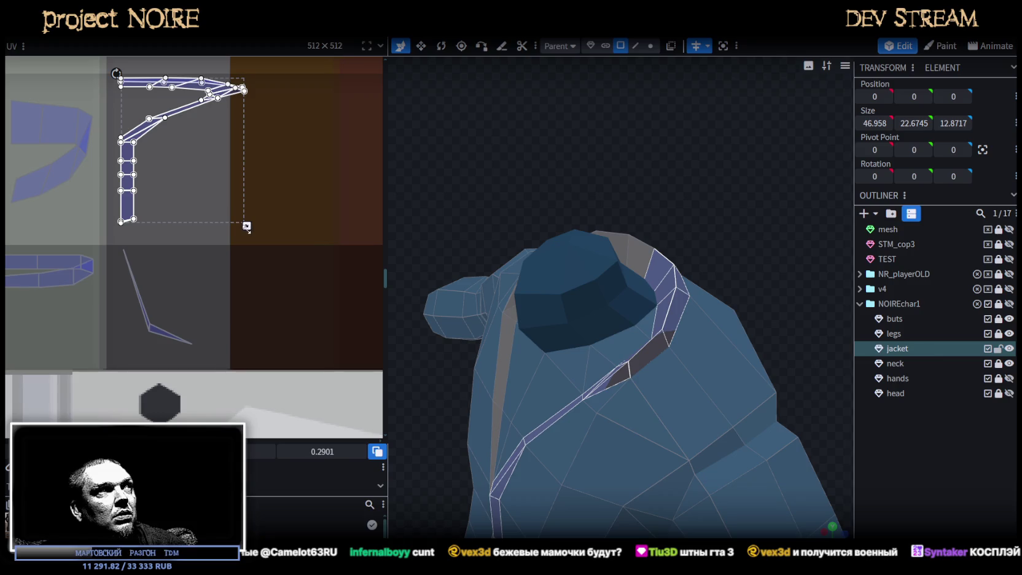
left_click_drag(247, 227, 160, 227)
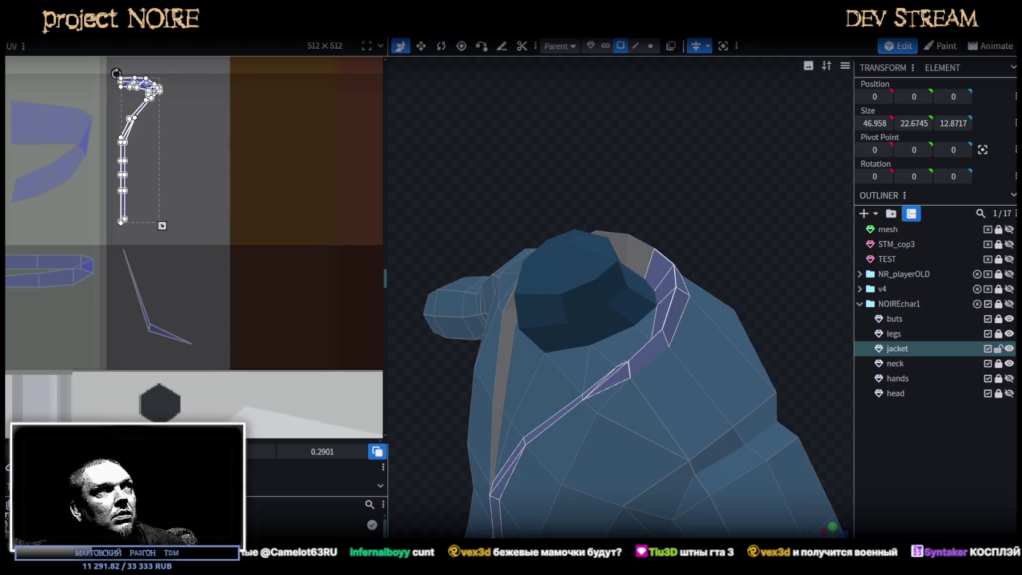
left_click_drag(141, 154, 194, 163)
- Select a chest face on the front of the jacket
left_click_drag(615, 276, 754, 250)
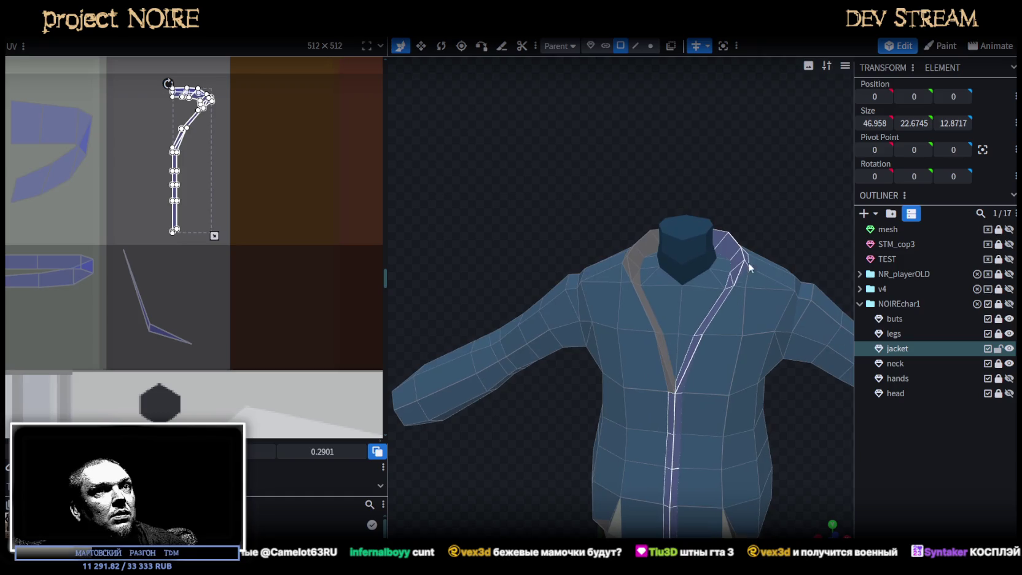
left_click(728, 302)
right_click_drag(739, 480, 706, 376)
- Cycle the viewport shading with Z through wireframe, textured and solid display
scroll(716, 350, "up", 3)
scroll(723, 322, "up", 2)
scroll(723, 323, "down", 2)
left_click_drag(732, 348, 724, 307)
key("z")
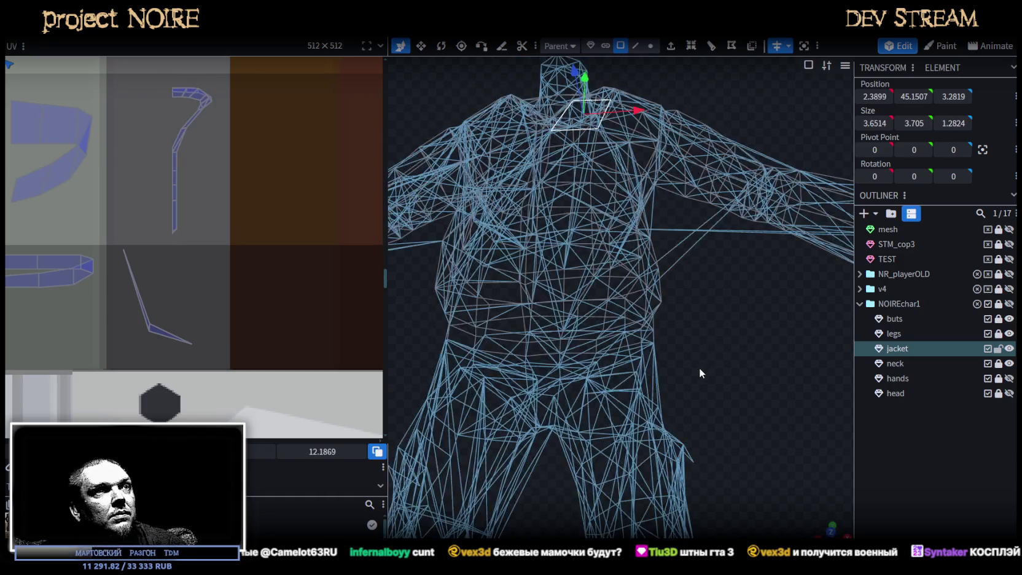
key("z")
key("z")
mouse_move(706, 380)
left_mouse_down()
mouse_move(625, 338)
mouse_move(531, 376)
mouse_move(604, 442)
mouse_move(667, 391)
left_mouse_up()
key("z")
key("z")
key("z")
key("z")
key("z")
key("z")
- Select four lower-front and front panel faces of the jacket
left_click_drag(701, 372, 704, 361)
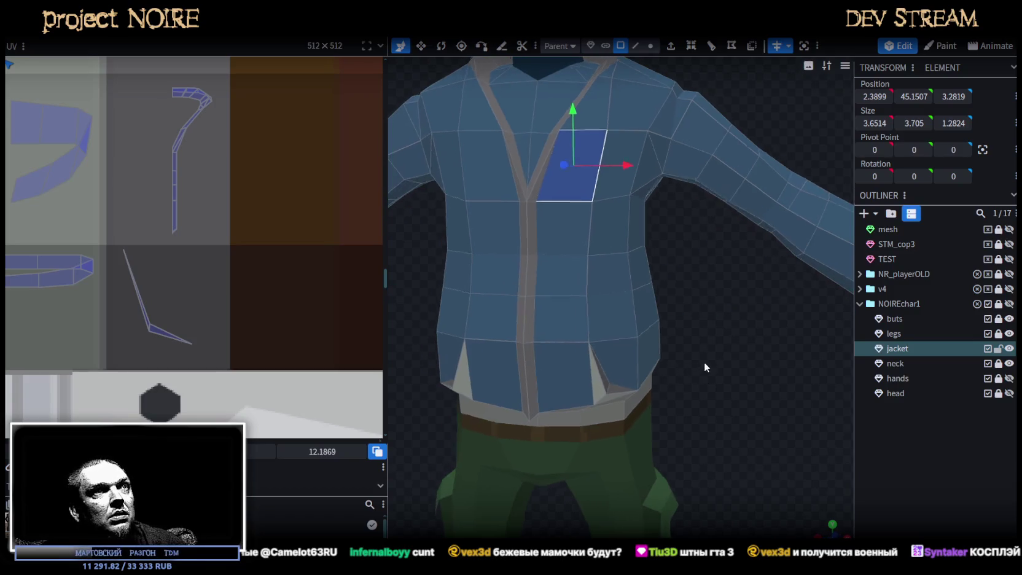
scroll(707, 350, "up", 2)
left_click(551, 334)
left_click(629, 308, "shift")
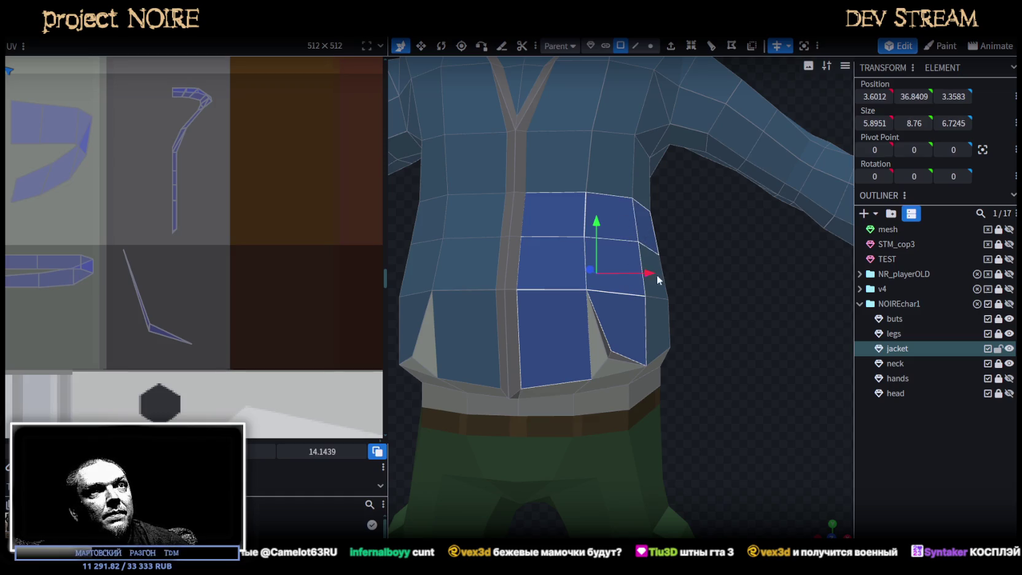
left_click(655, 321, "shift")
scroll(678, 370, "down", 2)
scroll(669, 387, "down", 2)
mouse_move(669, 387)
left_mouse_down()
mouse_move(626, 412)
mouse_move(521, 328)
left_mouse_up()
left_click(574, 327, "shift")
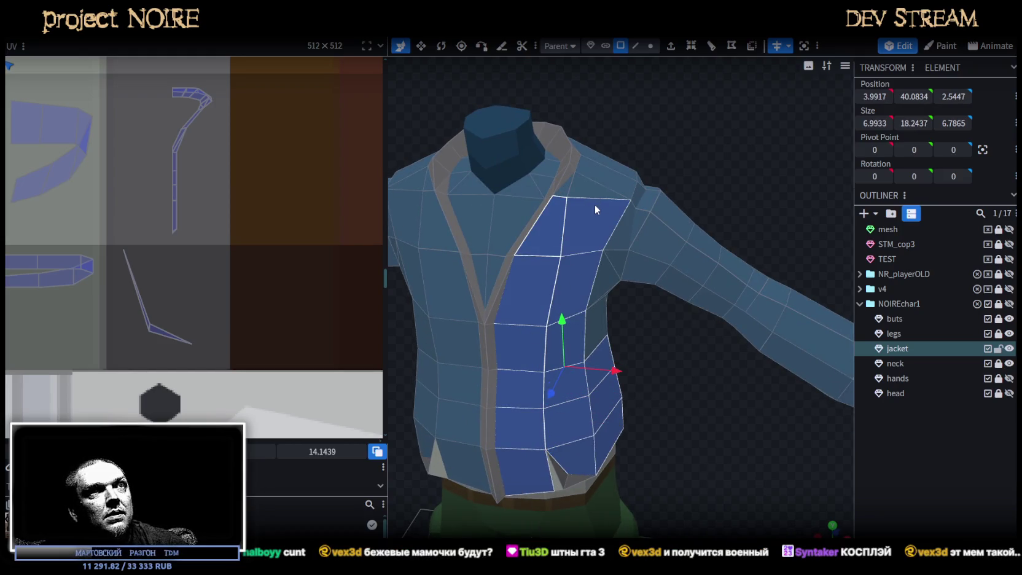
- Add a side panel face and the back face up to the collar to the selection
mouse_move(681, 385)
left_mouse_down()
mouse_move(648, 366)
mouse_move(555, 249)
left_mouse_up()
scroll(554, 250, "up", 2)
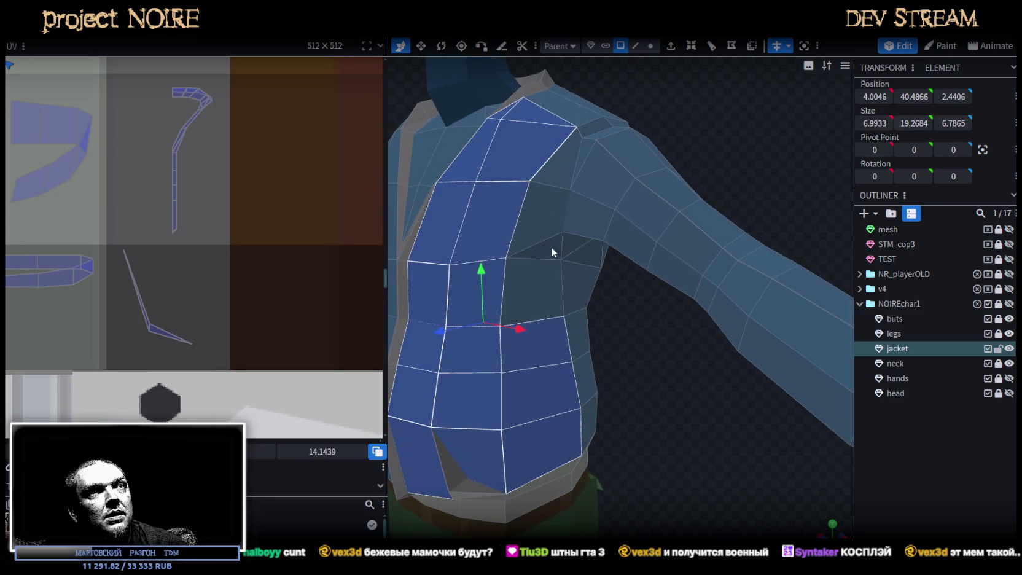
left_click_drag(637, 380, 562, 297)
left_click(519, 228, "shift")
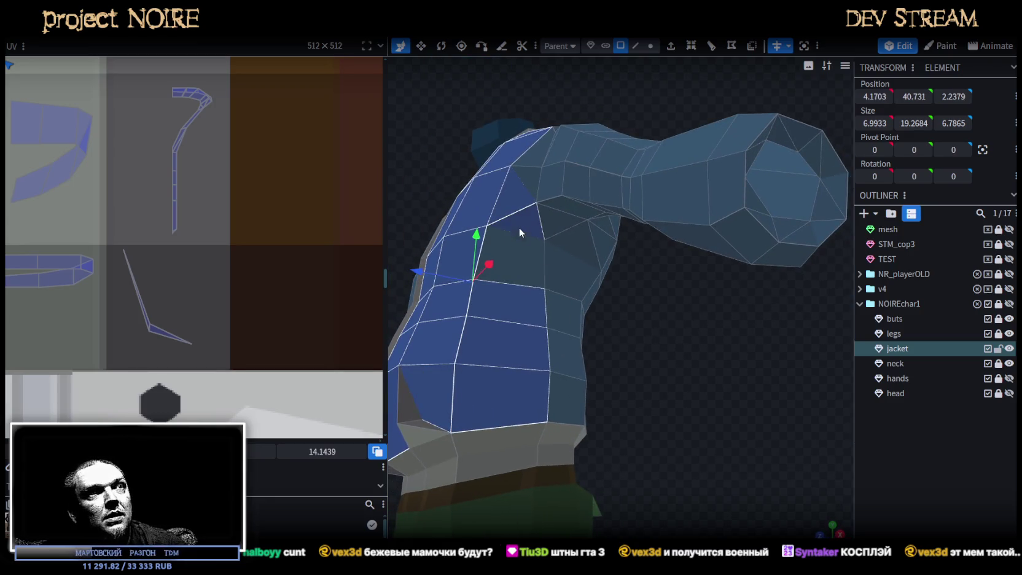
mouse_move(627, 317)
left_mouse_down()
mouse_move(583, 312)
mouse_move(544, 347)
mouse_move(646, 376)
mouse_move(666, 374)
mouse_move(674, 357)
mouse_move(580, 243)
left_mouse_up()
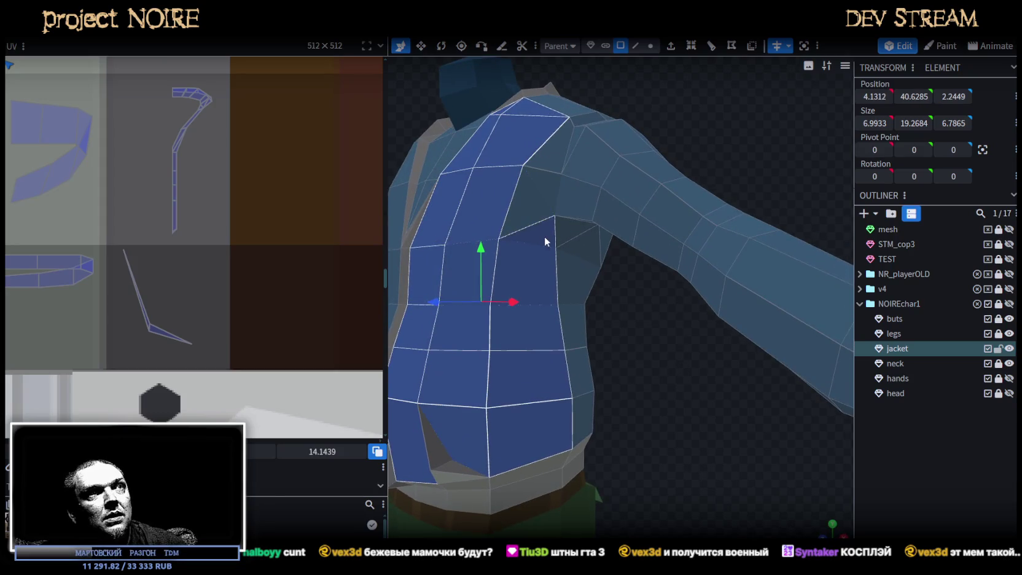
left_click_drag(629, 340, 548, 298)
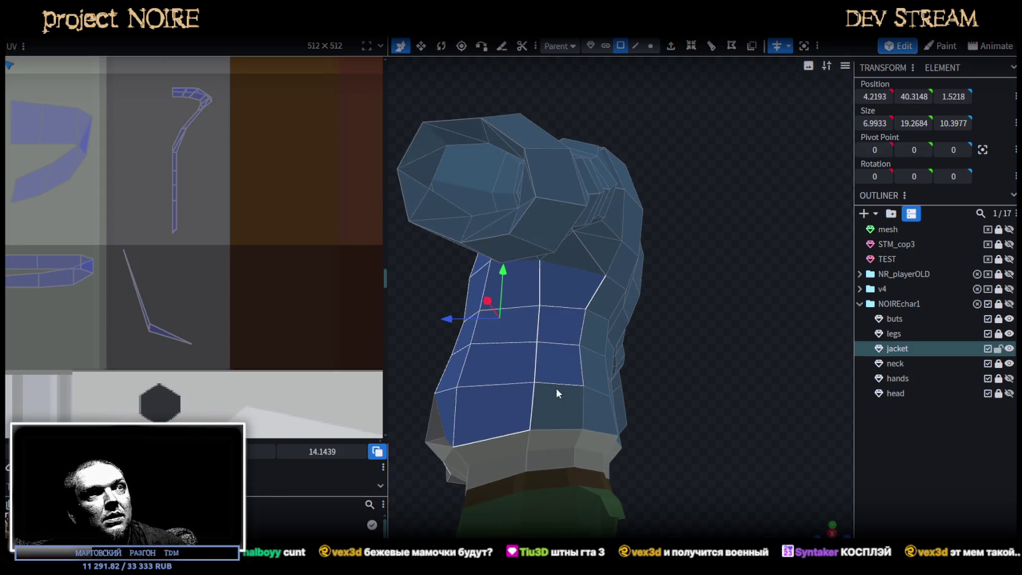
mouse_move(705, 368)
left_mouse_down()
mouse_move(567, 411)
mouse_move(722, 396)
left_mouse_up()
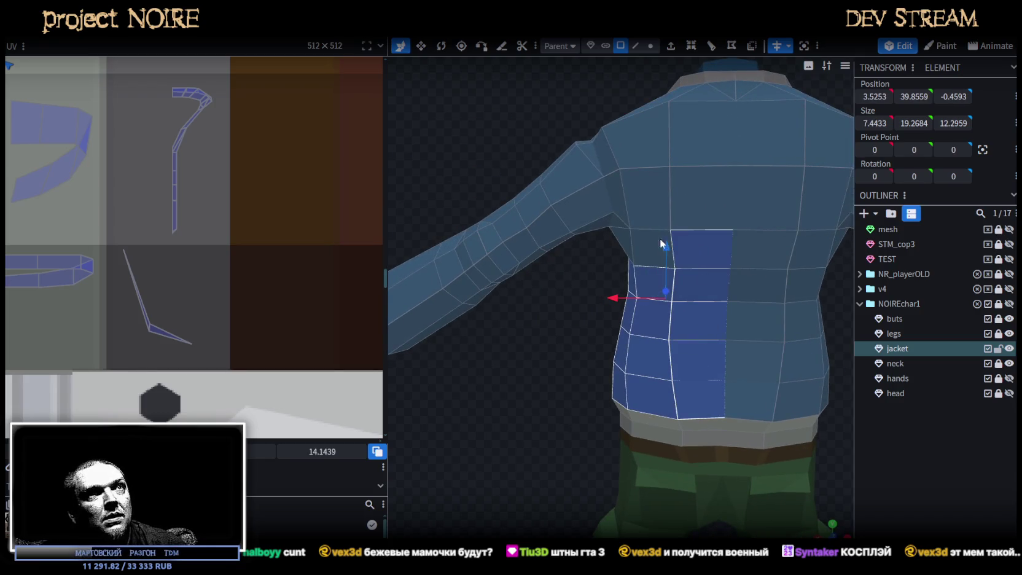
mouse_move(584, 77)
left_mouse_down()
mouse_move(557, 212)
mouse_move(604, 275)
mouse_move(722, 240)
left_mouse_up()
left_click(732, 237, "shift")
mouse_move(627, 245)
left_mouse_down()
mouse_move(555, 188)
mouse_move(619, 174)
left_mouse_up()
scroll(154, 234, "down", 3)
scroll(153, 234, "down", 2)
scroll(152, 234, "down", 3)
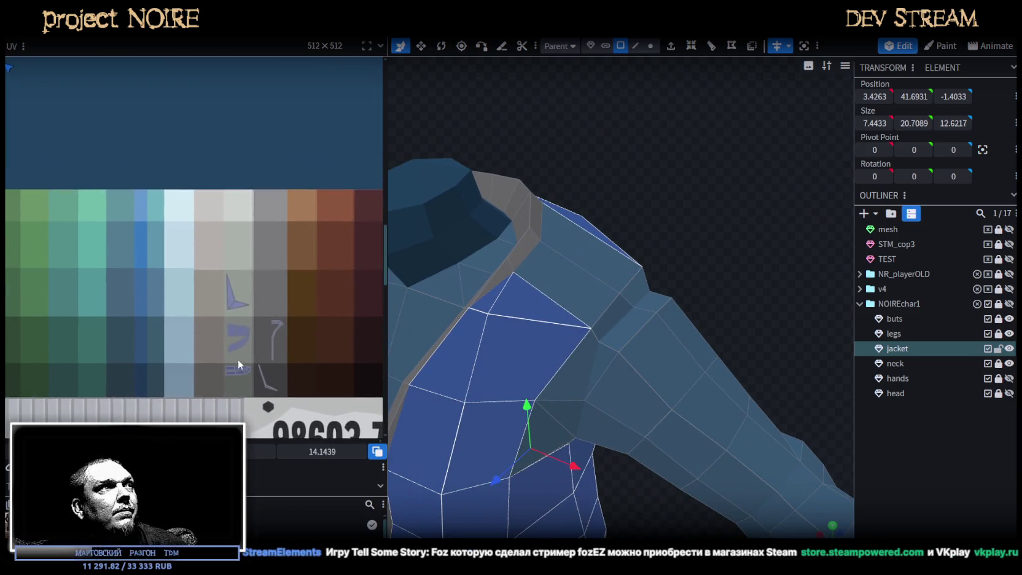
- Move the body panel UV island onto the palette and shrink it from a corner
scroll(237, 361, "down", 1)
middle_click_drag(113, 111, 172, 252)
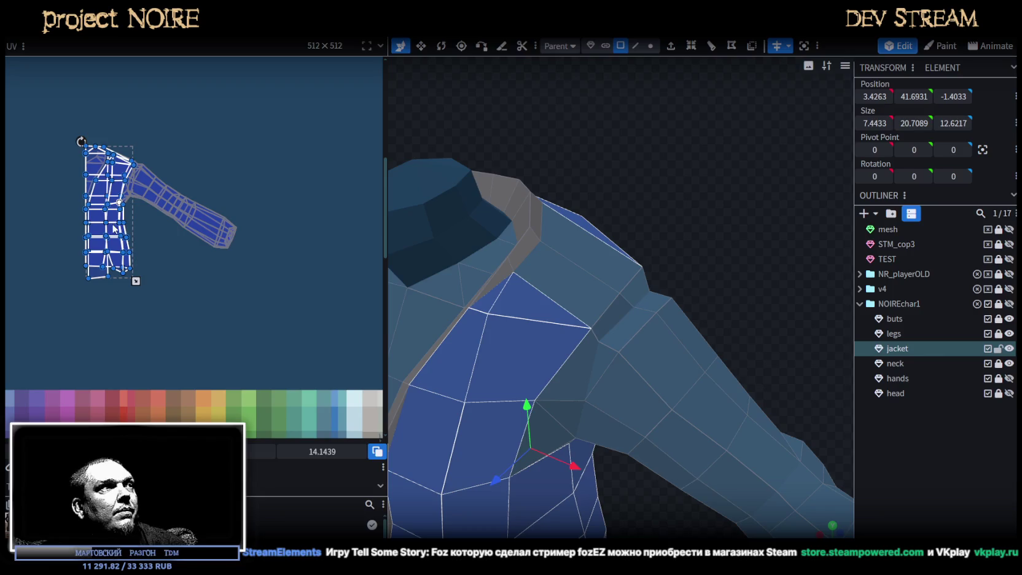
left_click_drag(113, 229, 303, 369)
mouse_move(102, 192)
middle_mouse_down()
mouse_move(104, 139)
mouse_move(52, 129)
middle_mouse_up()
mouse_move(38, 144)
left_mouse_down()
mouse_move(126, 179)
mouse_move(145, 207)
left_mouse_up()
scroll(138, 200, "up", 3)
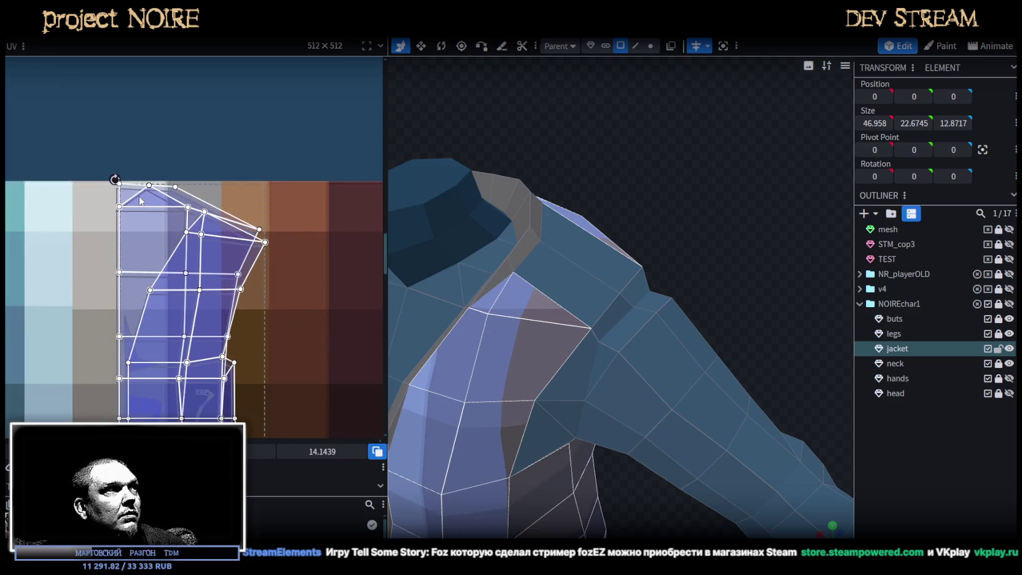
scroll(280, 267, "down", 2)
scroll(268, 371, "down", 2)
left_click_drag(275, 410, 243, 143)
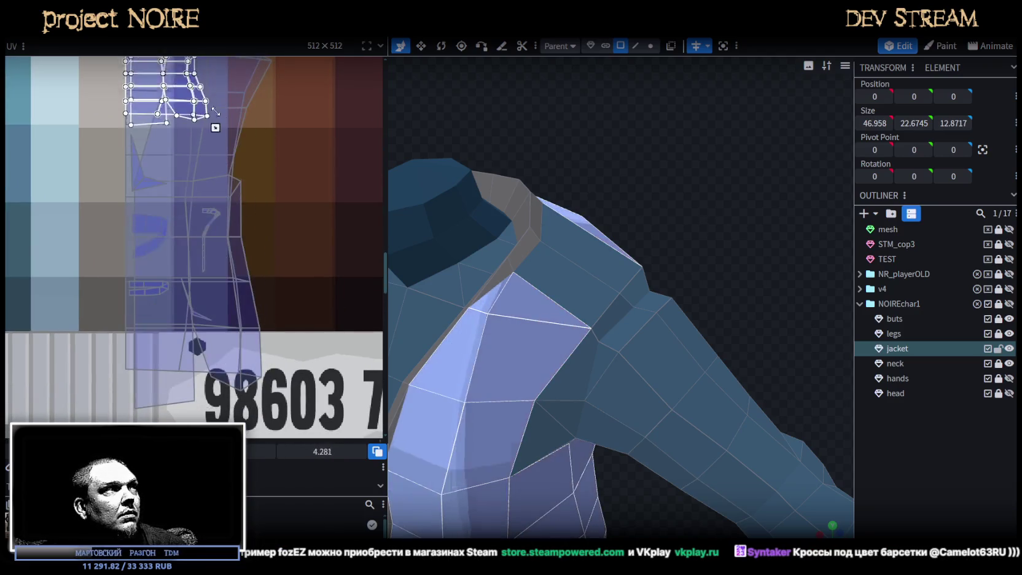
- Shrink the body panel UVs further and nudge them onto the light palette cell
middle_click_drag(244, 160, 239, 360)
scroll(236, 355, "up", 3)
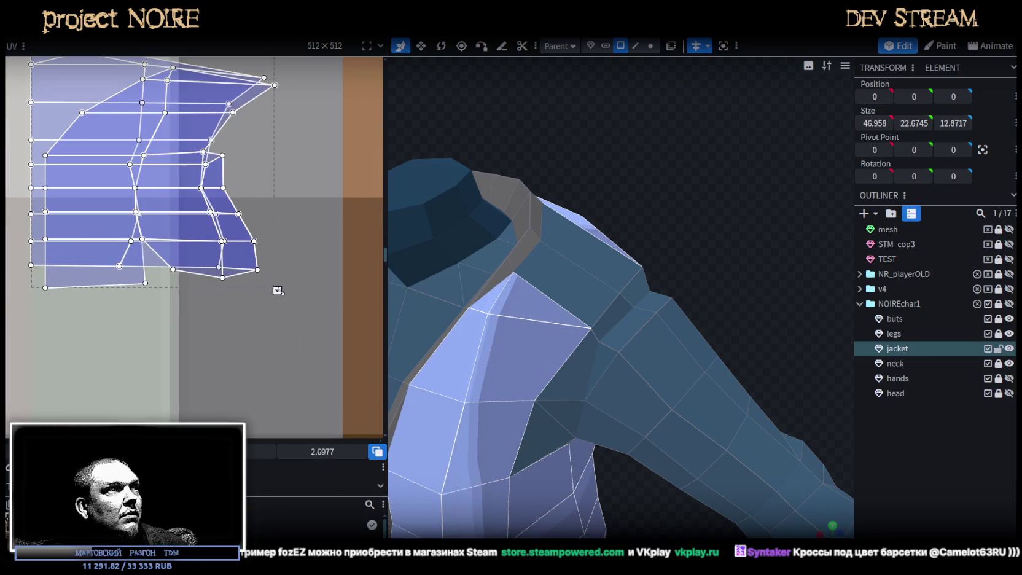
left_click_drag(278, 290, 138, 191)
middle_click_drag(103, 158, 212, 269)
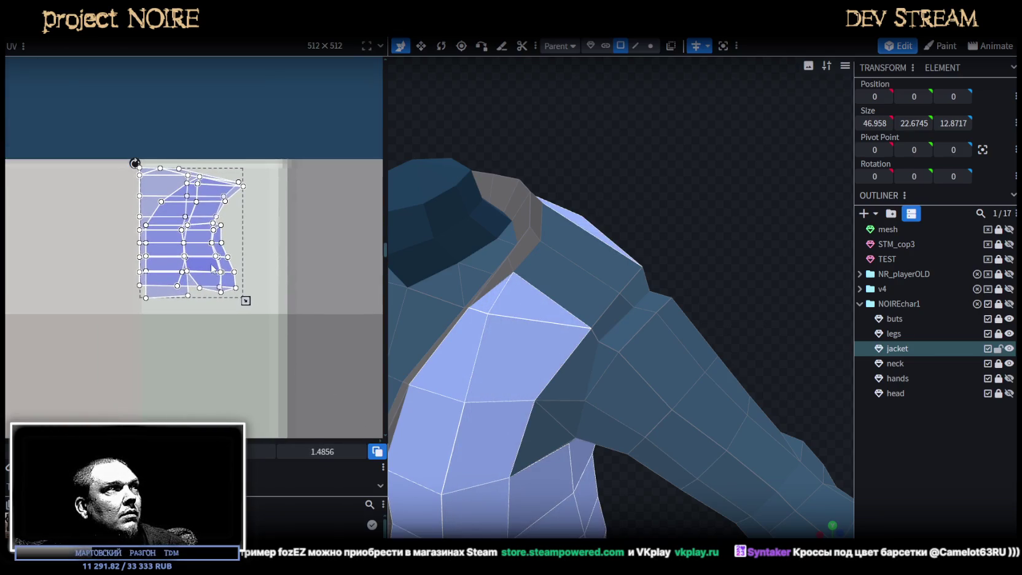
scroll(212, 269, "down", 2)
scroll(194, 252, "down", 1)
scroll(178, 221, "up", 1)
scroll(190, 238, "up", 2)
left_click_drag(191, 237, 214, 244)
- Select the jacket's top shoulder face and orbit around to check it
scroll(456, 383, "down", 5)
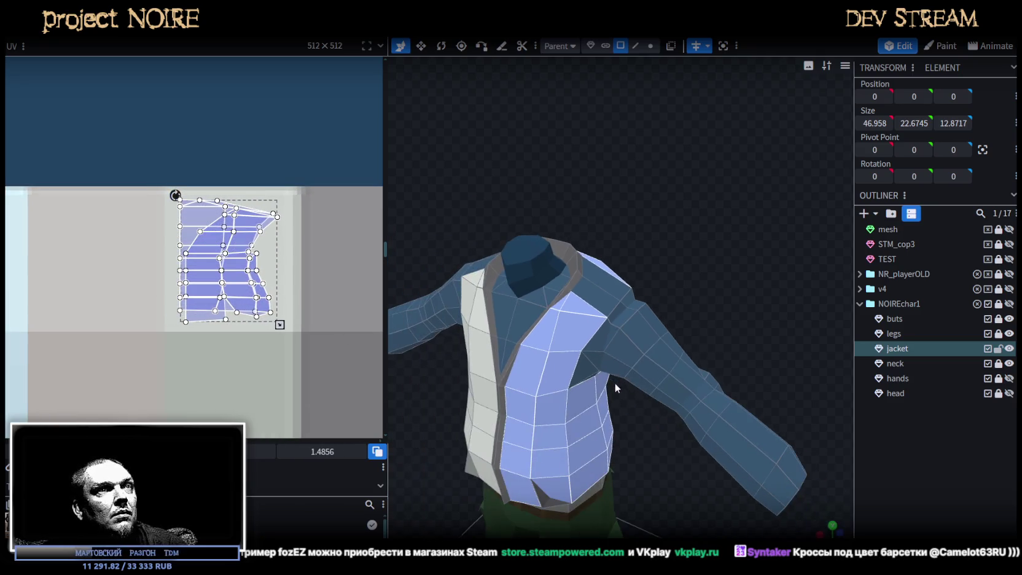
left_click(601, 295)
left_click_drag(614, 503, 627, 435)
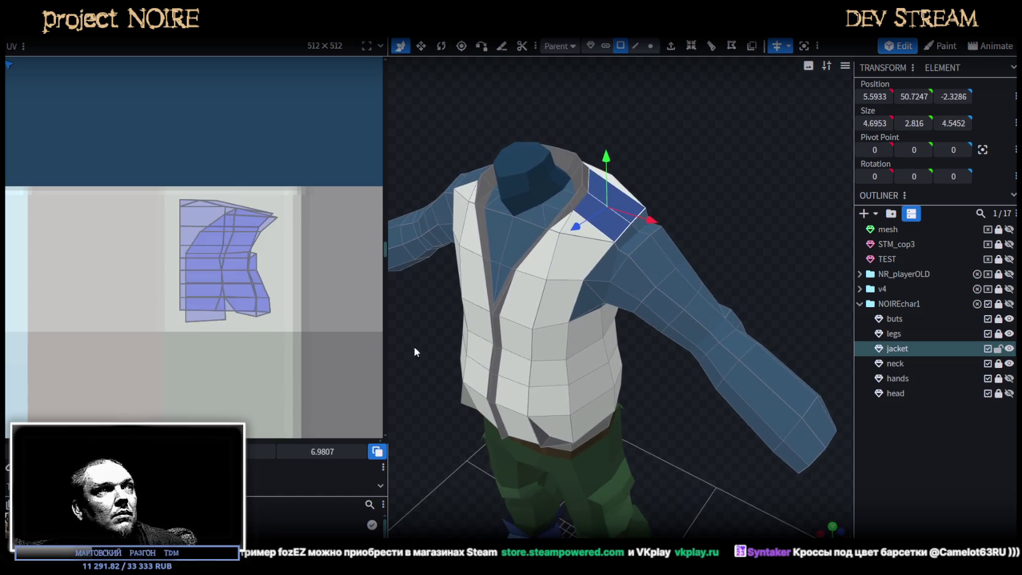
- Pan the UV editor over the palette and turn the jacket to a side view
scroll(87, 221, "down", 3)
scroll(102, 235, "down", 2)
middle_click_drag(101, 235, 242, 348)
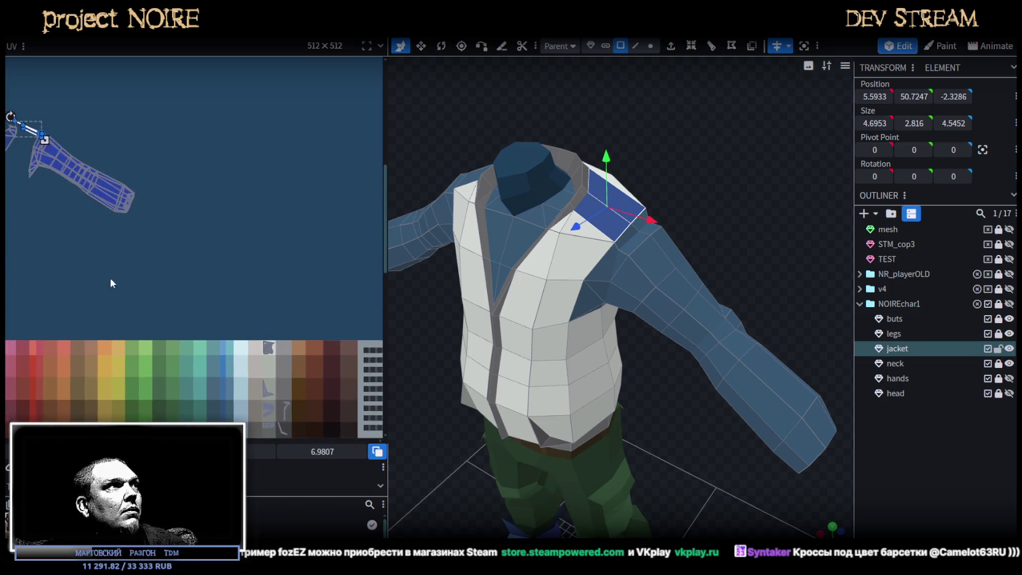
middle_click_drag(108, 278, 261, 298)
mouse_move(693, 222)
left_mouse_down()
mouse_move(677, 221)
mouse_move(684, 167)
mouse_move(653, 178)
mouse_move(714, 184)
mouse_move(672, 217)
left_mouse_up()
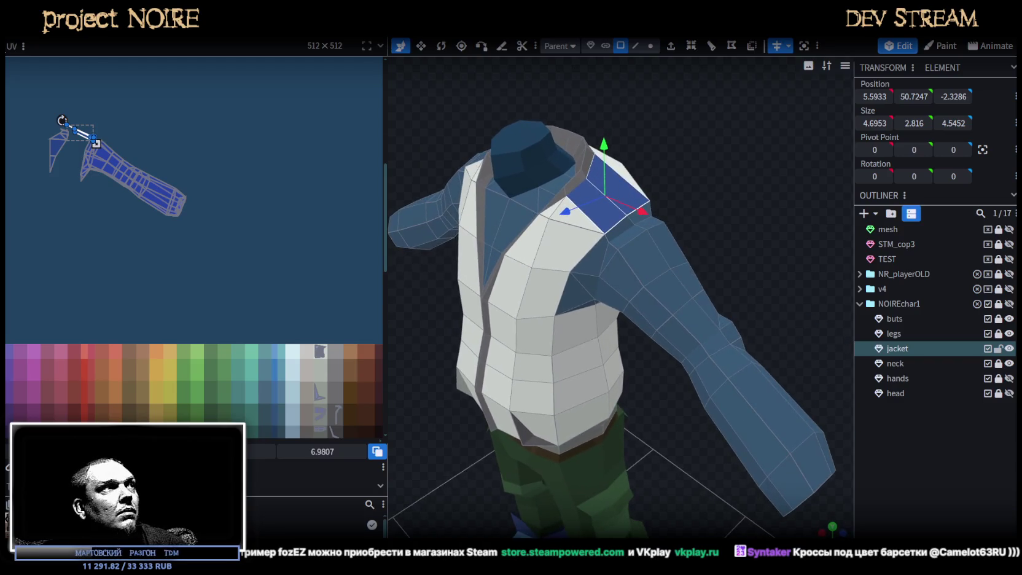
scroll(92, 154, "up", 3)
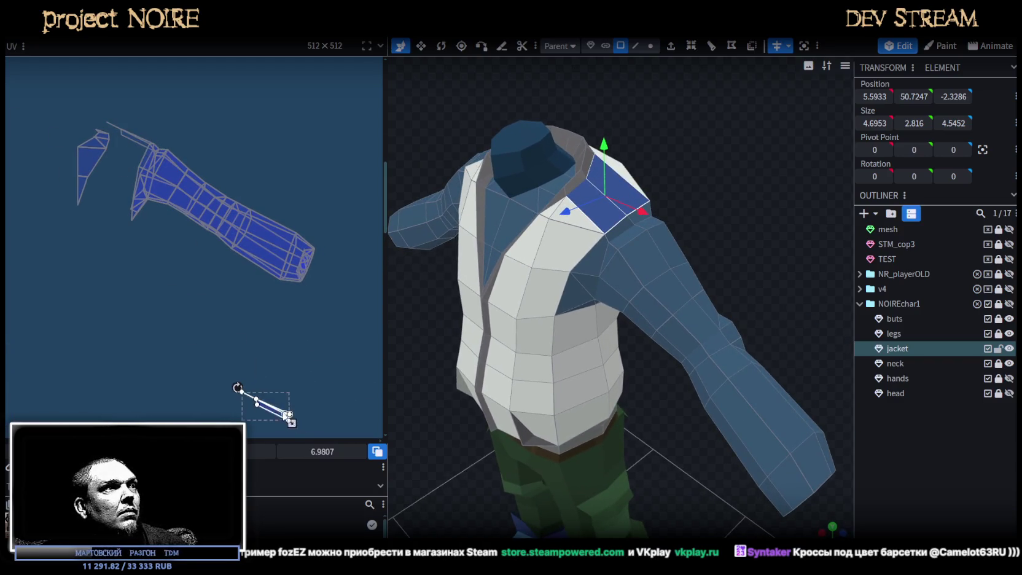
middle_click_drag(303, 376, 189, 168)
left_click_drag(590, 368, 540, 379)
mouse_move(666, 493)
left_mouse_down()
mouse_move(594, 492)
mouse_move(680, 216)
left_mouse_up()
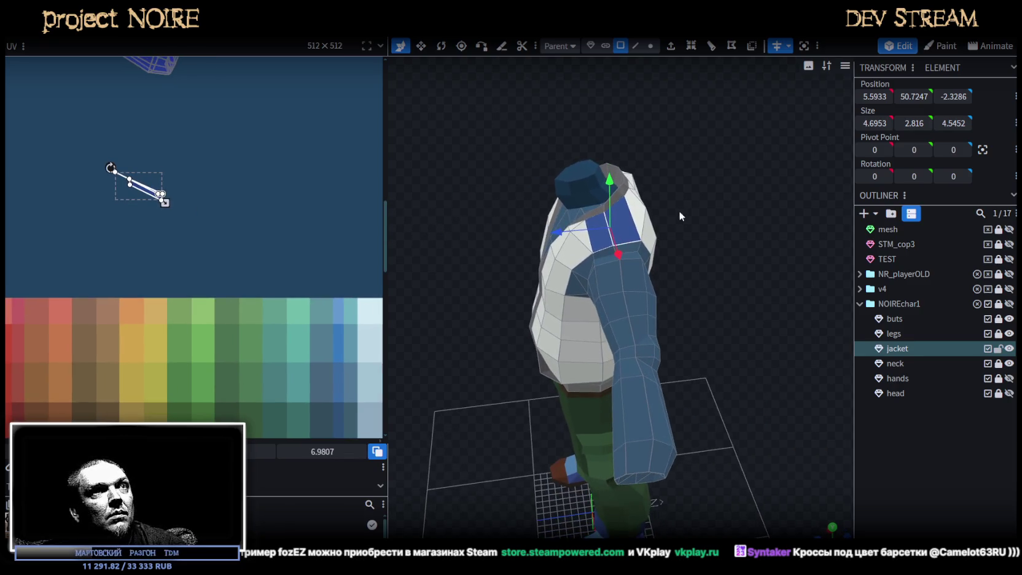
middle_click_drag(147, 206, 175, 138)
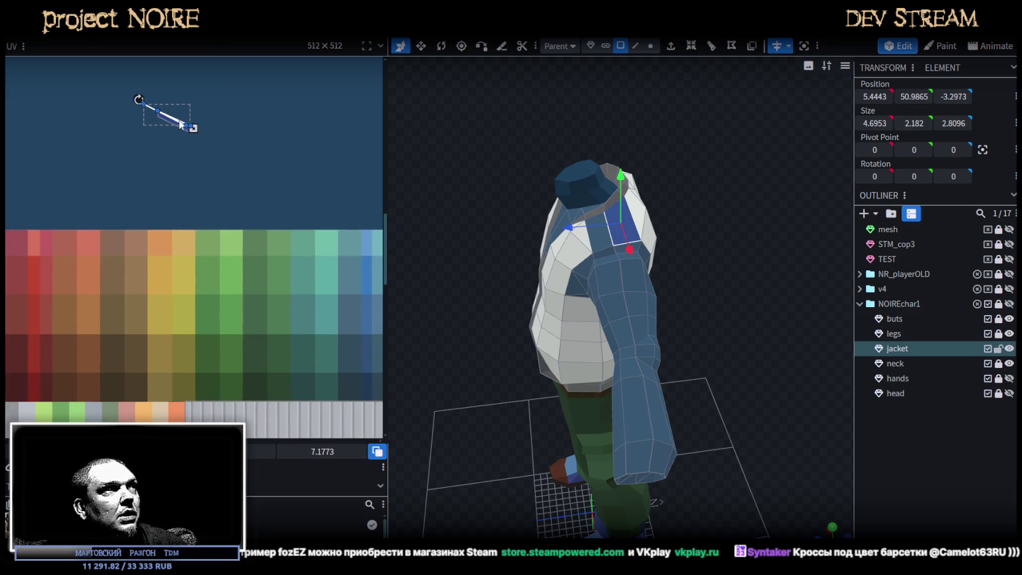
mouse_move(327, 379)
middle_mouse_down()
mouse_move(168, 170)
mouse_move(125, 310)
mouse_move(128, 341)
middle_mouse_up()
- Place the shoulder strip's UVs onto the white panel swatch
mouse_move(88, 317)
left_mouse_down()
mouse_move(252, 236)
mouse_move(152, 269)
mouse_move(97, 318)
left_mouse_up()
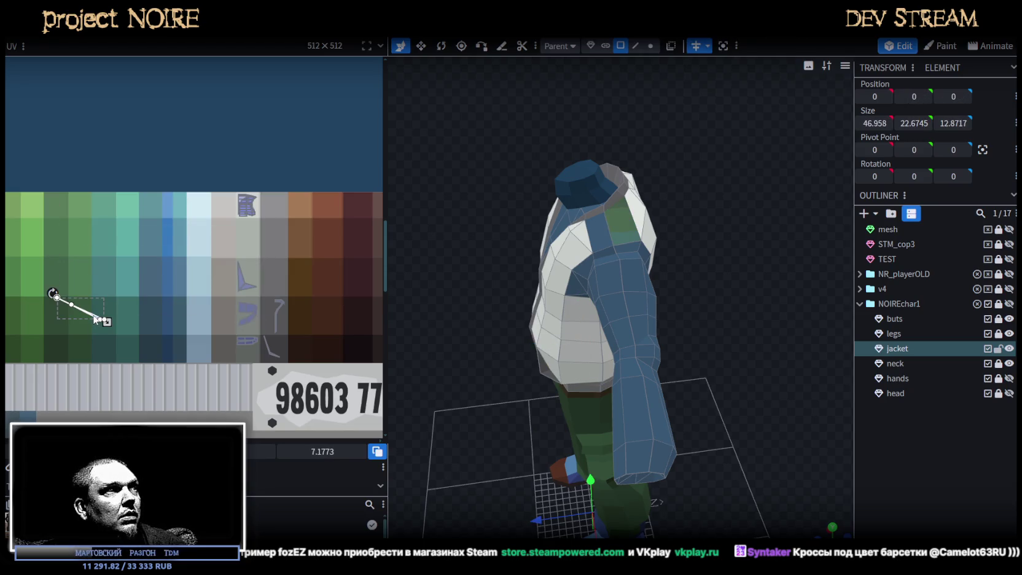
scroll(271, 203, "up", 2)
scroll(268, 196, "up", 3)
scroll(185, 246, "down", 4)
scroll(89, 286, "up", 2)
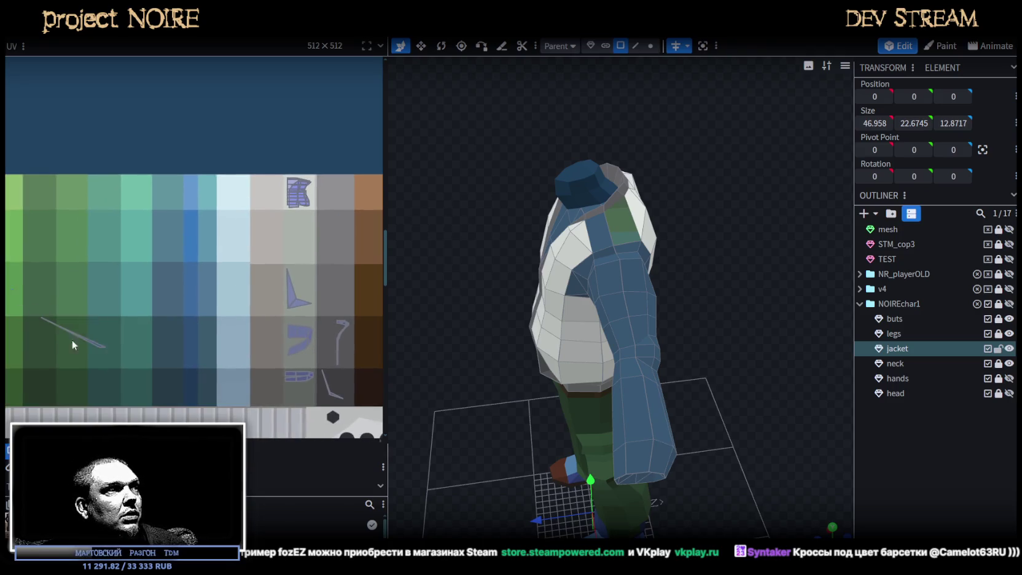
left_click(97, 348)
left_click_drag(96, 348, 340, 203)
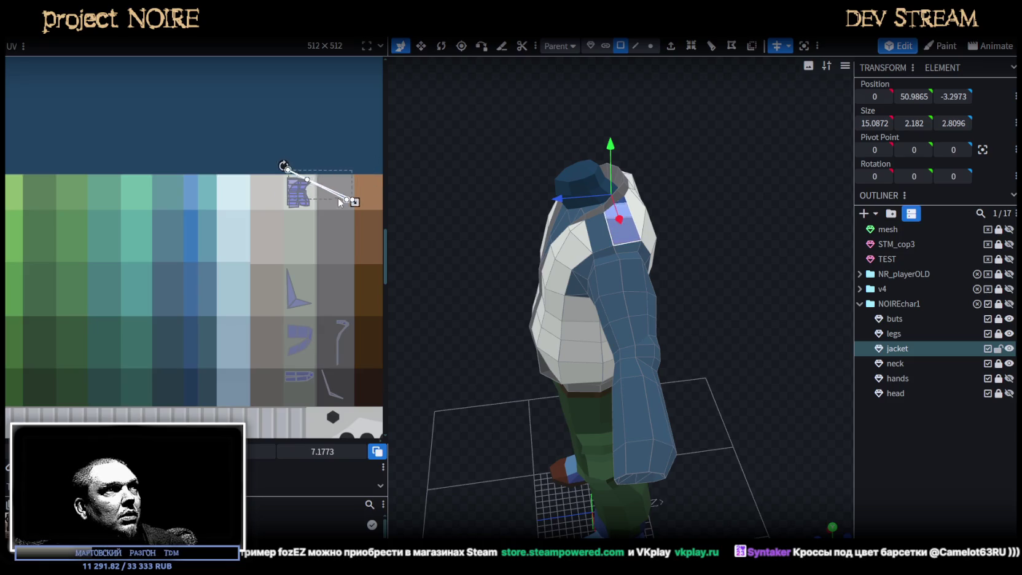
scroll(343, 206, "up", 1)
scroll(345, 210, "up", 2)
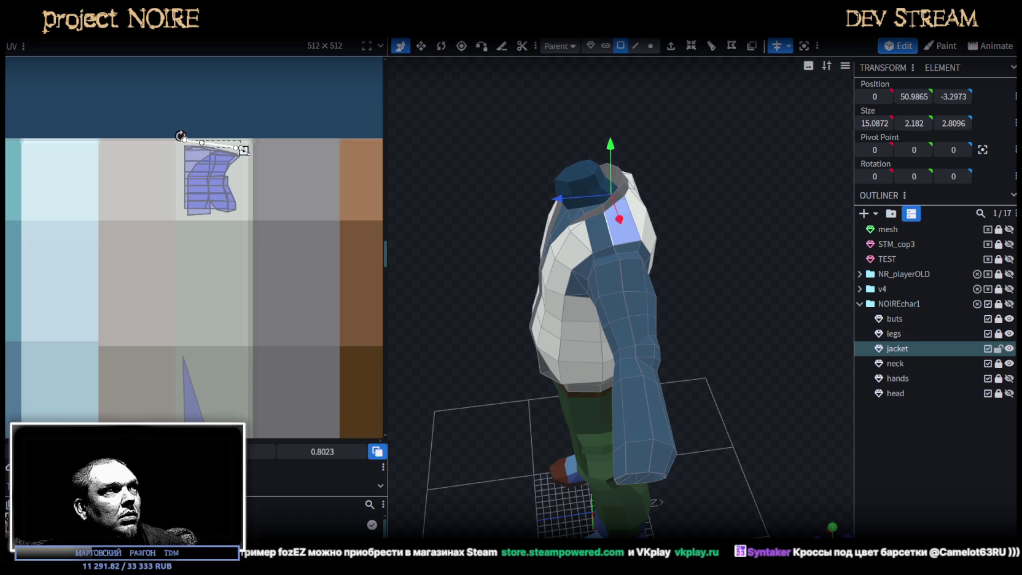
scroll(243, 150, "up", 2)
scroll(239, 163, "up", 2)
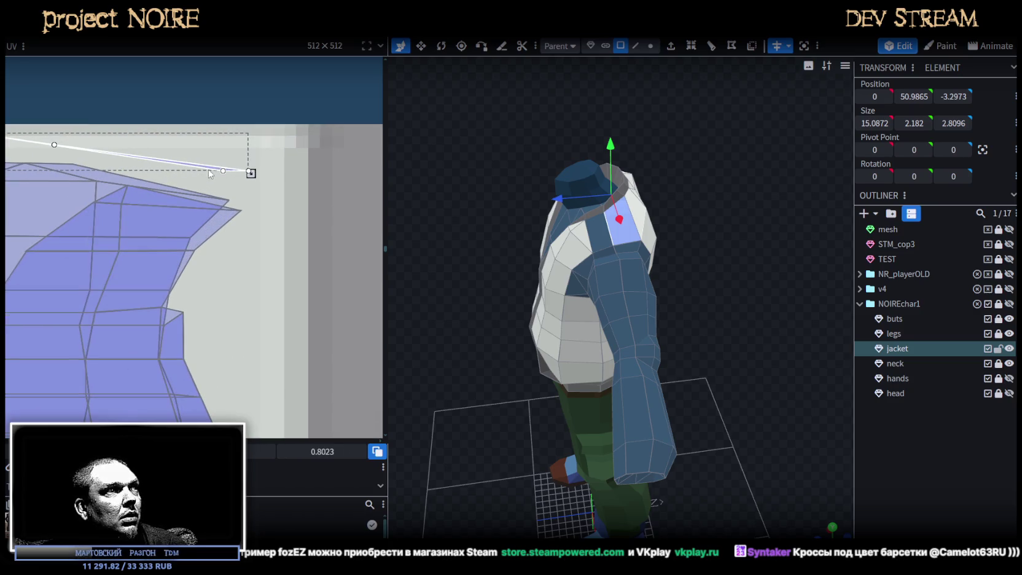
- Clear the selection and pick two faces at the shoulder gusset
key("Escape")
left_click_drag(529, 258, 753, 313)
left_click(622, 252)
scroll(753, 313, "up", 3)
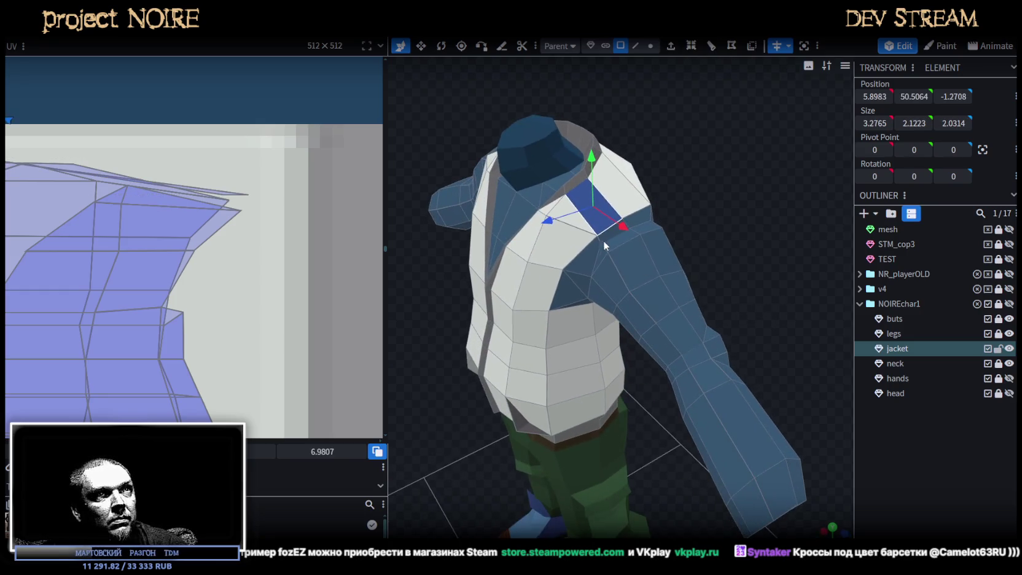
left_click(584, 257)
mouse_move(667, 281)
left_mouse_down()
mouse_move(770, 209)
mouse_move(820, 230)
mouse_move(756, 195)
left_mouse_up()
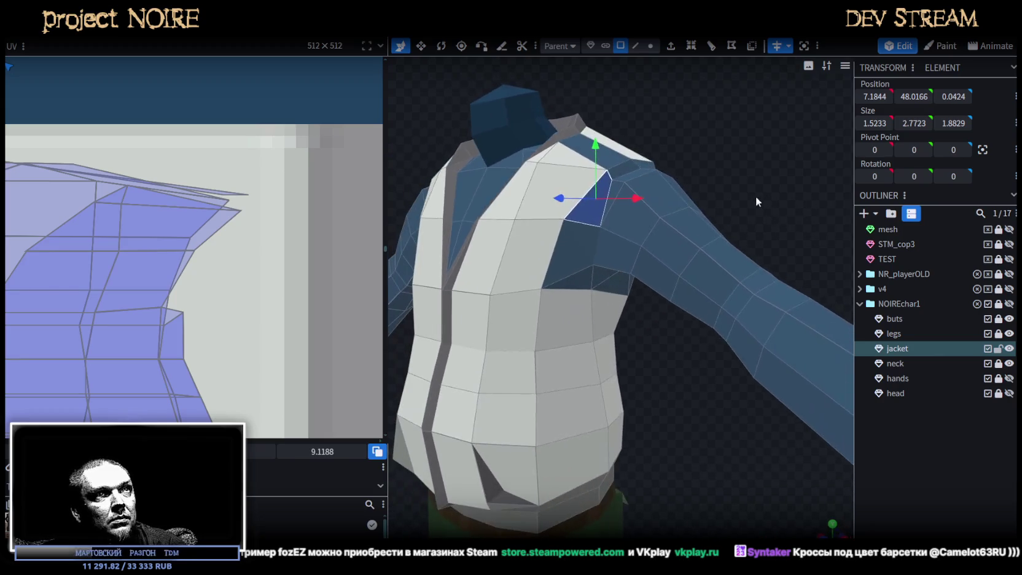
- Add two more shoulder gusset faces from the back and front to the selection
mouse_move(677, 421)
left_mouse_down()
mouse_move(480, 383)
mouse_move(641, 261)
left_mouse_up()
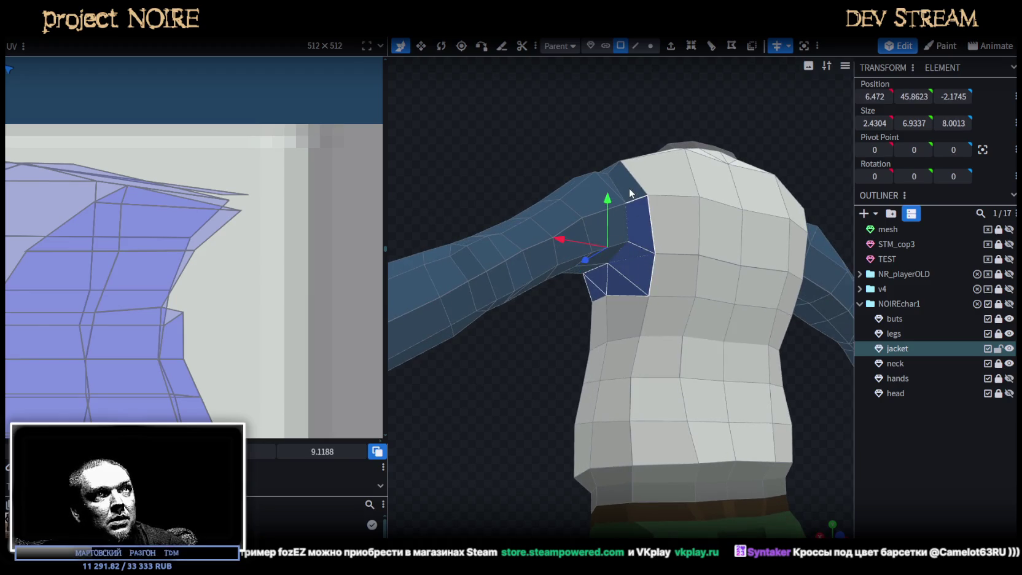
left_click(630, 188, "shift")
mouse_move(629, 188)
left_mouse_down()
mouse_move(682, 233)
mouse_move(617, 241)
left_mouse_up()
left_click(634, 203, "shift")
mouse_move(459, 168)
left_mouse_down()
mouse_move(623, 184)
mouse_move(617, 234)
left_mouse_up()
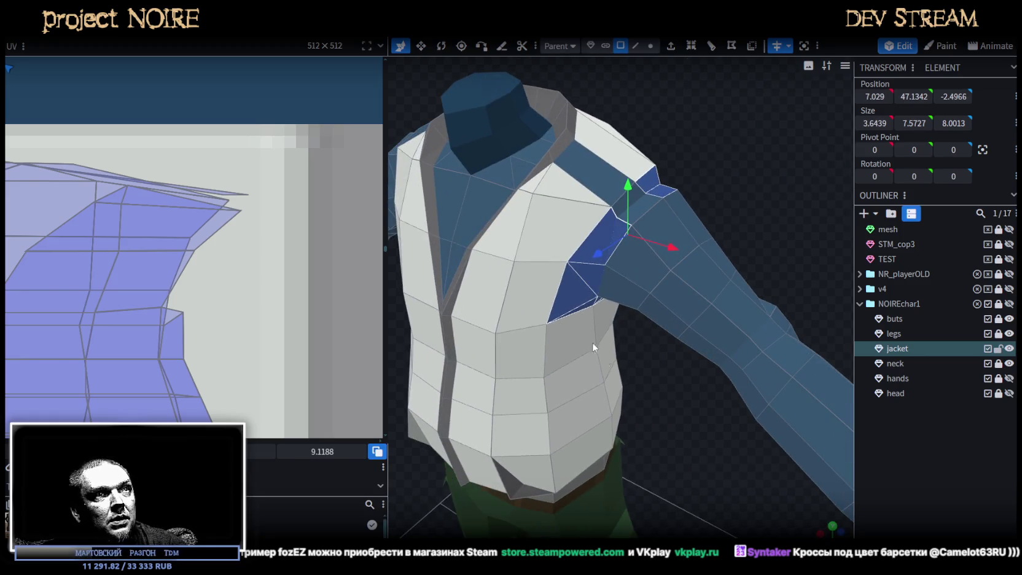
left_click_drag(579, 330, 706, 401)
scroll(176, 290, "down", 3)
scroll(137, 284, "down", 2)
scroll(137, 284, "down", 4)
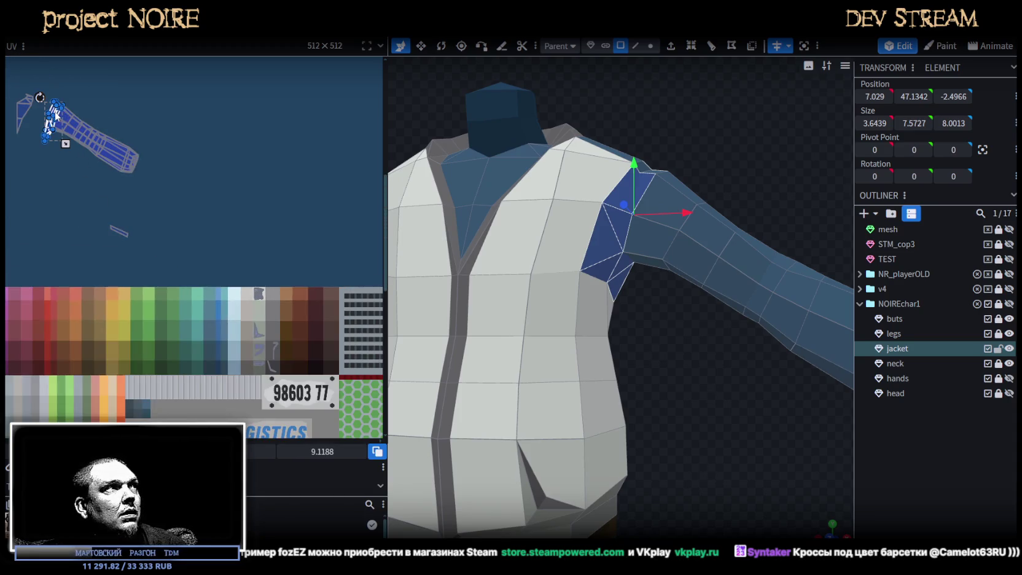
- Drag the selected gusset UV island down onto the purple palette swatches
left_click_drag(59, 118, 59, 332)
scroll(234, 314, "up", 2)
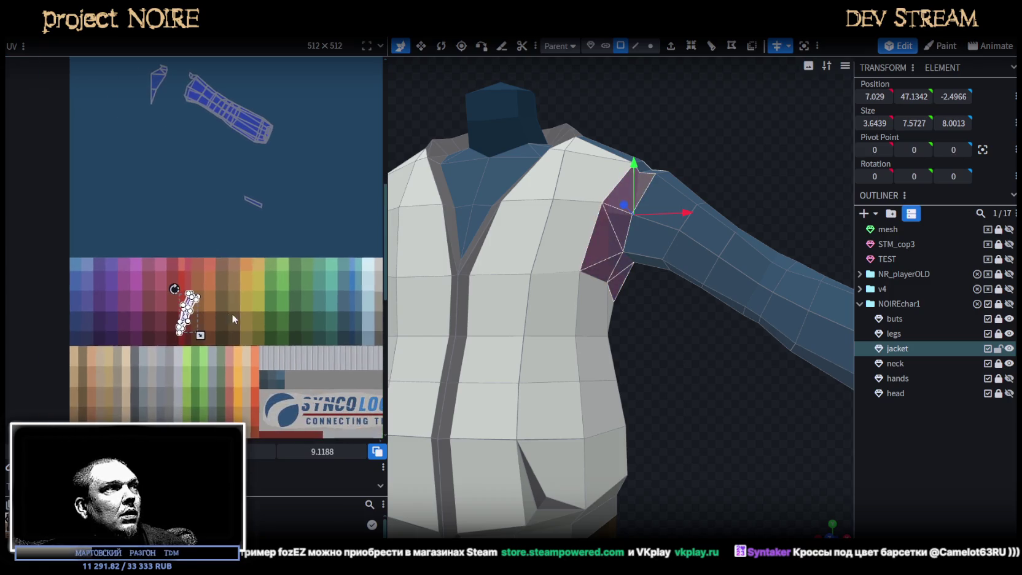
scroll(251, 289, "up", 2)
scroll(556, 414, "down", 5)
scroll(609, 461, "down", 2)
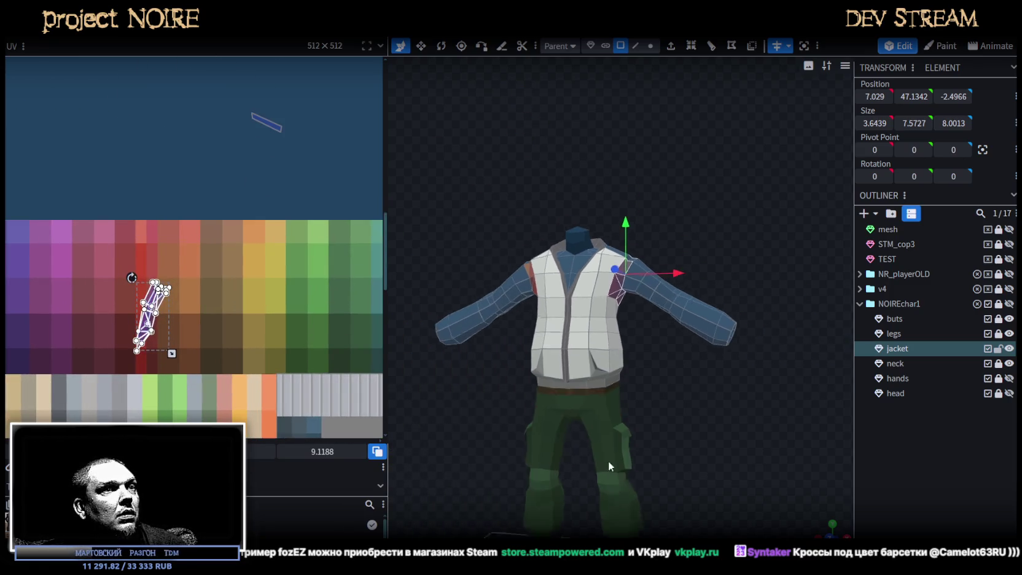
scroll(627, 366, "down", 3)
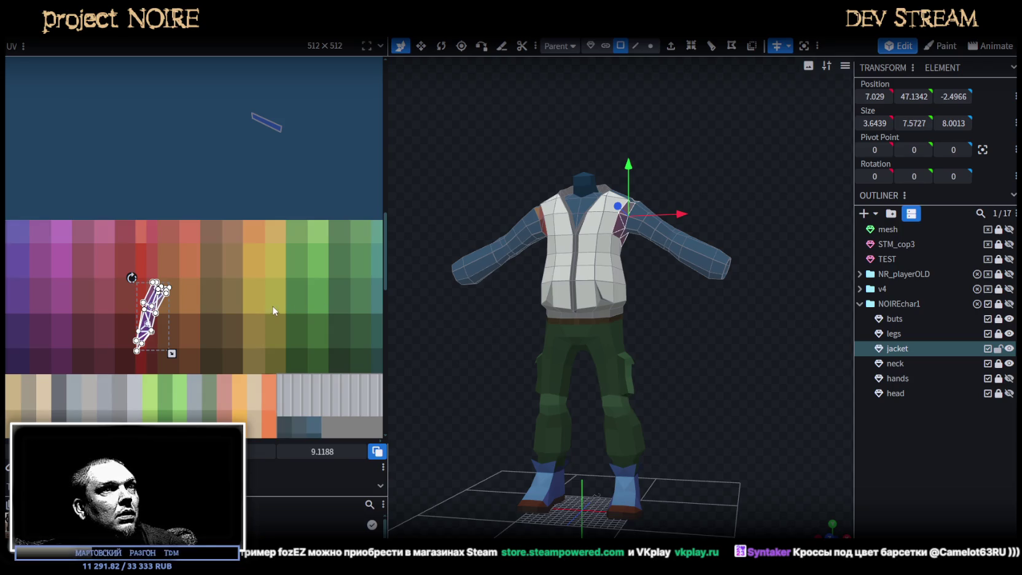
scroll(142, 262, "up", 2)
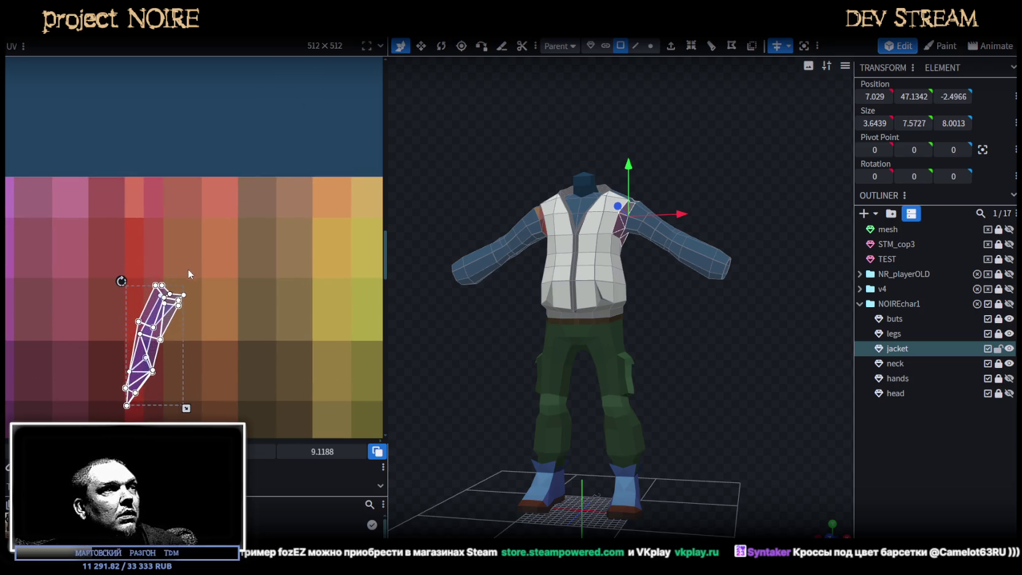
left_click_drag(182, 323, 249, 284)
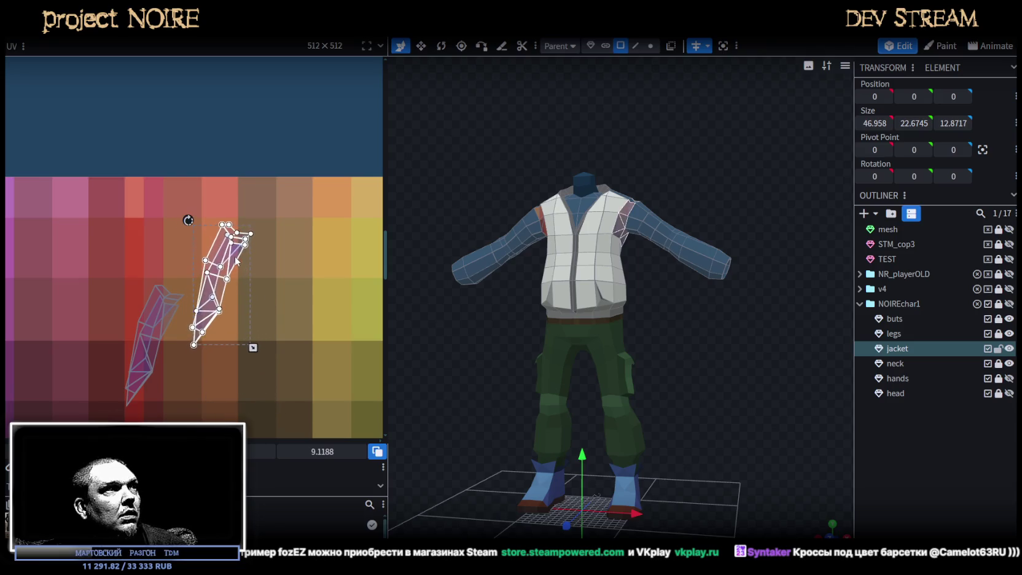
scroll(209, 227, "up", 2)
- Rotate the gusset island upright, shrink it, and settle it over the purple palette cells
left_click_drag(178, 216, 153, 232)
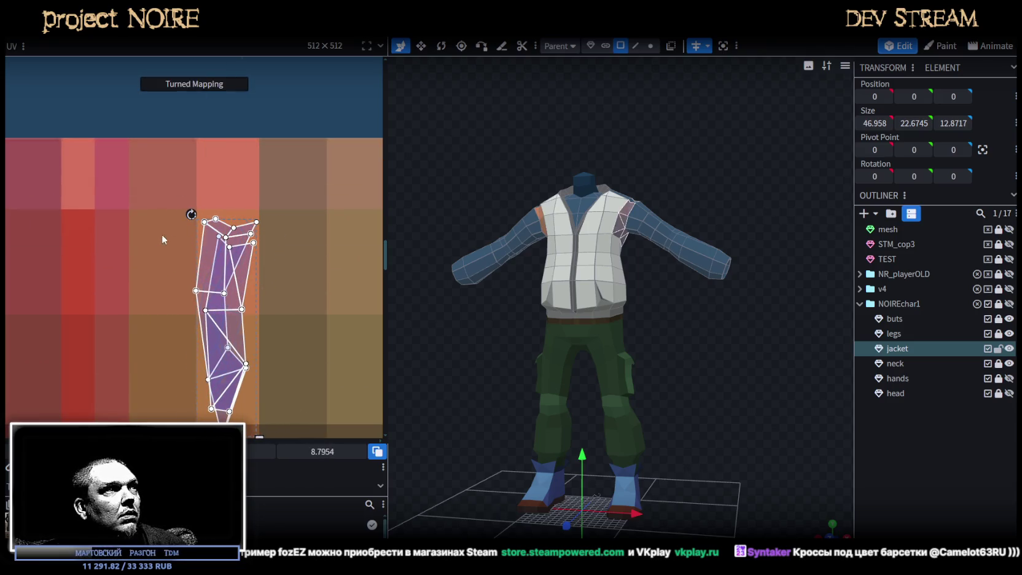
left_click_drag(211, 263, 309, 314)
scroll(268, 373, "down", 2)
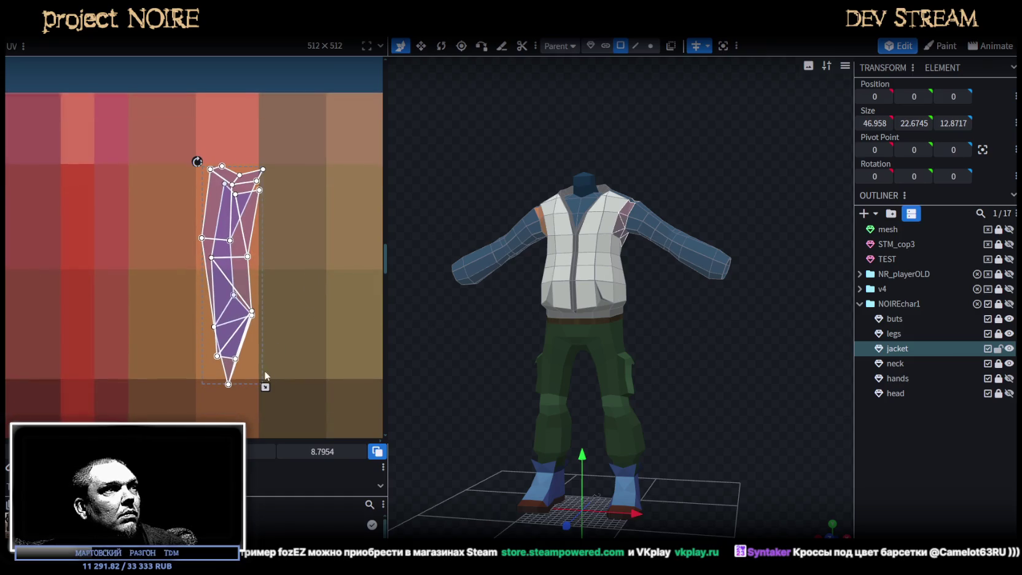
left_click_drag(265, 386, 252, 255)
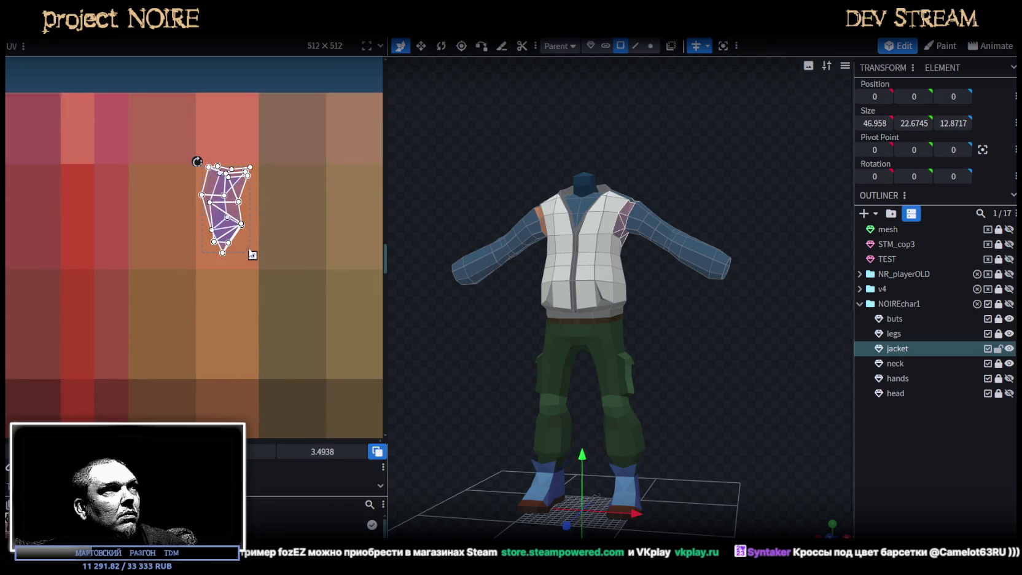
left_click_drag(218, 217, 216, 231)
mouse_move(697, 351)
left_mouse_down()
mouse_move(671, 404)
mouse_move(569, 212)
left_mouse_up()
scroll(674, 420, "up", 3)
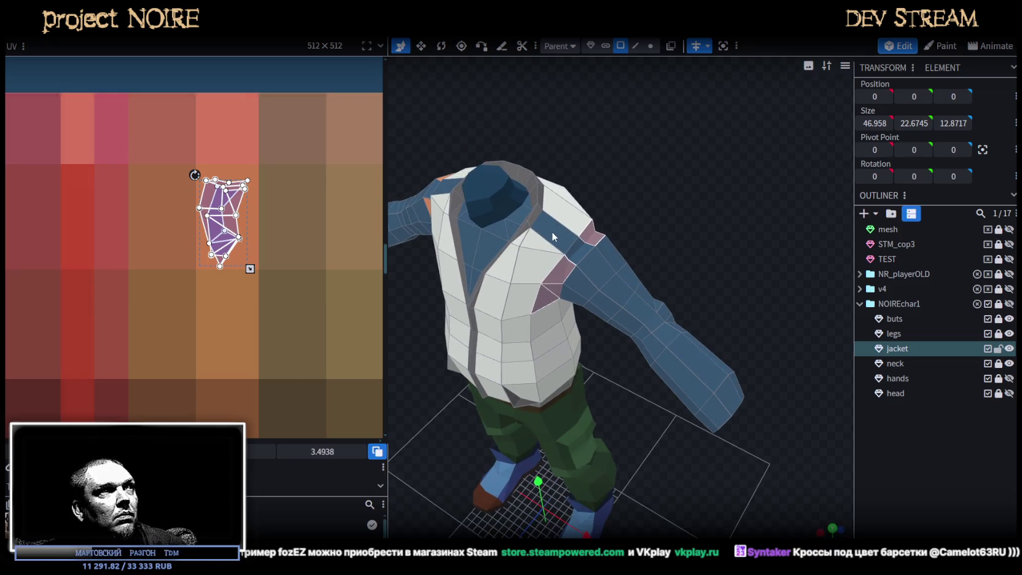
left_click_drag(225, 251, 226, 332)
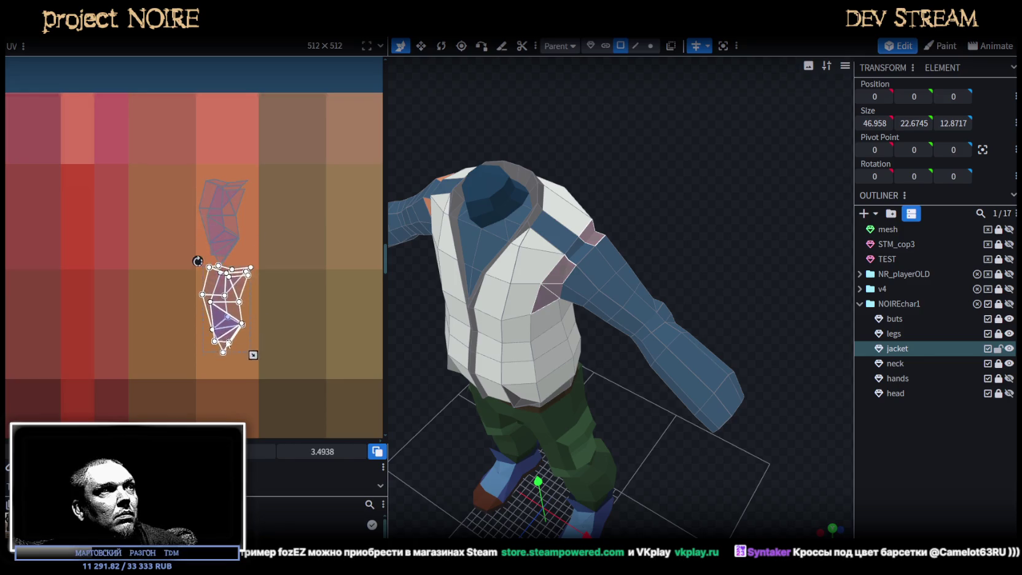
scroll(275, 330, "down", 5)
- Select another shoulder gusset face on the jacket model
mouse_move(274, 330)
middle_mouse_down()
mouse_move(98, 259)
mouse_move(12, 261)
mouse_move(299, 263)
mouse_move(122, 244)
middle_mouse_up()
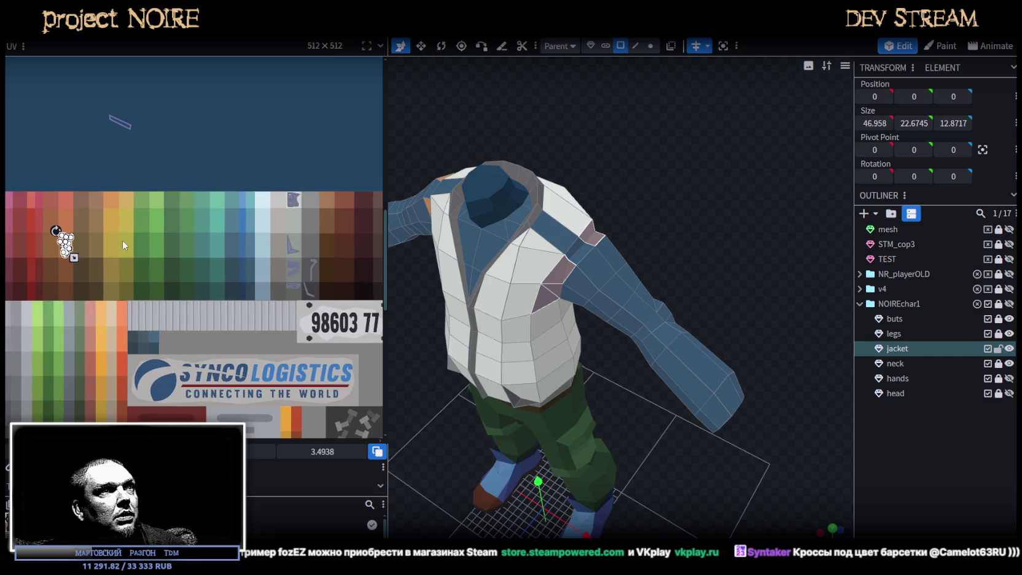
scroll(643, 179, "up", 2)
scroll(527, 195, "up", 3)
left_click(551, 218)
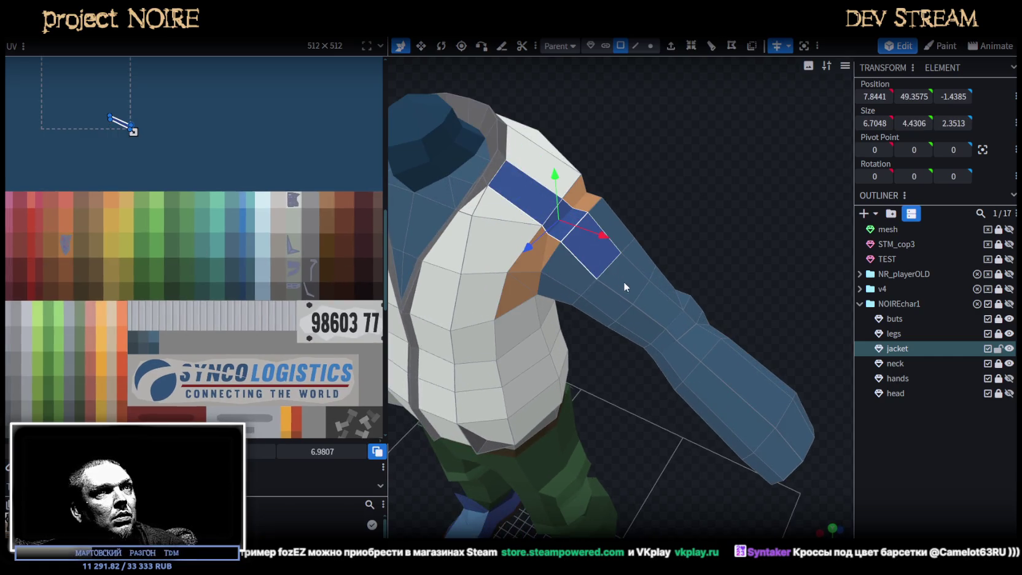
scroll(259, 215, "down", 2)
scroll(190, 213, "up", 1)
scroll(189, 214, "up", 2)
- Box-select that face's gusset UVs and move them inside a purple swatch
left_click_drag(179, 270, 249, 212)
scroll(233, 215, "down", 1)
scroll(219, 220, "up", 1)
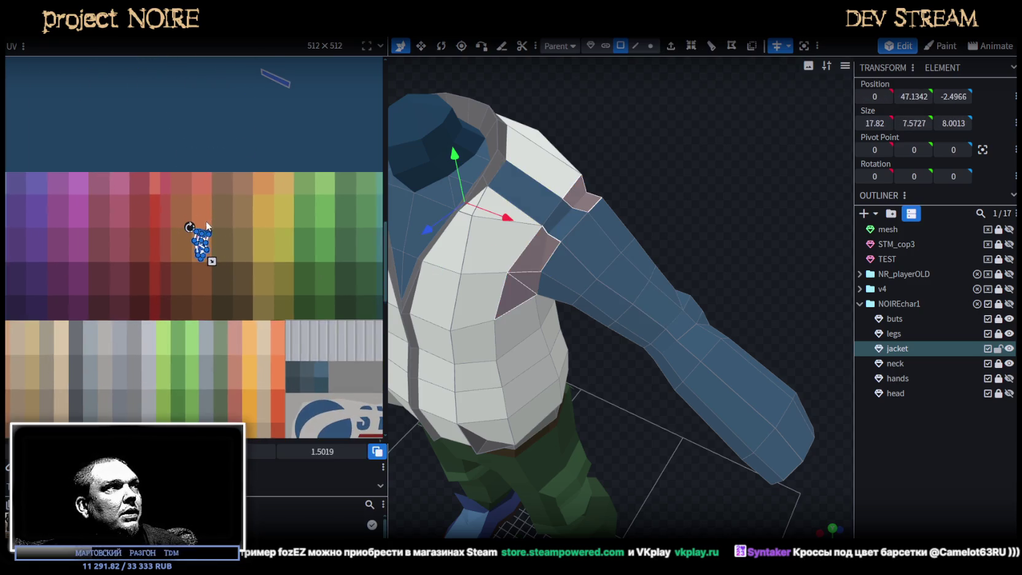
scroll(319, 224, "up", 1)
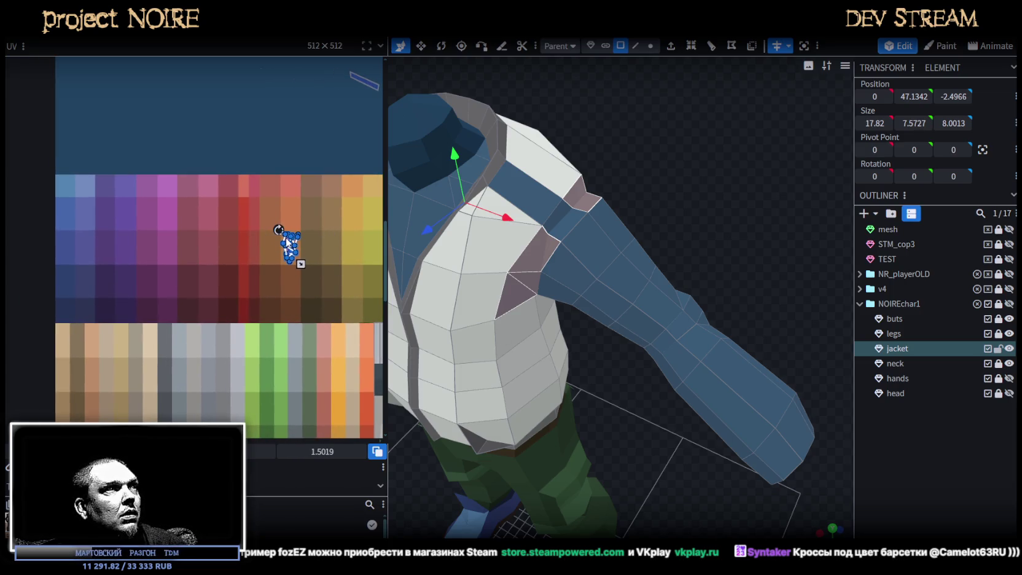
left_click_drag(287, 242, 99, 207)
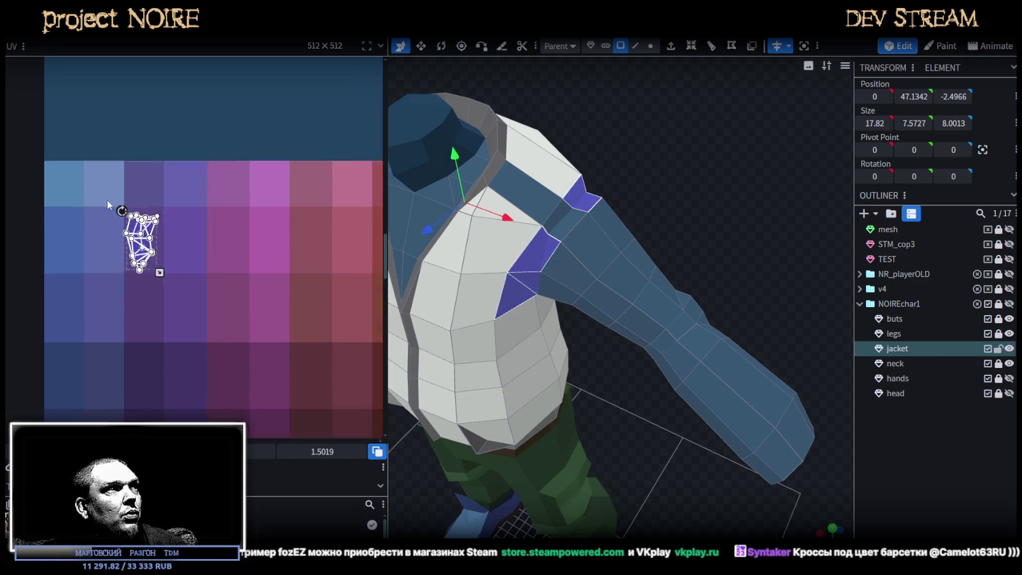
scroll(107, 200, "up", 3)
left_click_drag(161, 247, 163, 243)
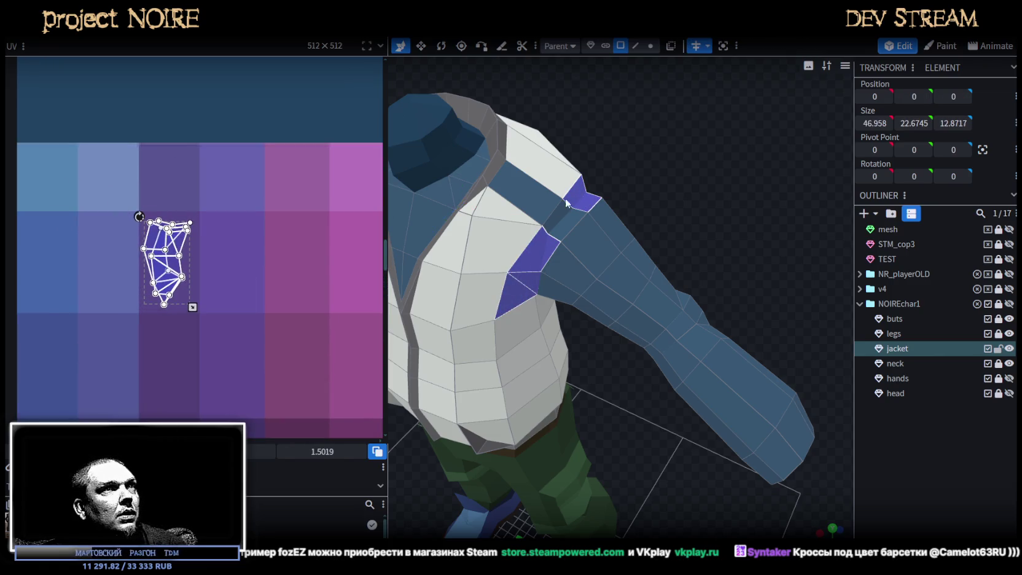
- Select the shoulder-top strip face, its UV island, and the sleeve-top faces for the stripe
left_click(558, 213)
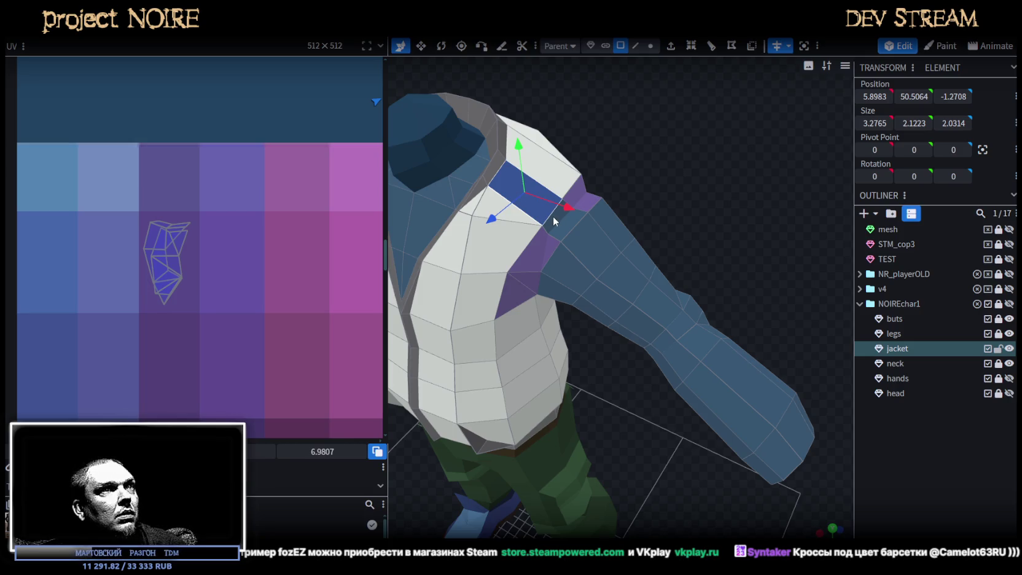
mouse_move(145, 218)
left_mouse_down()
mouse_move(186, 252)
mouse_move(176, 355)
left_mouse_up()
left_click(524, 195)
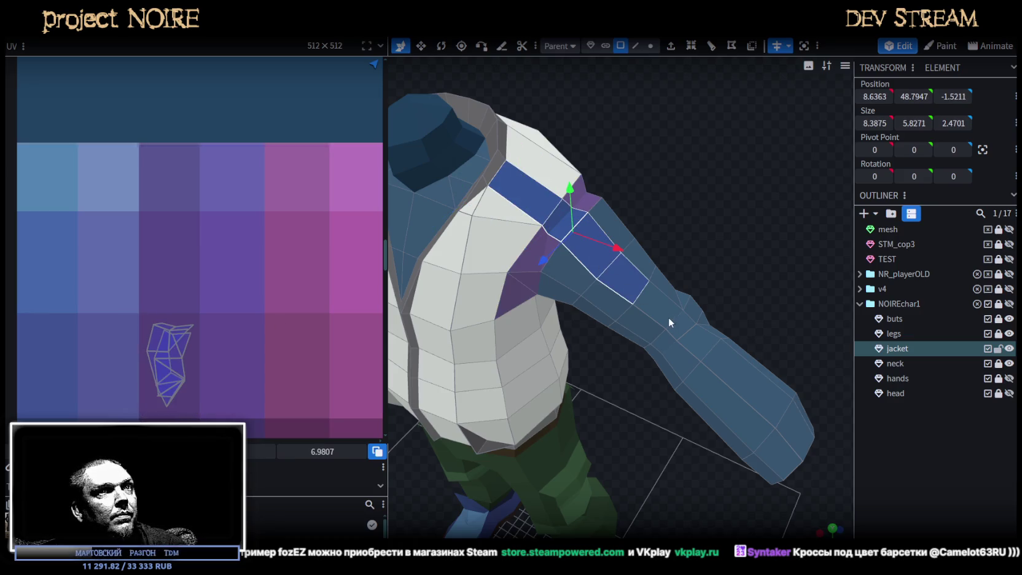
mouse_move(815, 344)
left_mouse_down()
mouse_move(763, 258)
mouse_move(766, 277)
left_mouse_up()
mouse_move(661, 402)
left_mouse_down()
mouse_move(699, 405)
mouse_move(537, 384)
mouse_move(563, 324)
mouse_move(649, 377)
mouse_move(562, 334)
left_mouse_up()
scroll(158, 244, "down", 3)
scroll(173, 234, "down", 2)
- Look down the arm in an orthographic top view with the UV islands and palette visible
scroll(173, 235, "up", 3)
scroll(186, 195, "up", 3)
left_click_drag(628, 380, 714, 516)
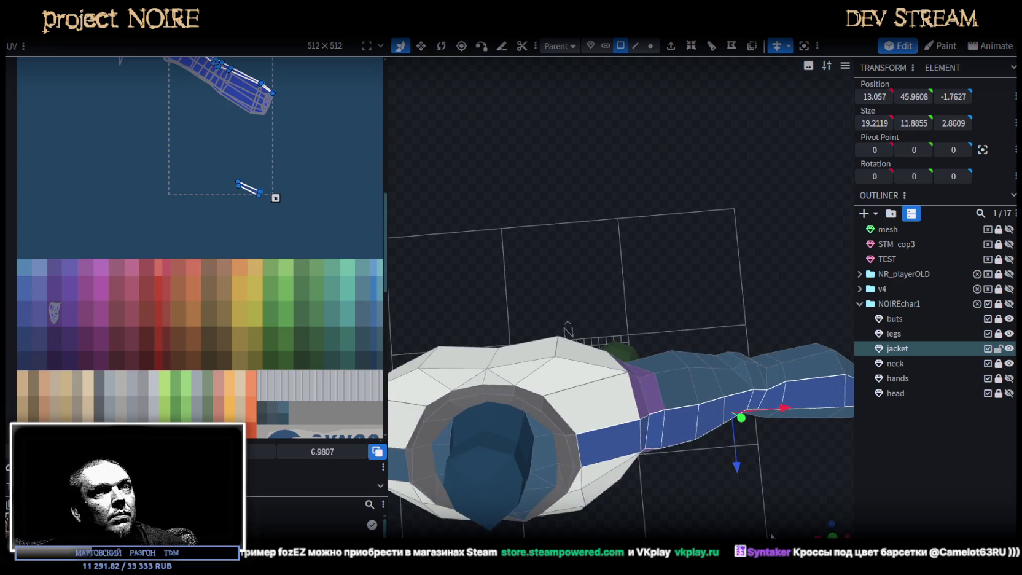
left_click(833, 536)
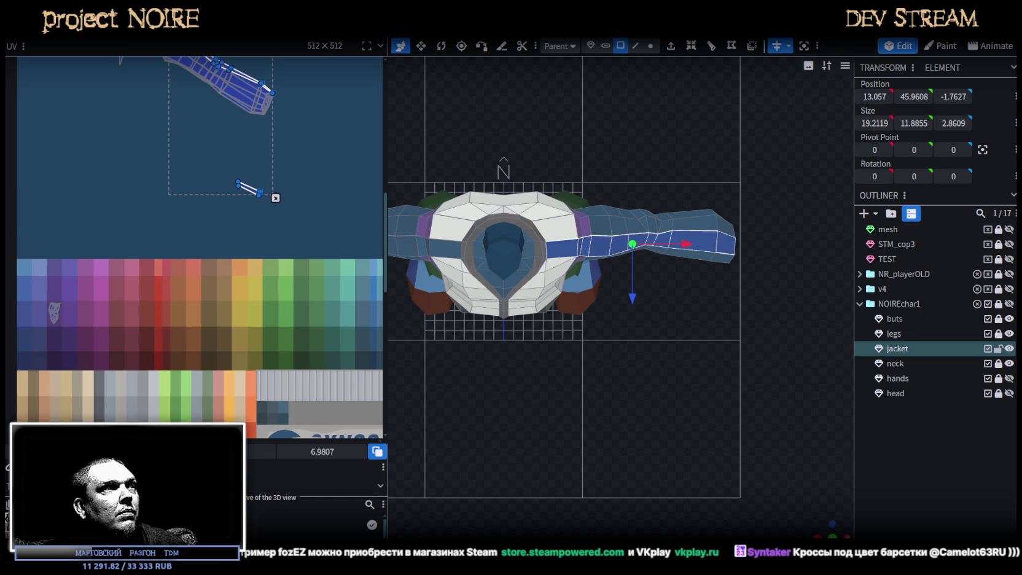
scroll(163, 312, "down", 4)
scroll(158, 269, "up", 2)
middle_click_drag(147, 232, 236, 323)
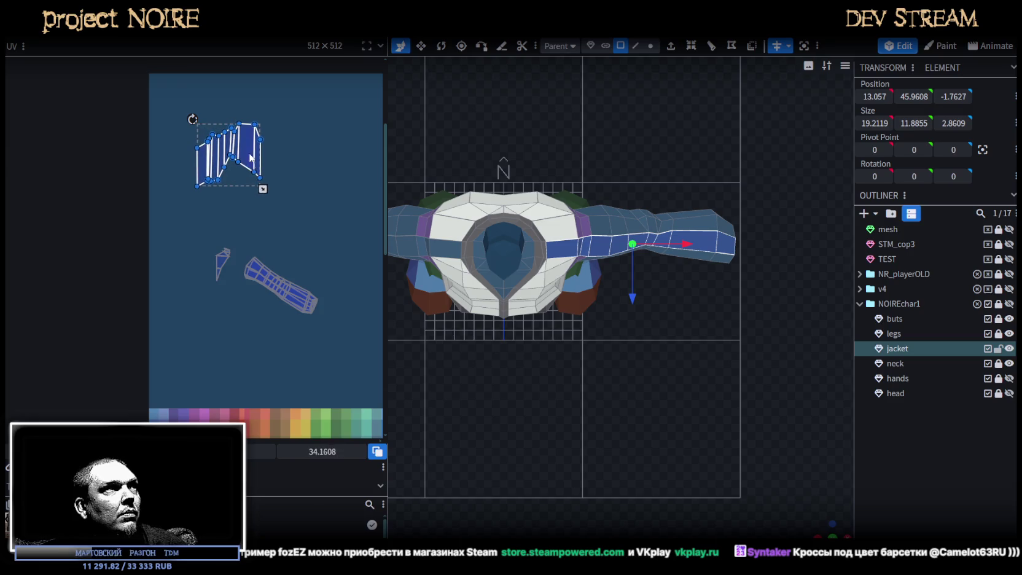
- Move the sleeve stripe UV island onto the purple swatches and shrink it
left_click_drag(250, 176, 273, 399)
middle_click_drag(273, 399, 252, 219)
scroll(251, 219, "up", 3)
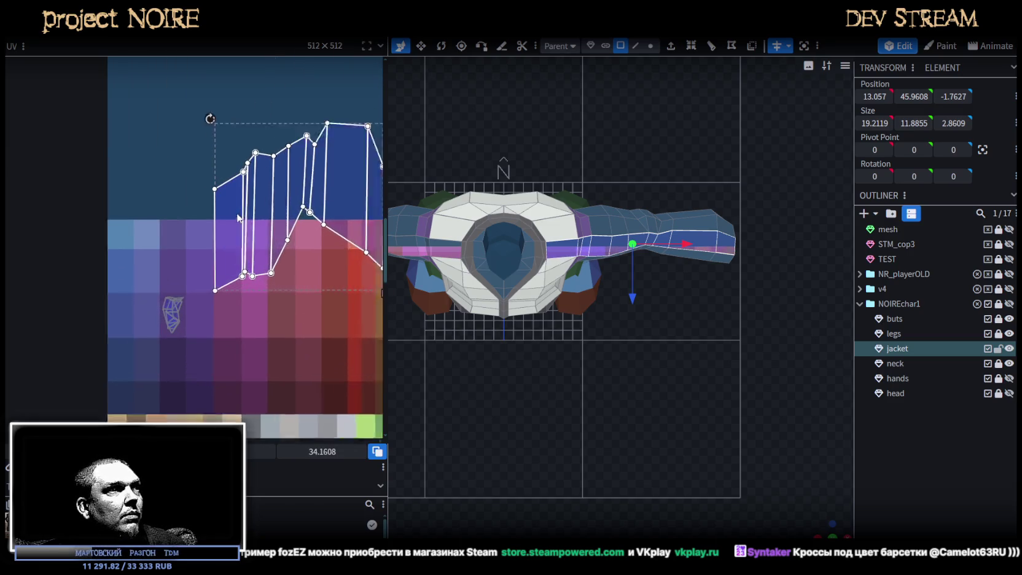
scroll(178, 265, "up", 2)
left_click_drag(177, 266, 161, 376)
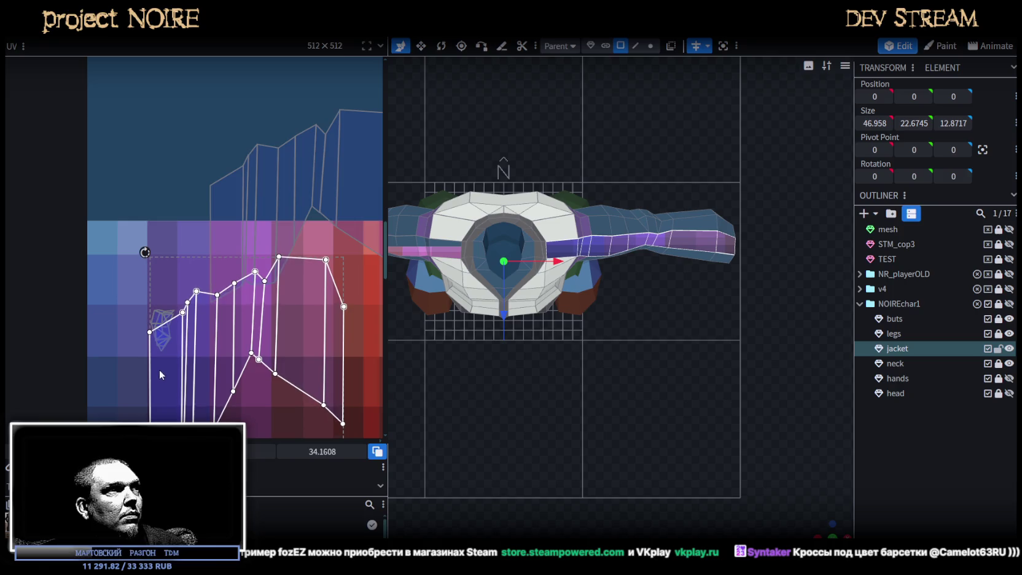
scroll(343, 394, "down", 2)
scroll(343, 375, "down", 1)
left_click_drag(342, 372, 208, 214)
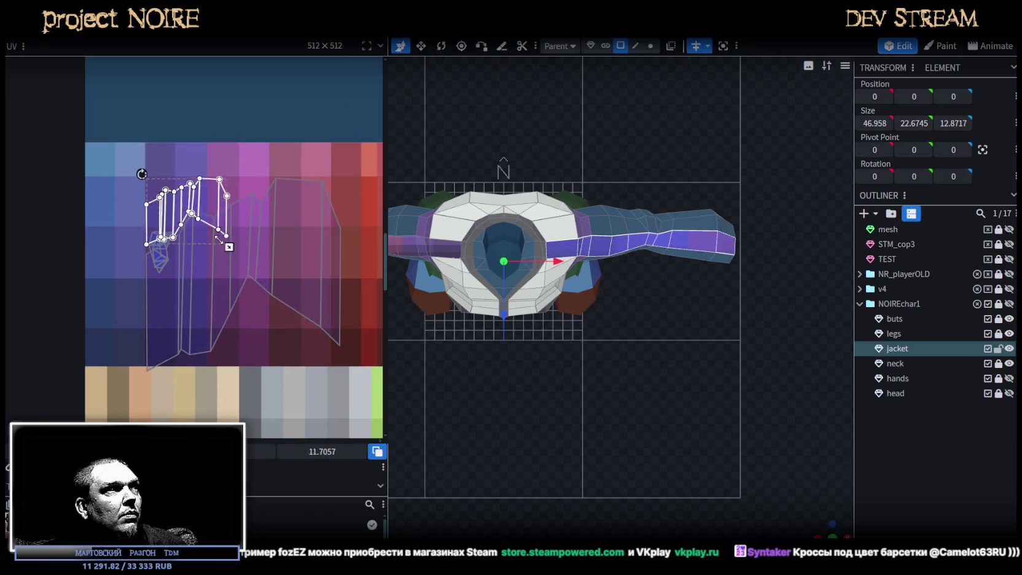
scroll(177, 184, "up", 2)
- Rotate the stripe UV 90° right, then scale it to fit a single purple swatch
right_click(220, 196)
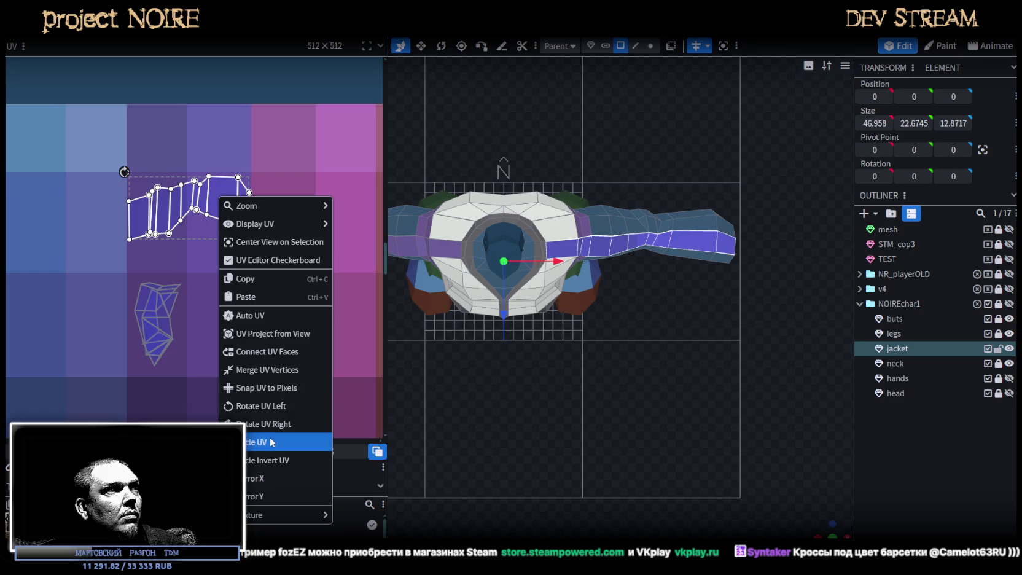
left_click(258, 424)
left_click_drag(188, 207, 177, 248)
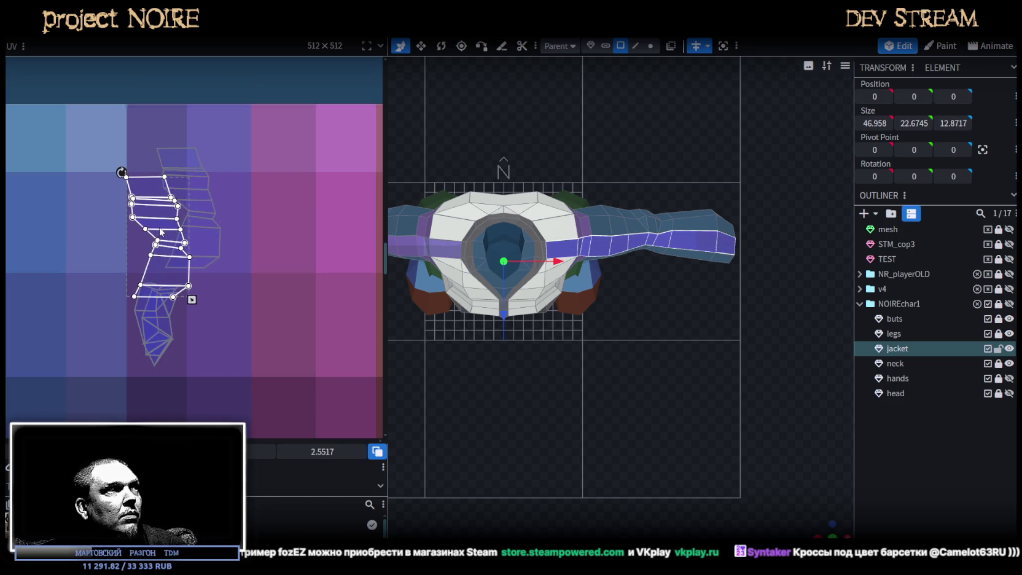
left_click_drag(196, 300, 180, 267)
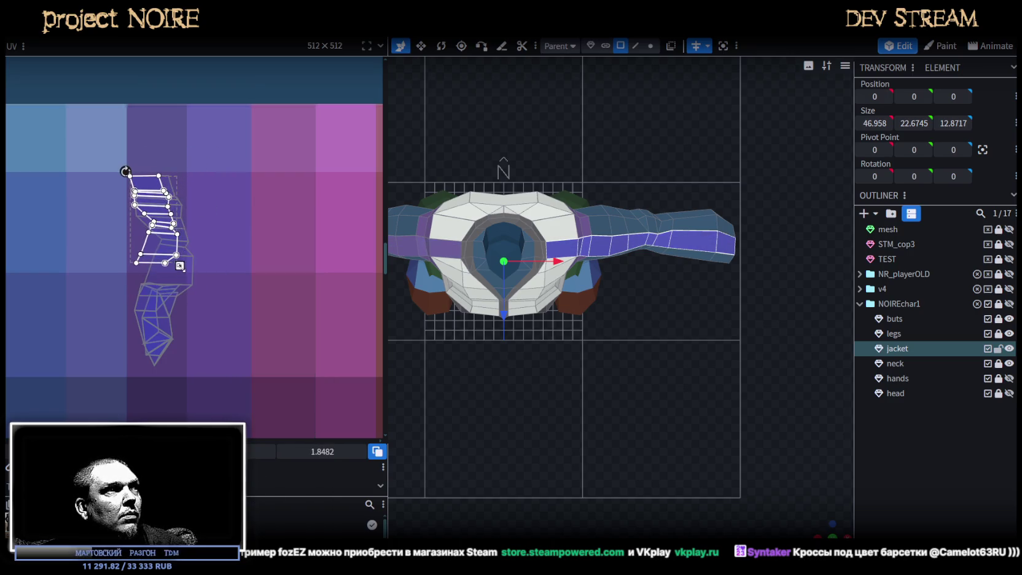
scroll(163, 201, "up", 2)
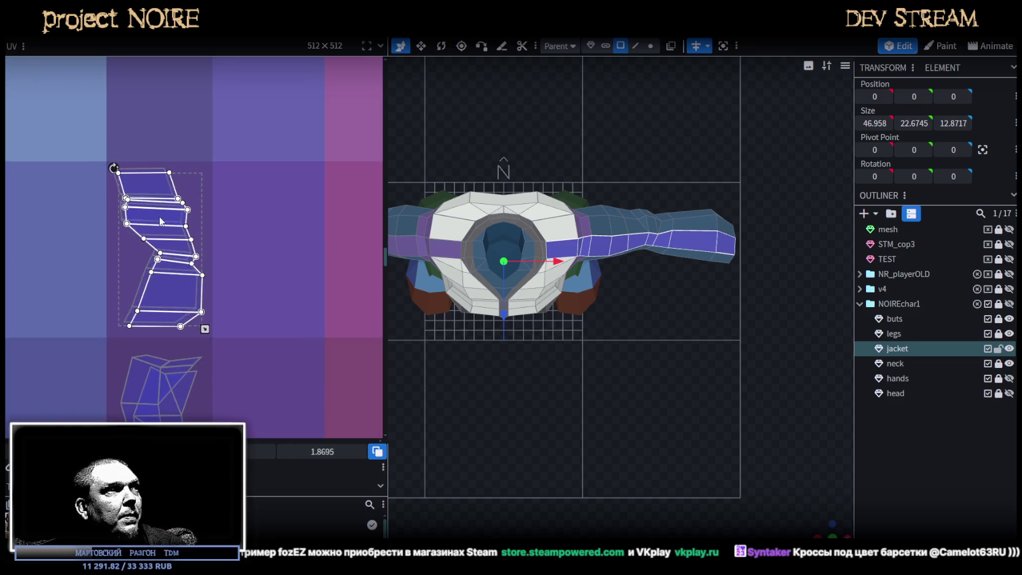
left_click_drag(814, 524, 654, 403)
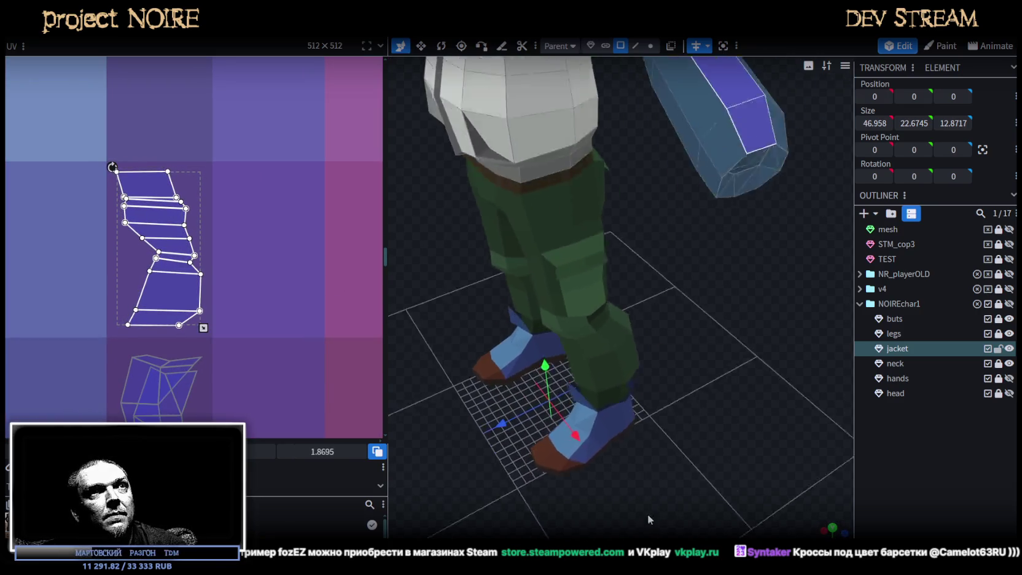
scroll(654, 403, "up", 5)
scroll(643, 391, "up", 2)
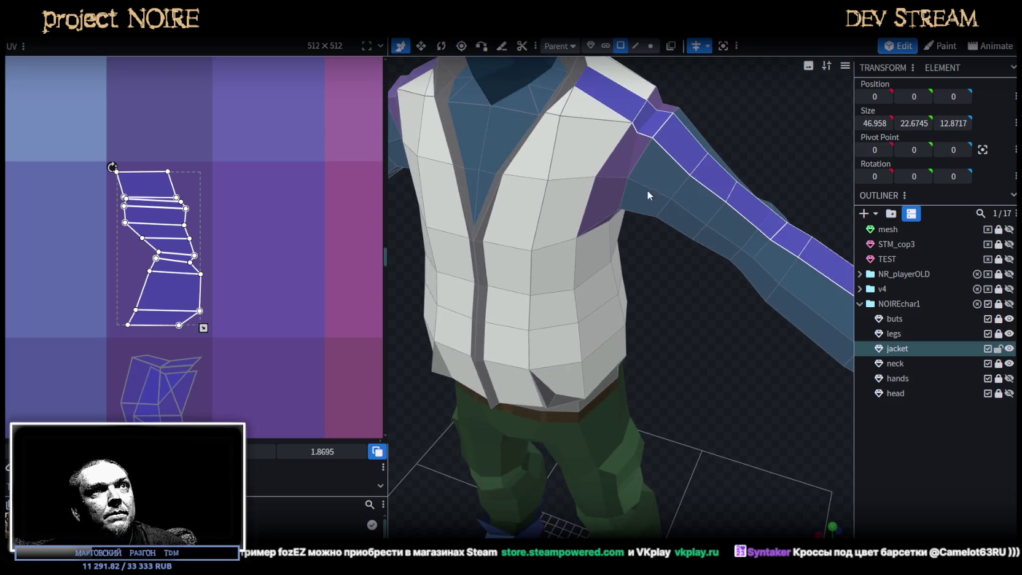
left_click(651, 181)
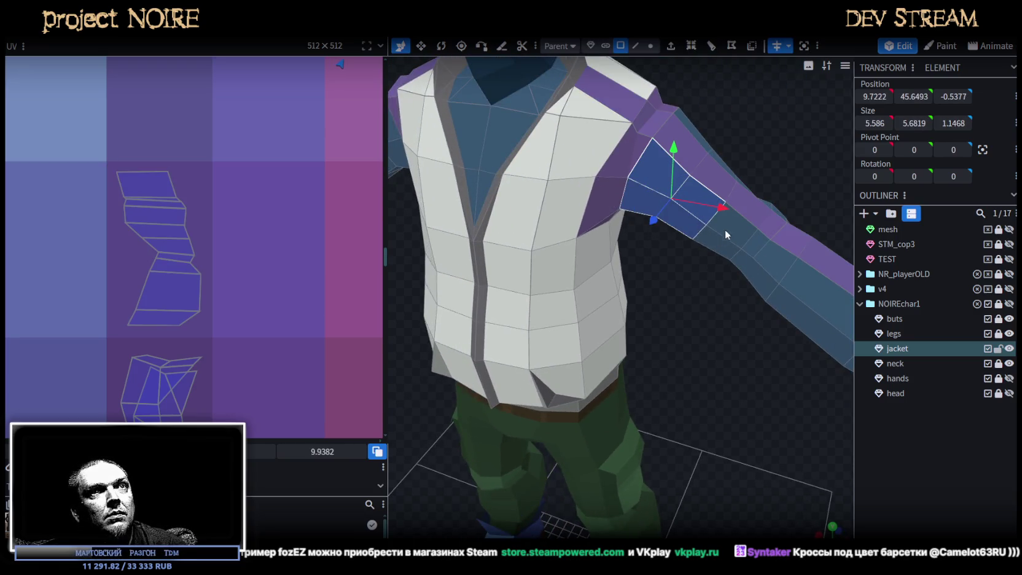
mouse_move(719, 244)
left_mouse_down()
mouse_move(615, 338)
mouse_move(672, 333)
mouse_move(583, 204)
left_mouse_up()
left_click(608, 218)
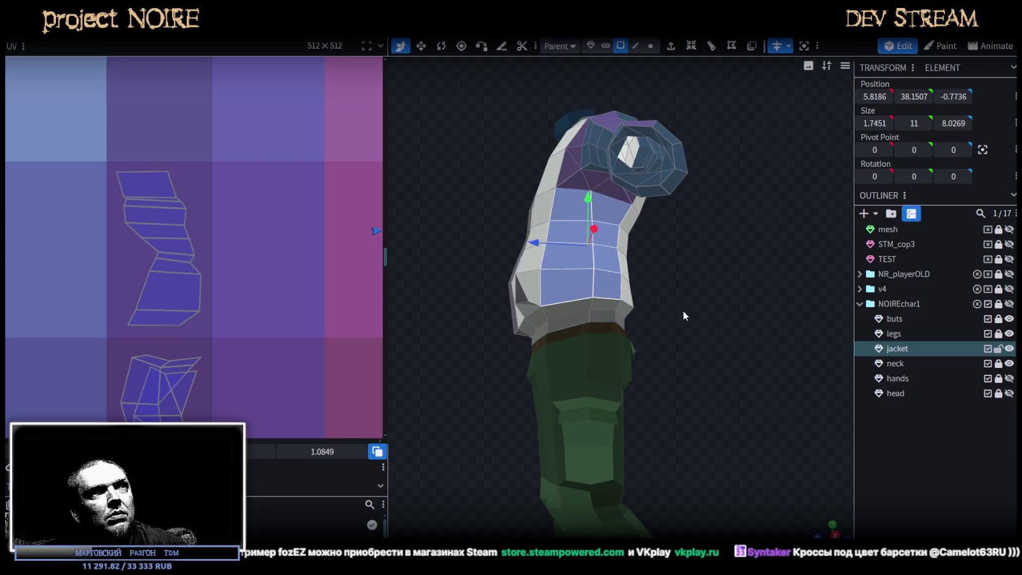
left_click_drag(683, 309, 724, 329)
scroll(721, 327, "up", 3)
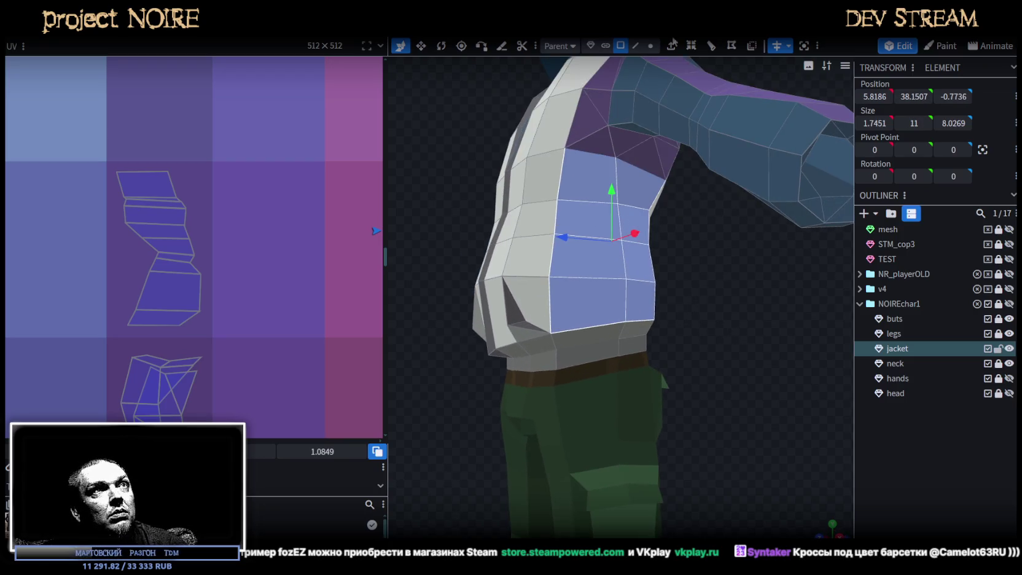
left_click(650, 46)
scroll(543, 179, "up", 2)
left_click(535, 154)
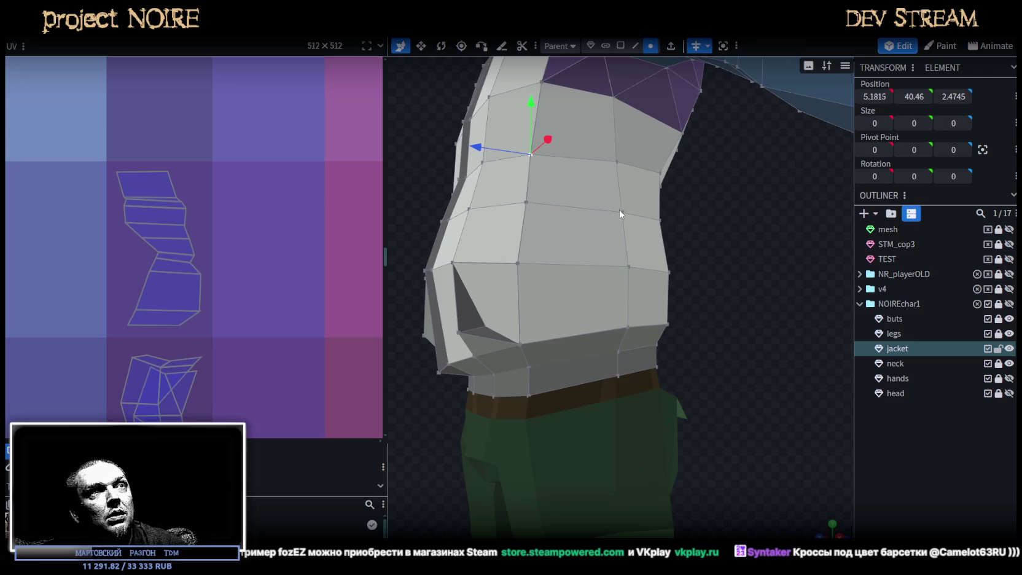
left_click(621, 210, "shift")
left_click_drag(674, 244, 588, 219)
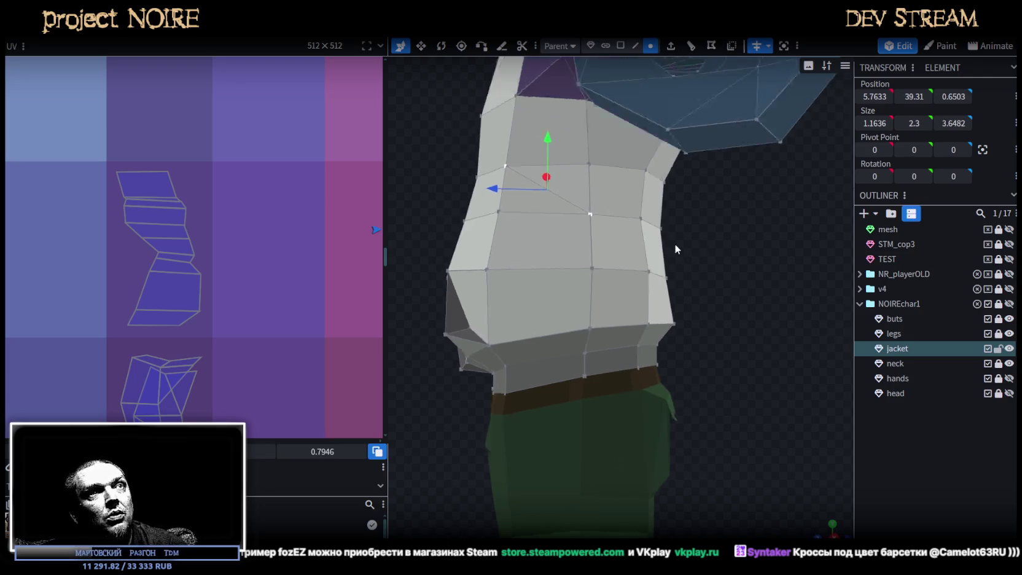
left_click(588, 218)
left_click(642, 168, "shift")
left_click_drag(670, 210, 758, 268)
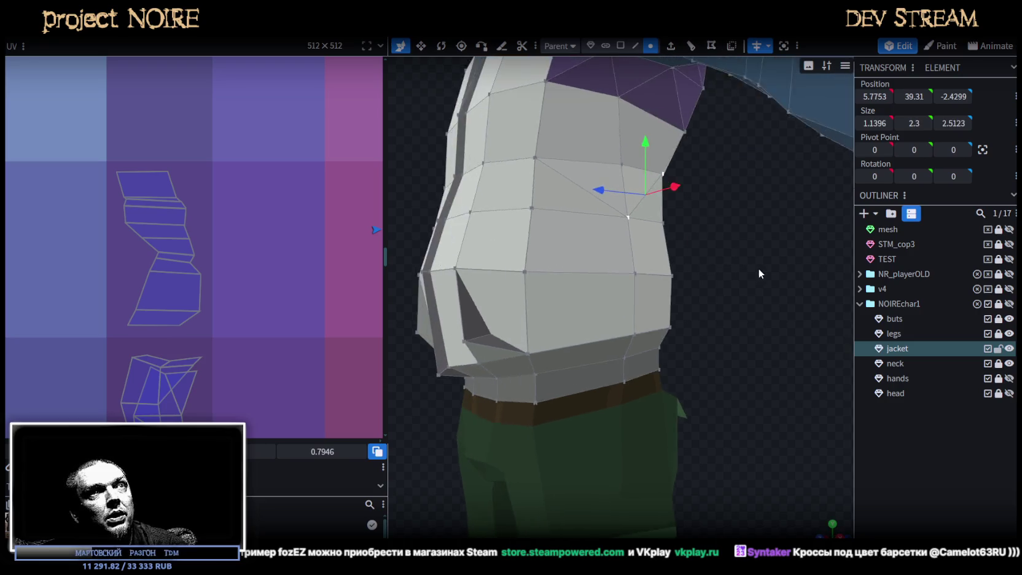
left_click(621, 46)
left_click(588, 146)
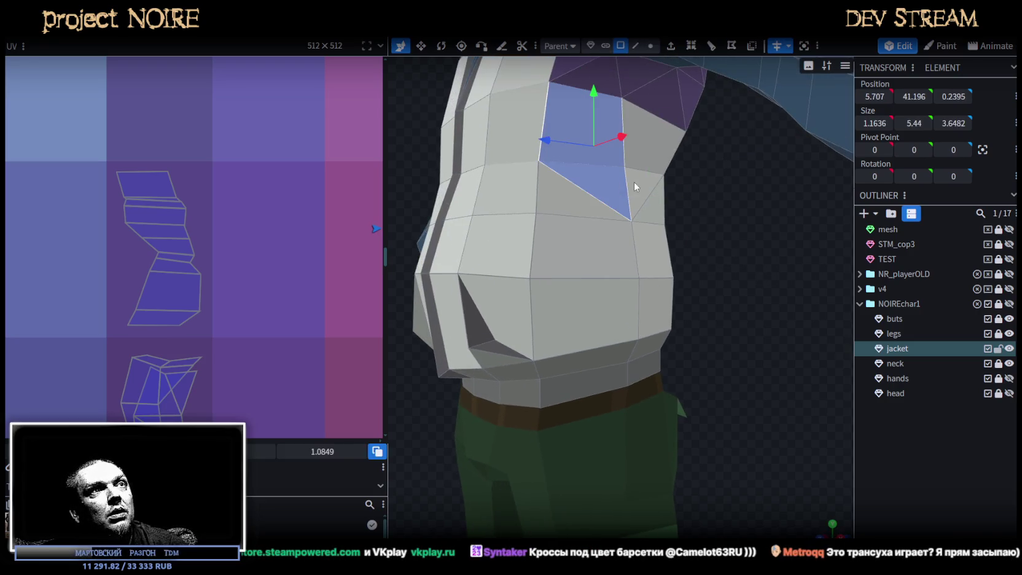
scroll(352, 233, "down", 3)
scroll(125, 220, "down", 2)
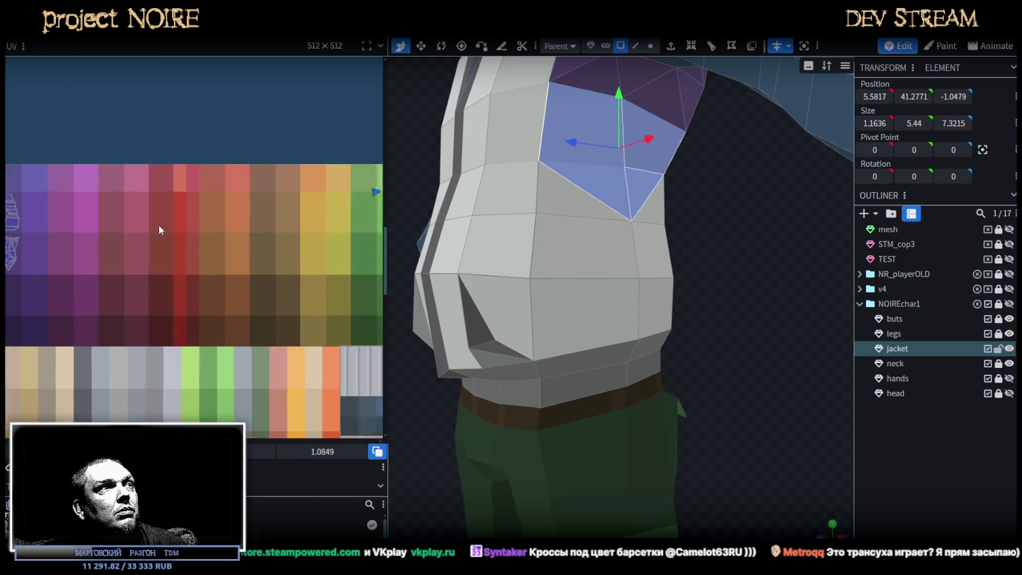
scroll(240, 175, "up", 1)
scroll(253, 168, "up", 1)
scroll(221, 203, "up", 2)
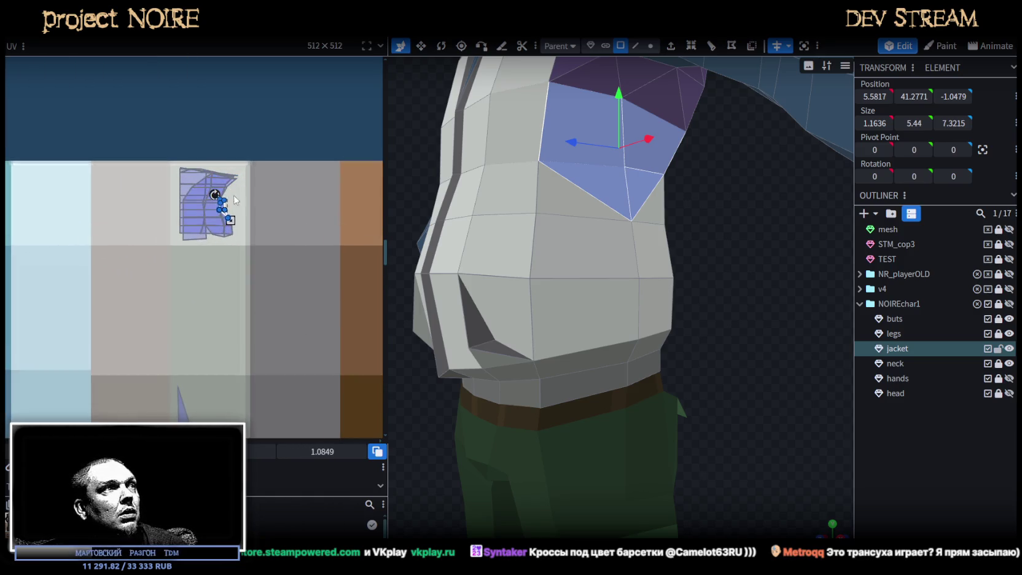
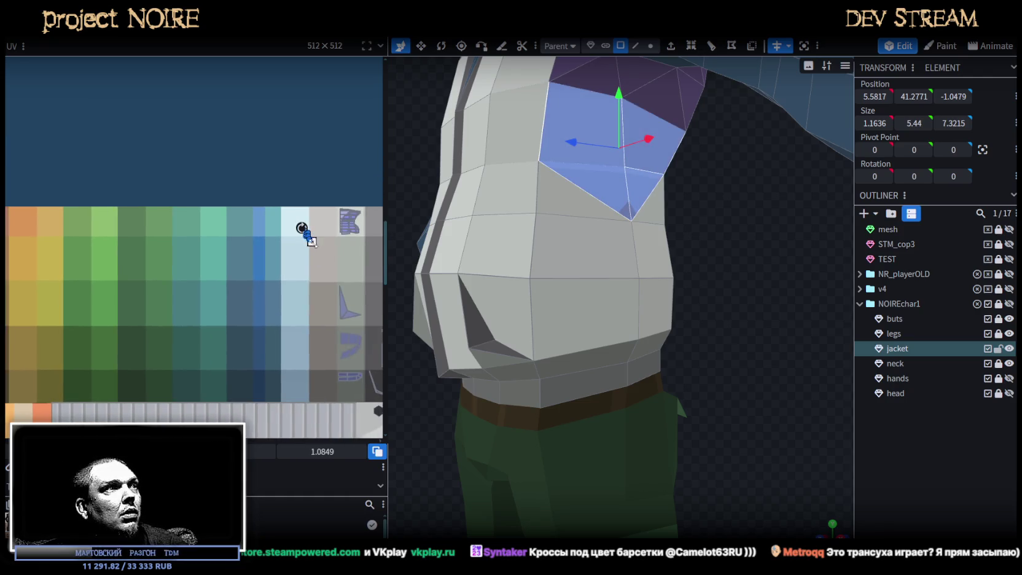
- Move the shoulder patch UV island onto the left purple palette cells and shrink it to fit
left_click_drag(310, 241, 343, 254)
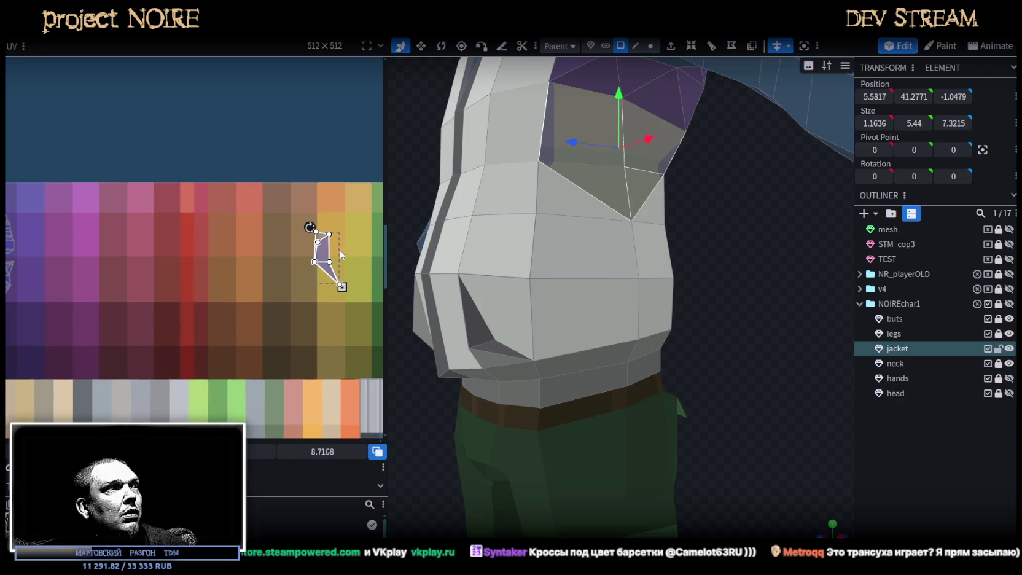
left_click_drag(325, 257, 59, 270)
scroll(246, 251, "up", 2)
scroll(243, 262, "up", 3)
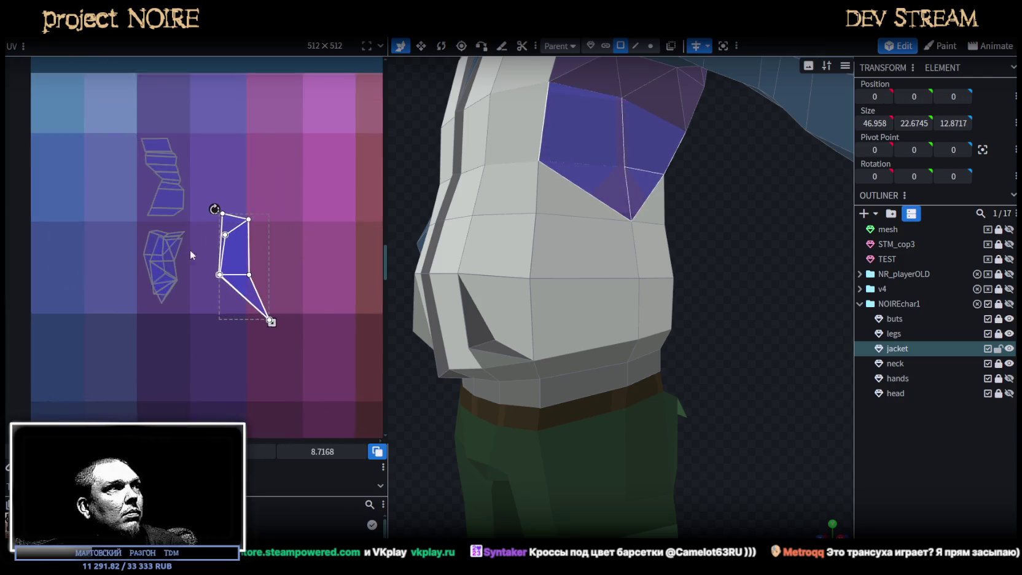
left_click_drag(242, 262, 121, 280)
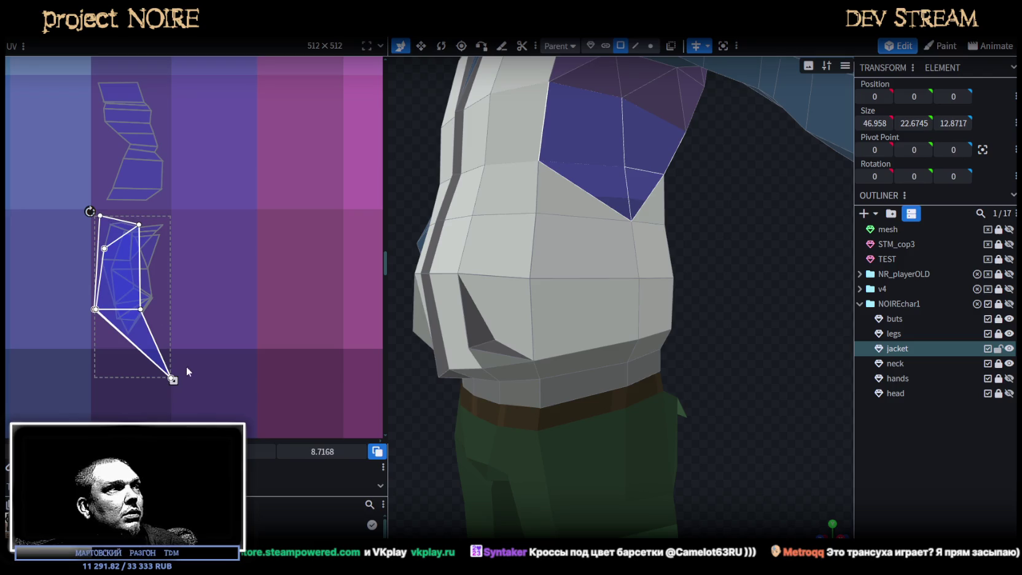
left_click_drag(172, 378, 163, 338)
left_click_drag(122, 272, 126, 272)
mouse_move(799, 381)
left_mouse_down()
mouse_move(674, 281)
mouse_move(765, 345)
mouse_move(705, 363)
left_mouse_up()
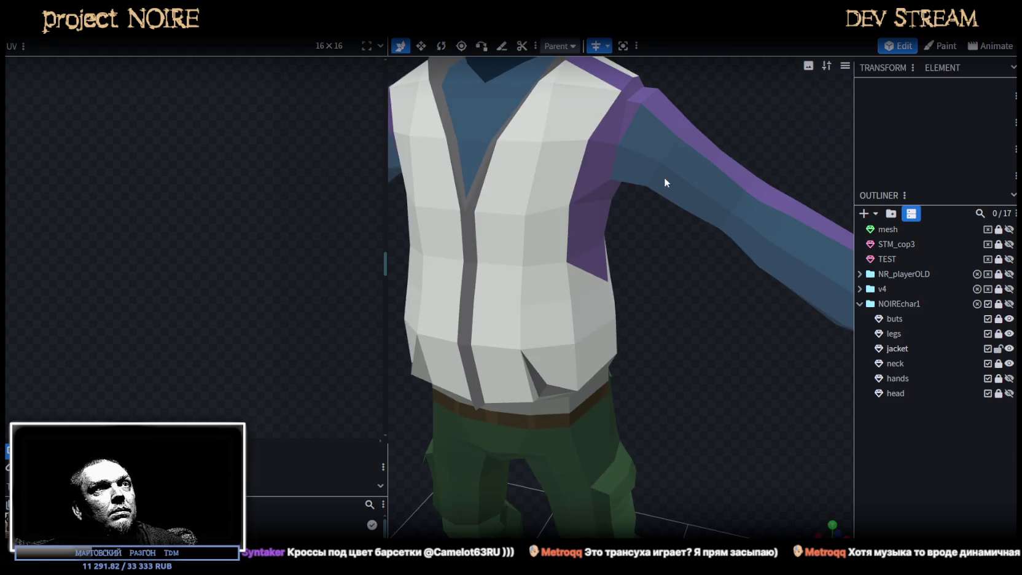
- Select the jacket mesh and box-select every vertex of the sleeve UV island
left_click(636, 157)
scroll(364, 197, "down", 3)
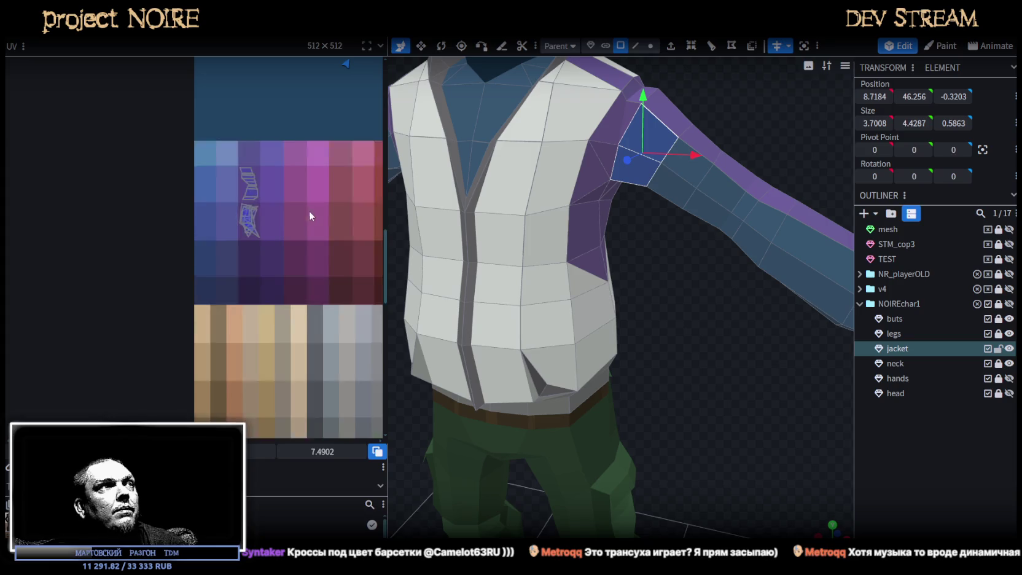
scroll(309, 211, "down", 3)
scroll(213, 370, "down", 3)
left_click_drag(335, 280, 174, 145)
scroll(668, 426, "down", 3)
- Orbit around the arm and select the face at the sleeve end
mouse_move(668, 426)
left_mouse_down()
mouse_move(612, 341)
mouse_move(675, 335)
mouse_move(702, 306)
mouse_move(698, 377)
mouse_move(495, 453)
mouse_move(505, 458)
left_mouse_up()
scroll(478, 493, "up", 3)
scroll(492, 430, "up", 3)
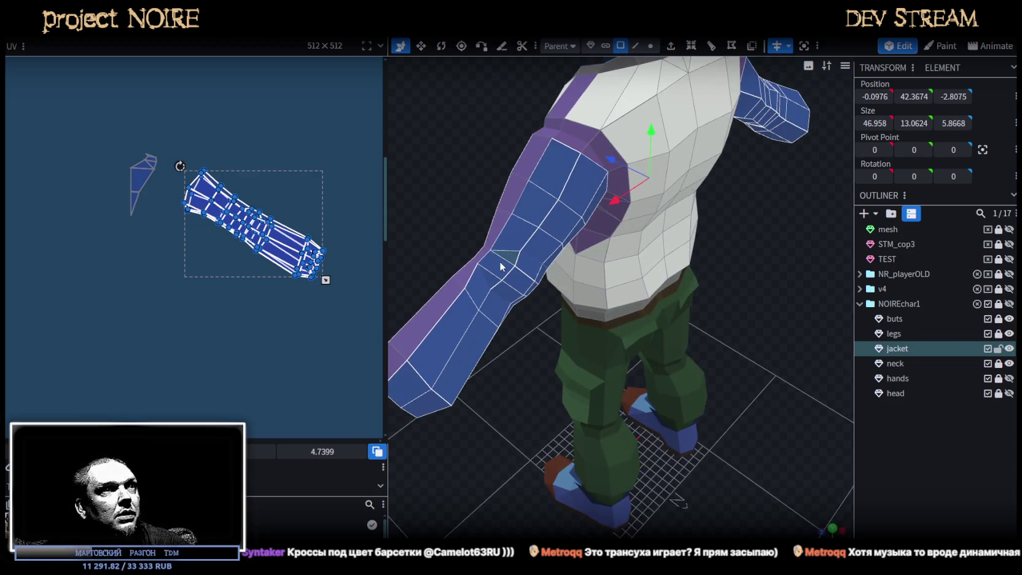
mouse_move(519, 289)
left_mouse_down()
mouse_move(460, 300)
mouse_move(505, 210)
mouse_move(543, 380)
mouse_move(633, 383)
mouse_move(697, 270)
mouse_move(704, 384)
mouse_move(689, 391)
left_mouse_up()
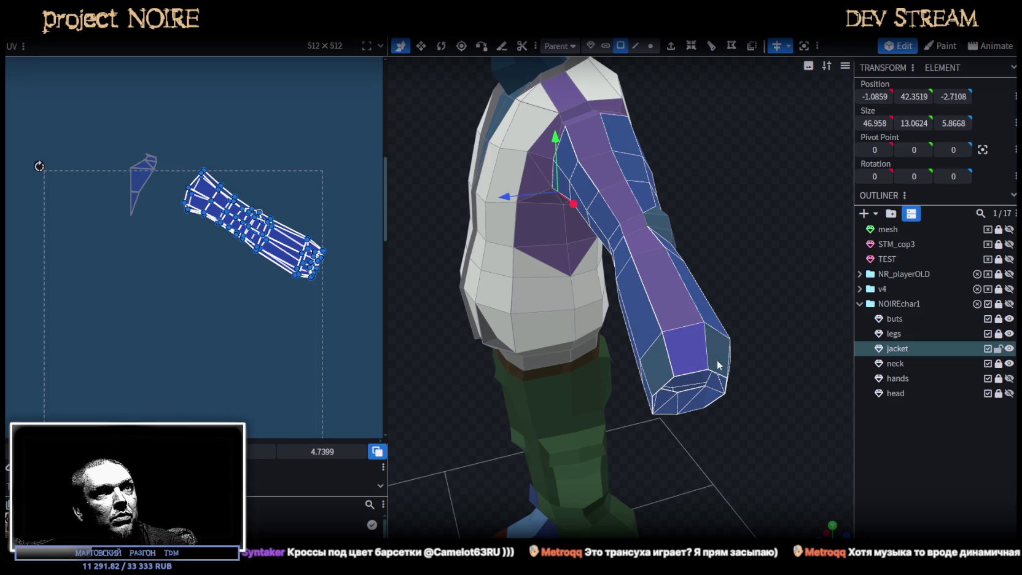
left_click_drag(740, 416, 658, 376)
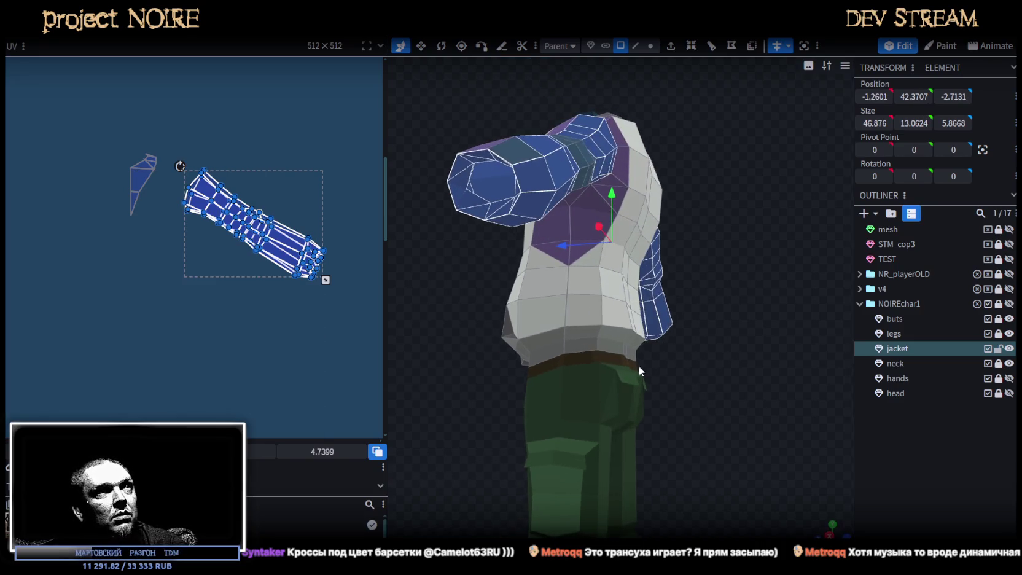
left_click(525, 176)
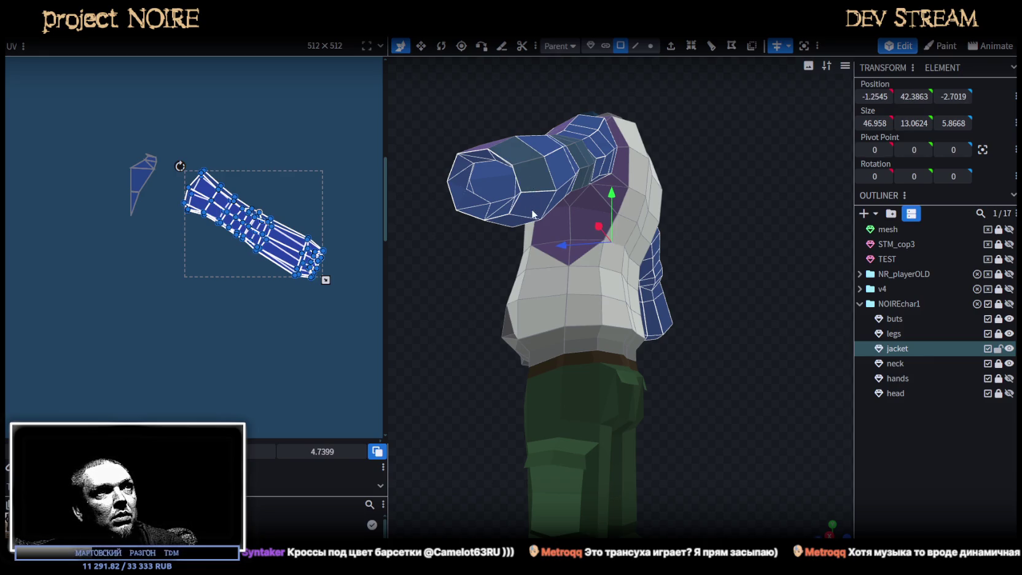
mouse_move(439, 298)
left_mouse_down()
mouse_move(642, 234)
mouse_move(660, 316)
left_mouse_up()
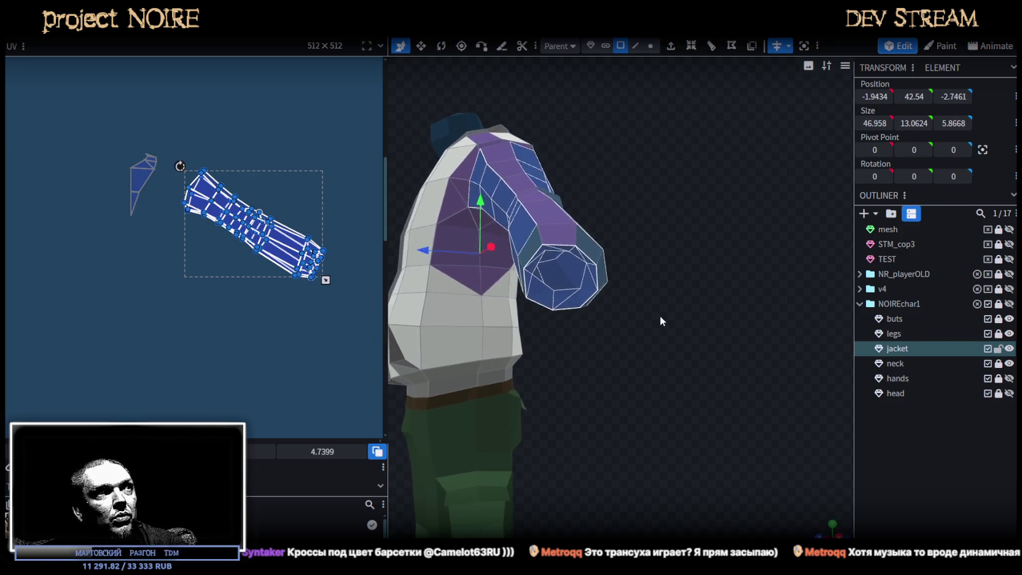
scroll(660, 316, "up", 5)
left_click(490, 313)
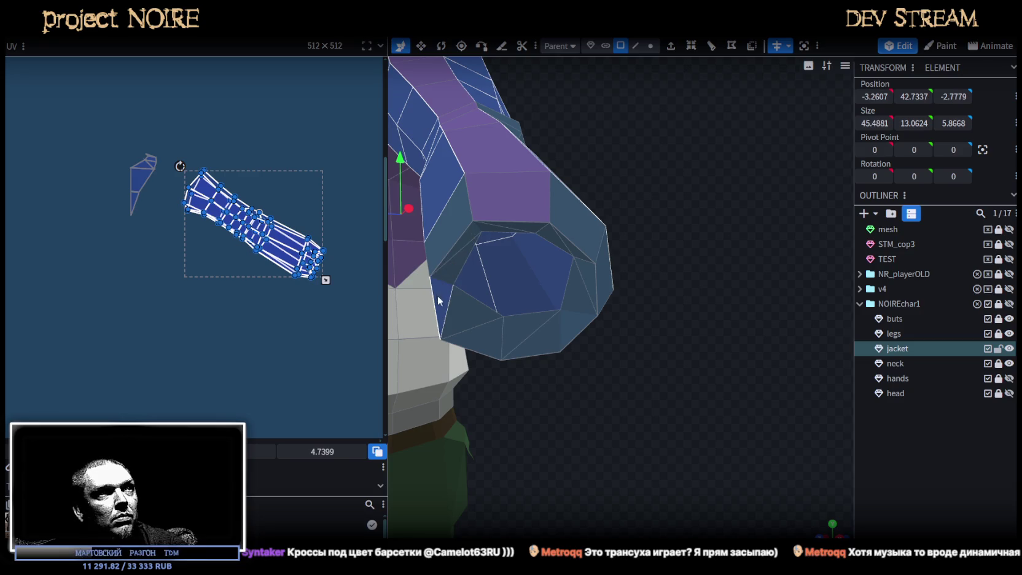
scroll(438, 300, "down", 5)
mouse_move(595, 461)
left_mouse_down()
mouse_move(607, 389)
mouse_move(573, 433)
mouse_move(647, 457)
left_mouse_up()
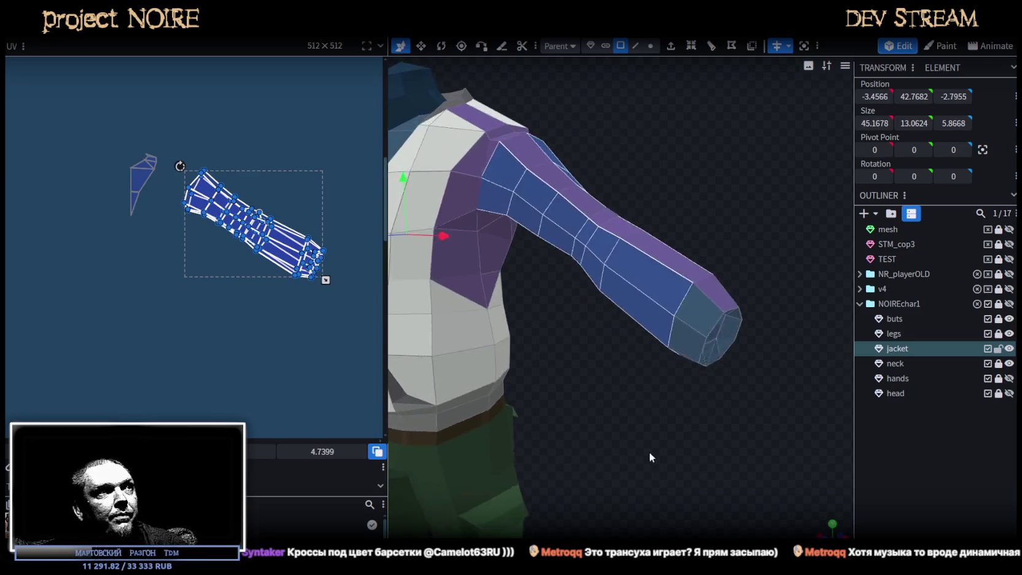
scroll(169, 334, "down", 3)
scroll(195, 344, "down", 3)
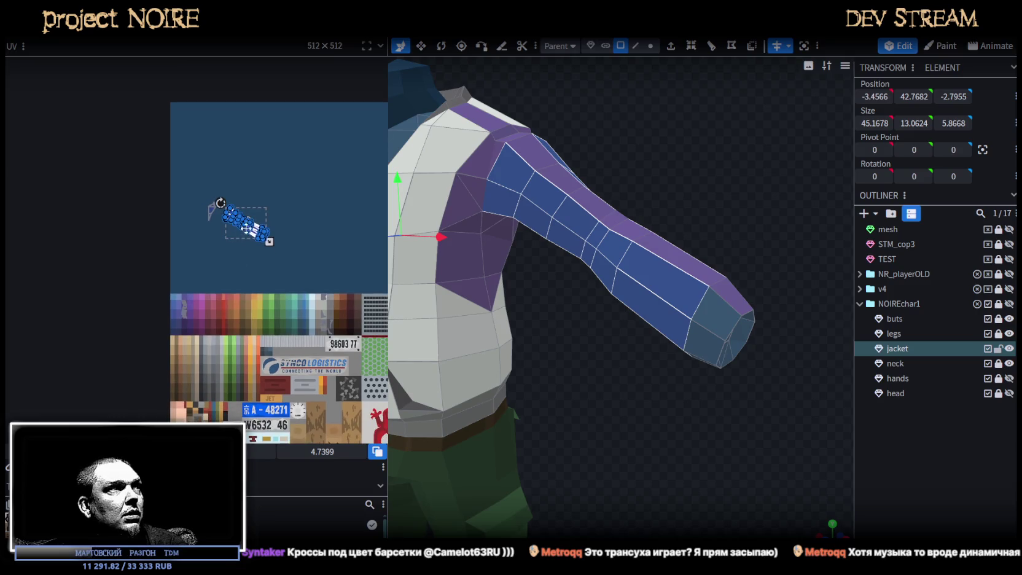
- Move the sleeve UV island onto the palette, rotate it upright and place it on the lighter grey cells
left_click_drag(257, 237, 338, 316)
scroll(327, 314, "up", 3)
scroll(297, 293, "up", 3)
scroll(268, 187, "up", 2)
left_click_drag(269, 188, 250, 220)
left_click_drag(217, 157, 300, 116)
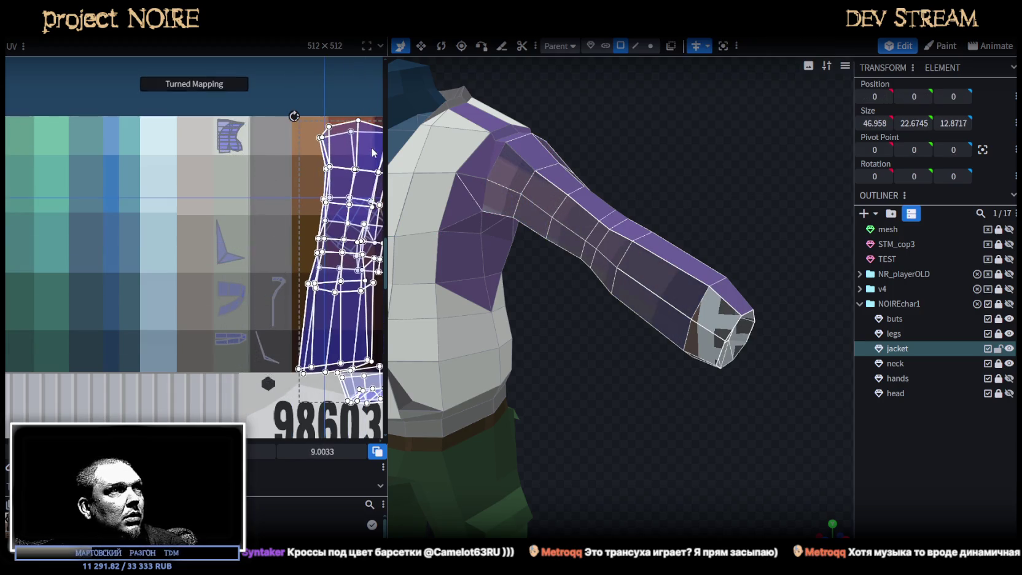
left_click_drag(344, 158, 247, 199)
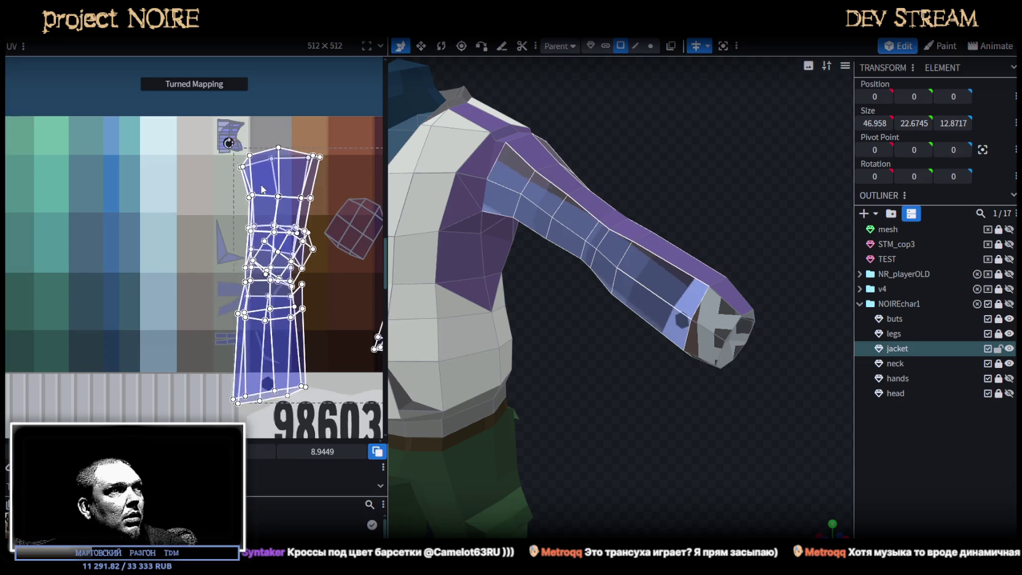
- Shrink the sleeve island into a narrow grey strip, then select the chest island
mouse_move(639, 410)
left_mouse_down()
mouse_move(489, 424)
mouse_move(430, 387)
left_mouse_up()
scroll(306, 343, "down", 3)
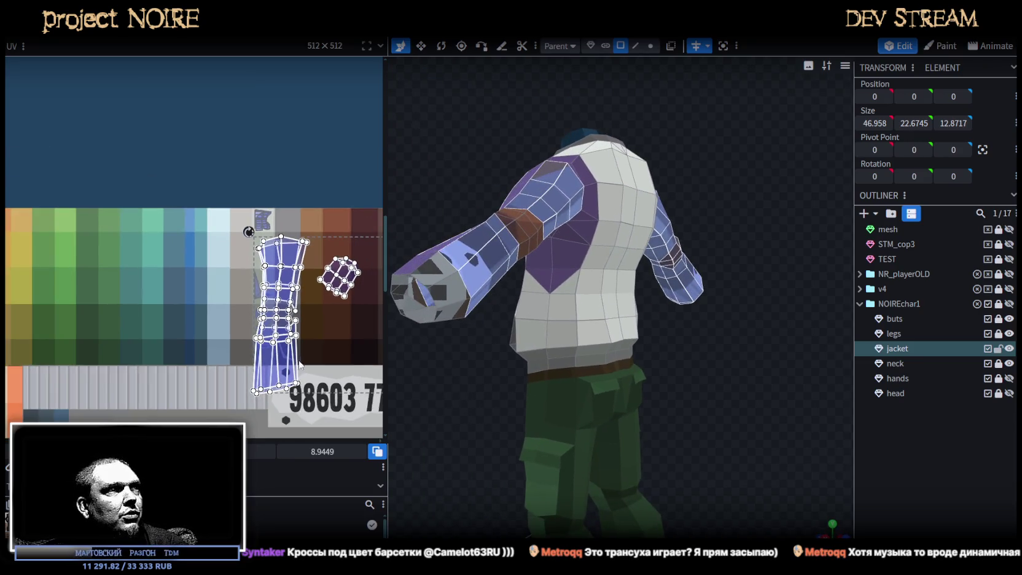
scroll(305, 368, "up", 1)
scroll(307, 393, "up", 1)
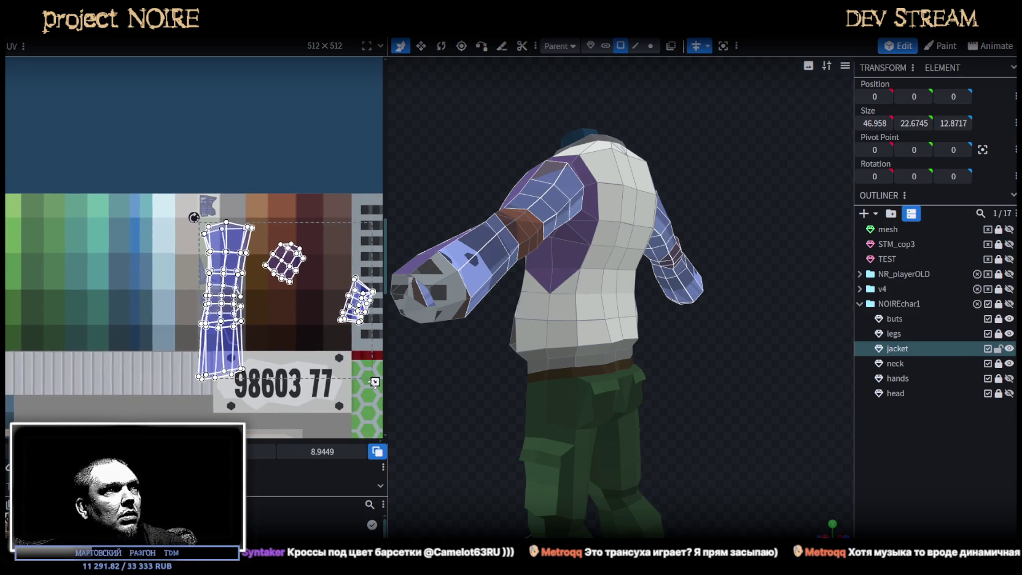
left_click_drag(374, 382, 213, 248)
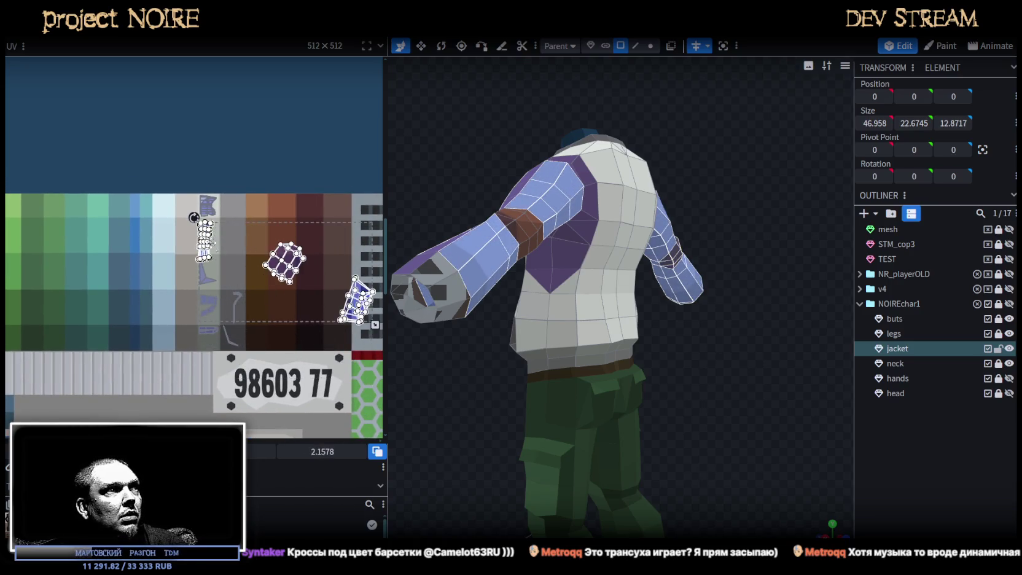
scroll(213, 249, "up", 3)
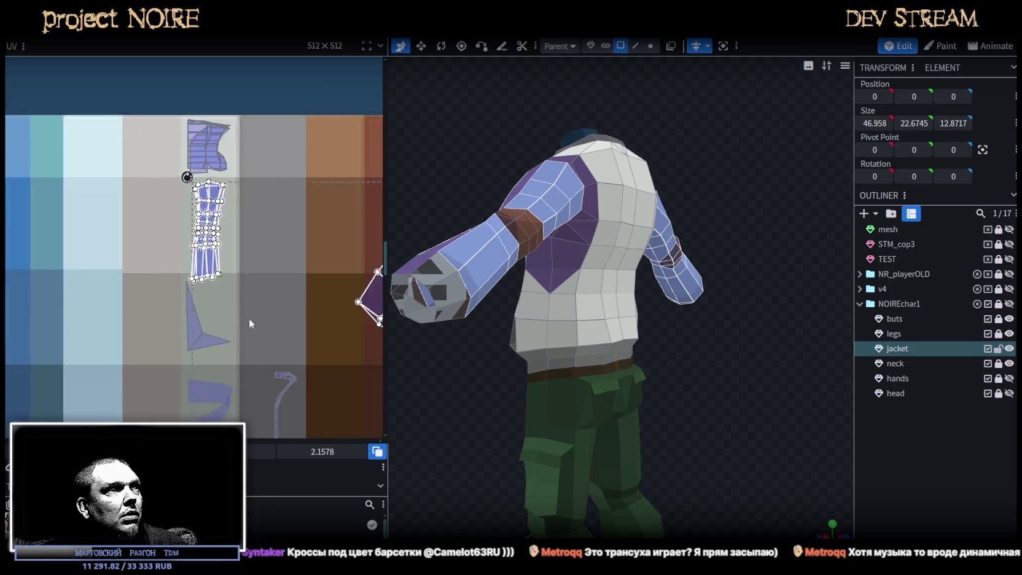
scroll(248, 319, "down", 3)
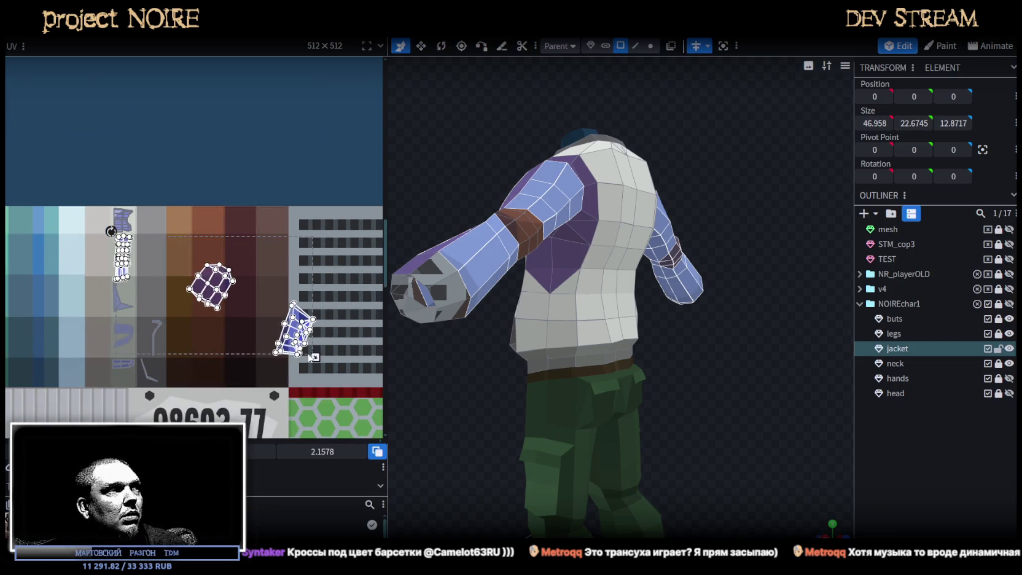
left_click_drag(307, 353, 274, 330)
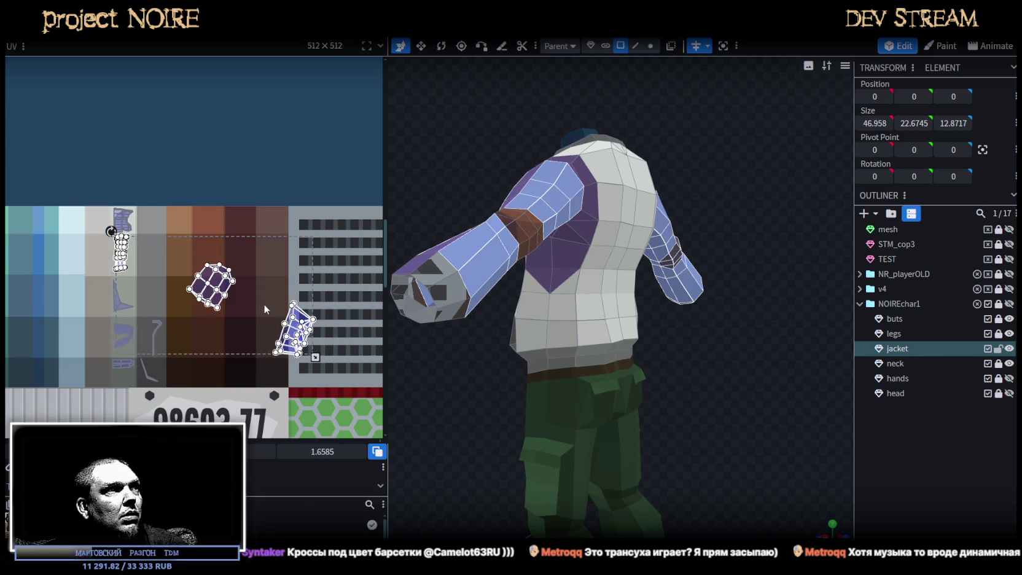
scroll(263, 302, "down", 1)
scroll(265, 296, "up", 2)
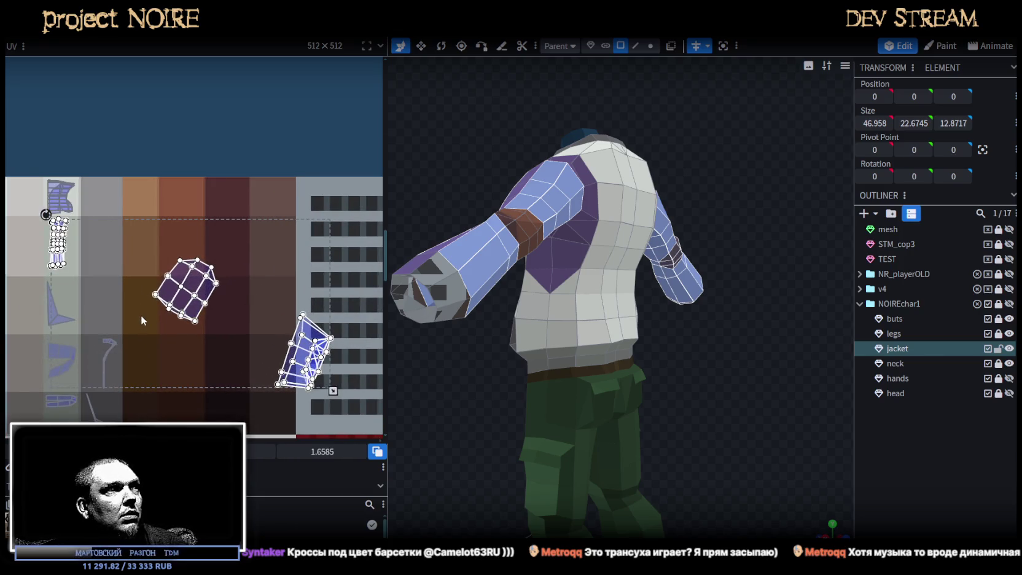
left_click_drag(141, 243, 261, 353)
middle_click_drag(223, 338, 245, 235)
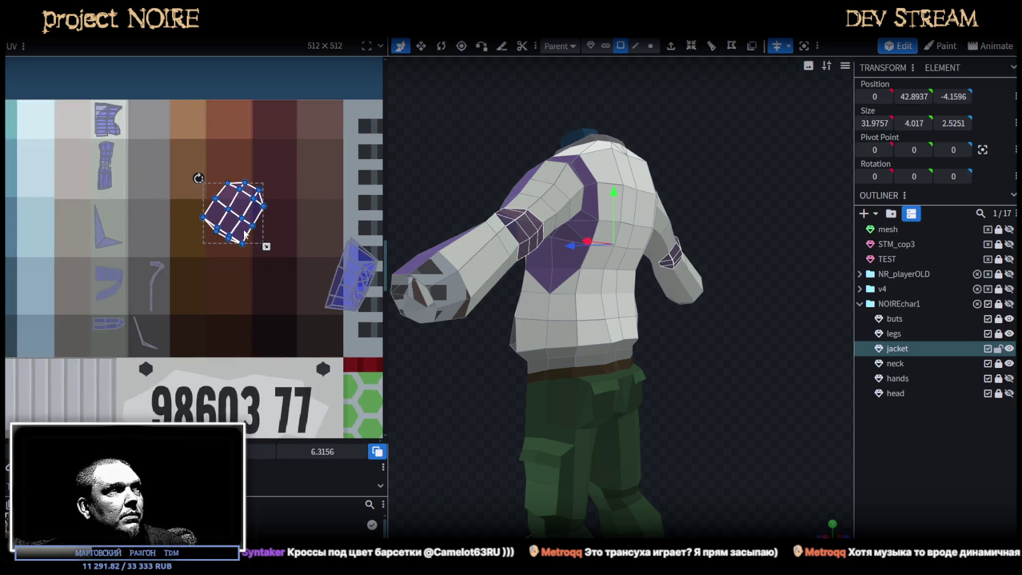
- Turn the chest island upright, move it up-left, shrink it, and select the arm island
key("t")
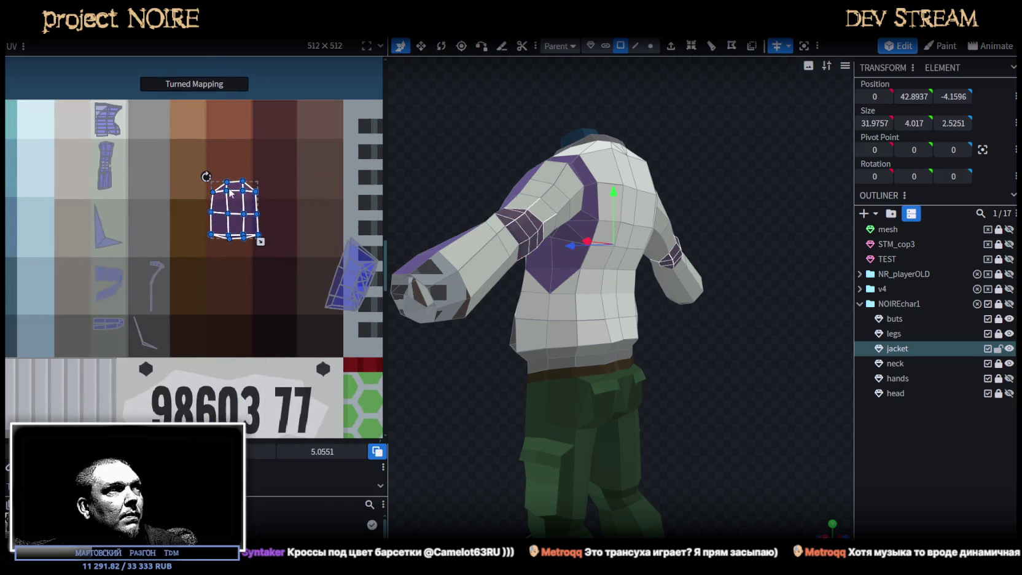
left_click_drag(224, 191, 197, 166)
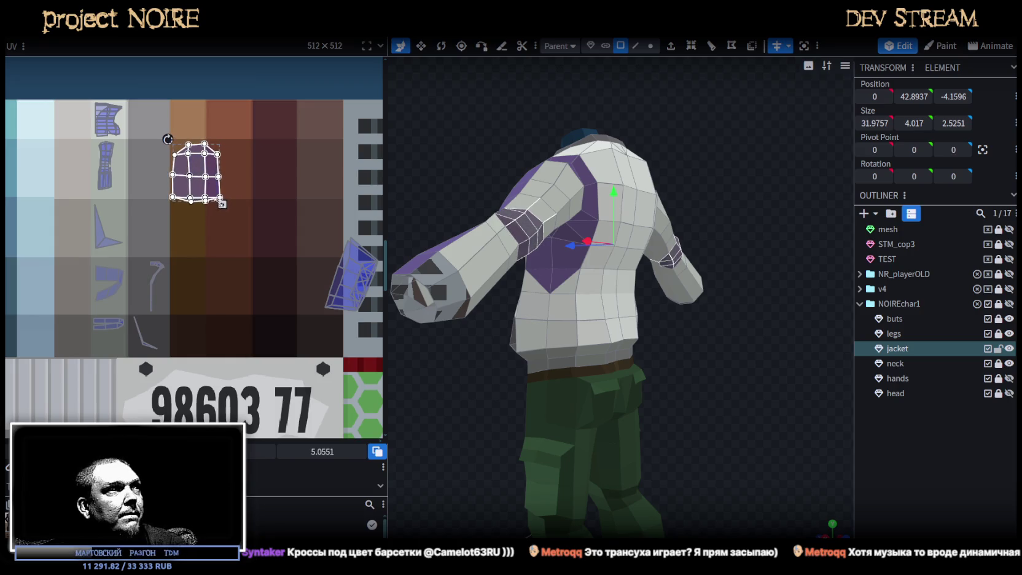
left_click_drag(222, 203, 201, 192)
middle_click_drag(324, 242, 277, 236)
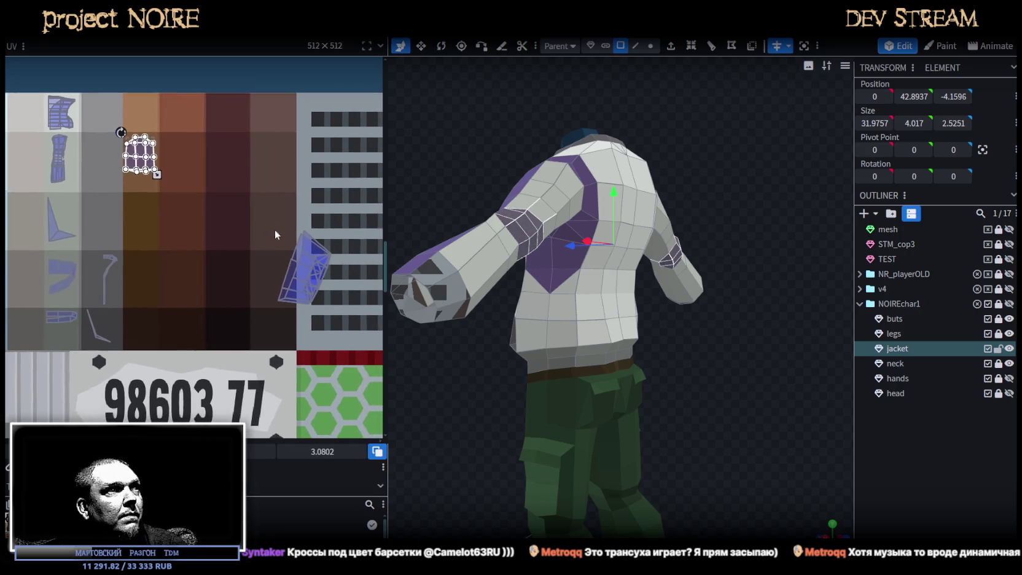
left_click_drag(255, 212, 355, 321)
scroll(355, 321, "down", 2)
middle_click_drag(313, 297, 348, 274)
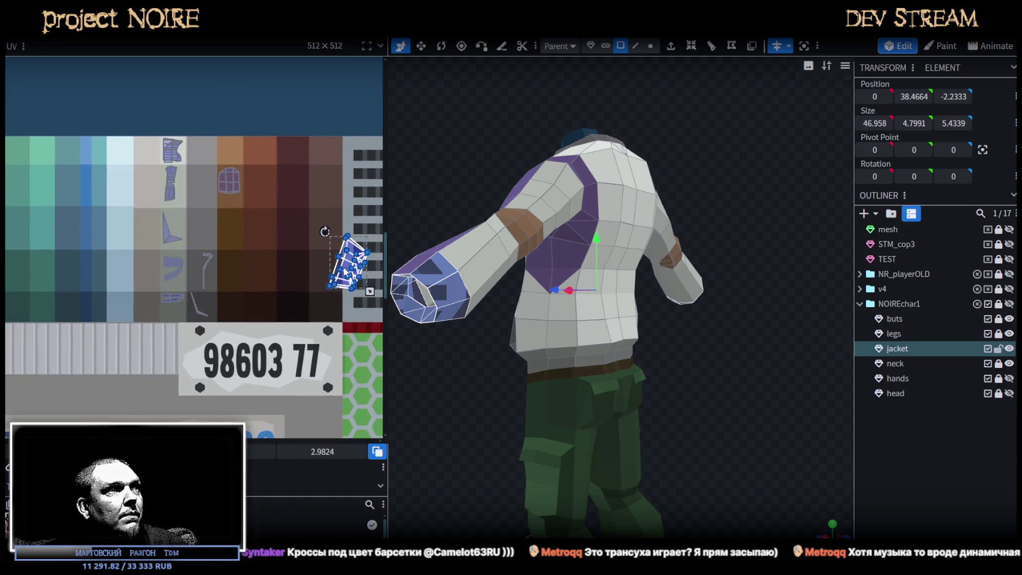
- Select the ring of cuff faces at the end of the sleeve
mouse_move(437, 283)
middle_mouse_down()
mouse_move(482, 371)
mouse_move(522, 390)
mouse_move(619, 369)
mouse_move(620, 284)
middle_mouse_up()
left_click(621, 282)
left_click(558, 291)
left_click(574, 267)
mouse_move(596, 269)
middle_mouse_down()
mouse_move(616, 320)
mouse_move(614, 276)
middle_mouse_up()
left_click(558, 158)
left_click_drag(677, 202, 653, 233)
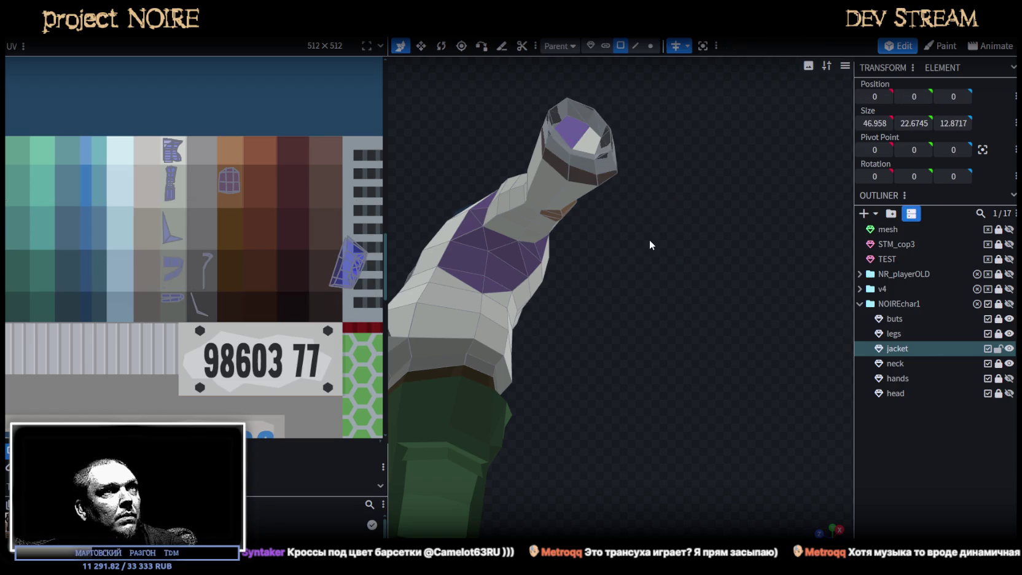
middle_click_drag(650, 241, 593, 196)
left_click(560, 201)
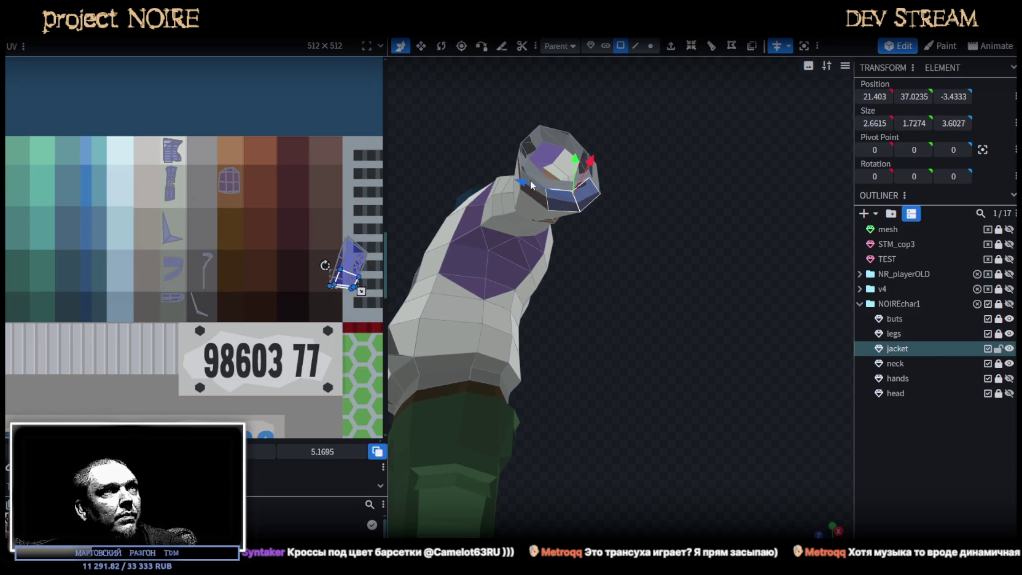
middle_click_drag(563, 193, 519, 319)
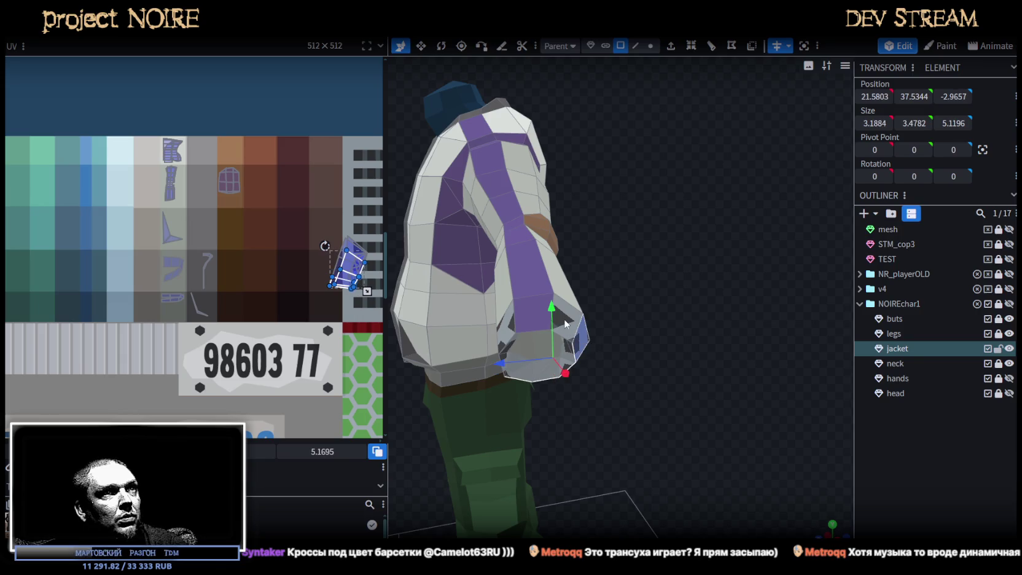
left_click(520, 319, "shift")
- Check the extended arm from several angles and switch to the top orthographic view
middle_click_drag(605, 397, 700, 390)
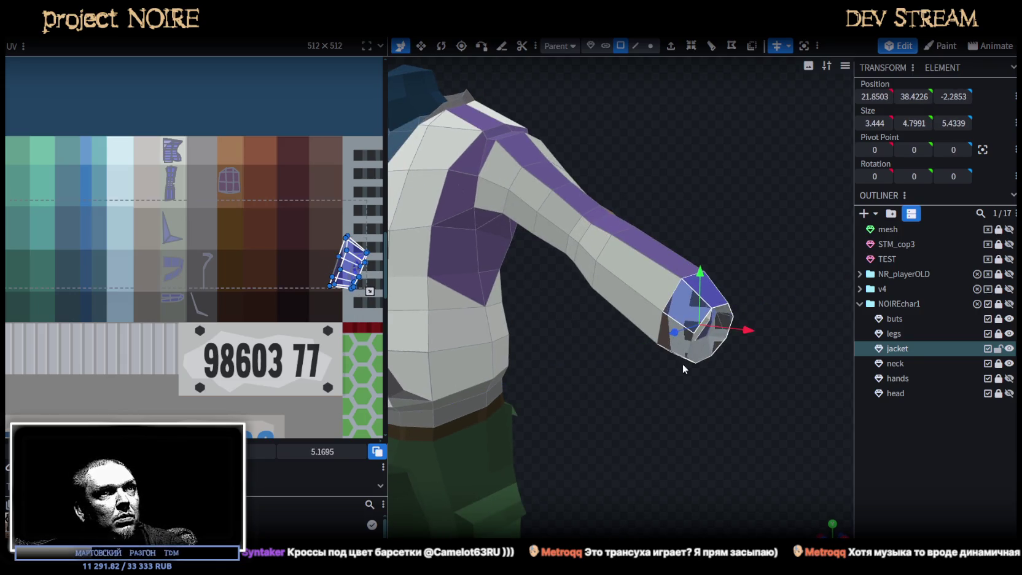
middle_click_drag(678, 351, 639, 400)
mouse_move(792, 511)
middle_mouse_down()
mouse_move(754, 399)
mouse_move(780, 479)
middle_mouse_up()
left_click(834, 527)
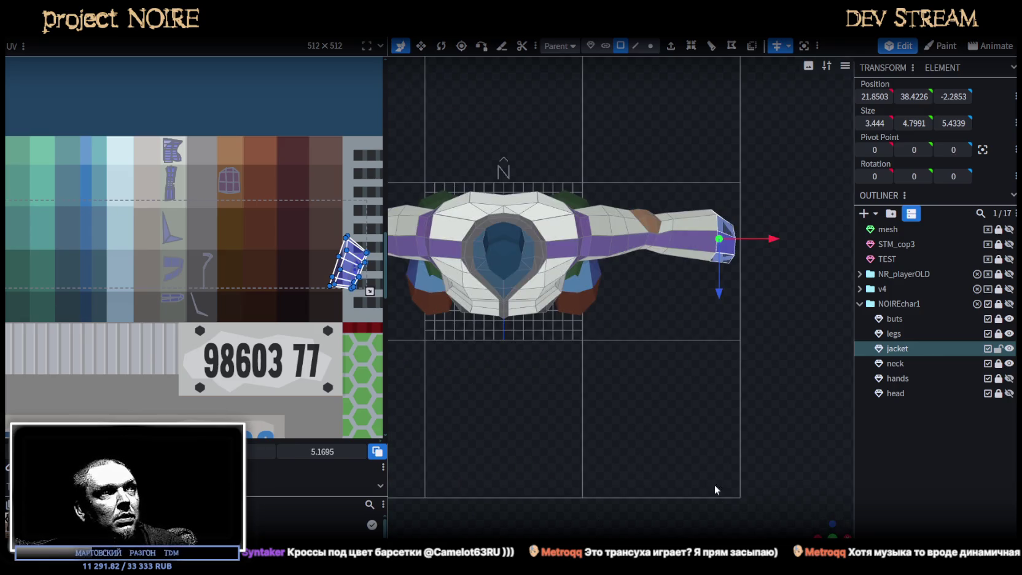
- Place the cuff UV island on a light grey palette cell and shrink it to about a third
scroll(203, 252, "down", 3)
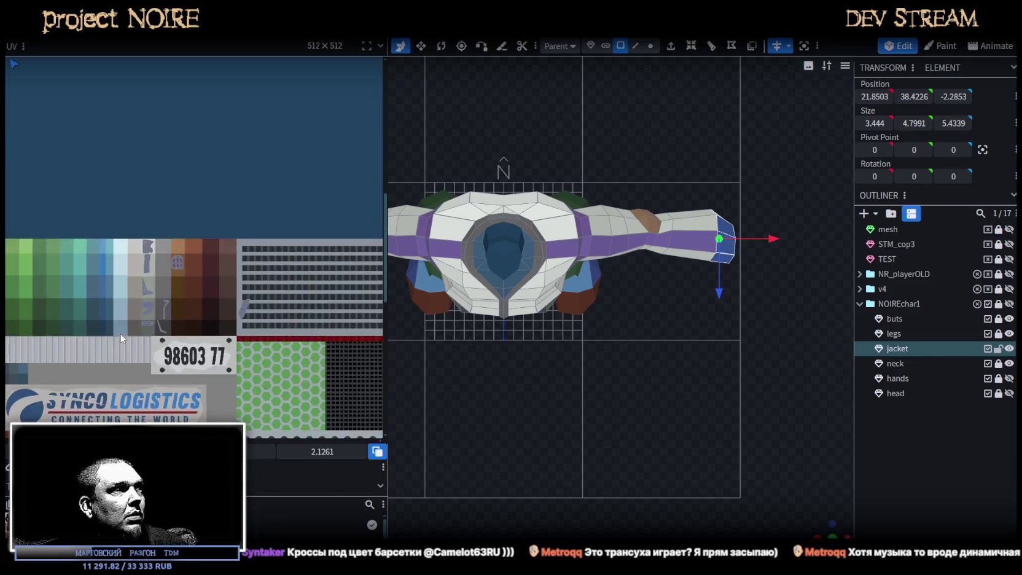
scroll(203, 253, "down", 3)
scroll(203, 253, "down", 2)
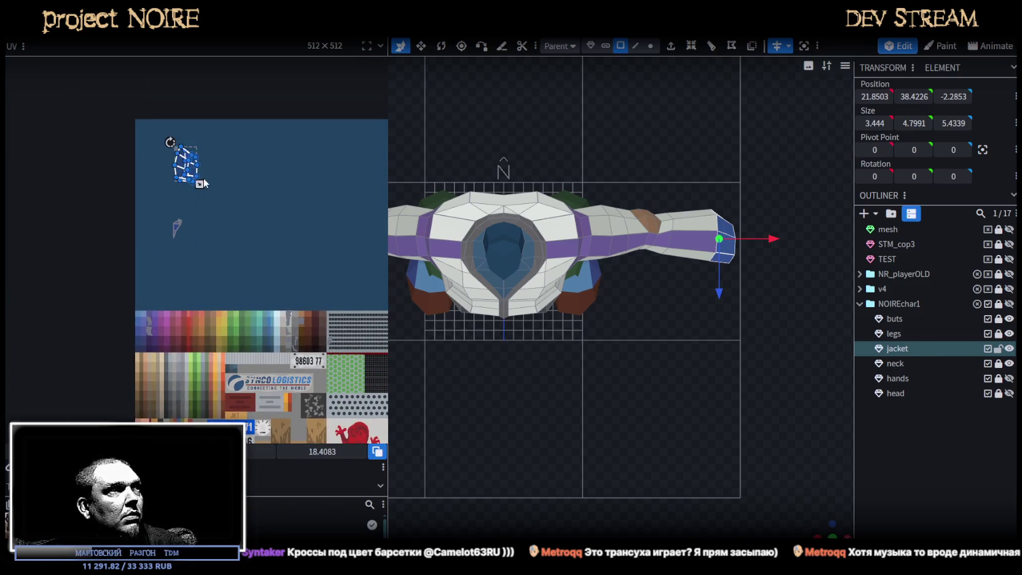
left_click_drag(186, 166, 284, 338)
scroll(264, 323, "up", 4)
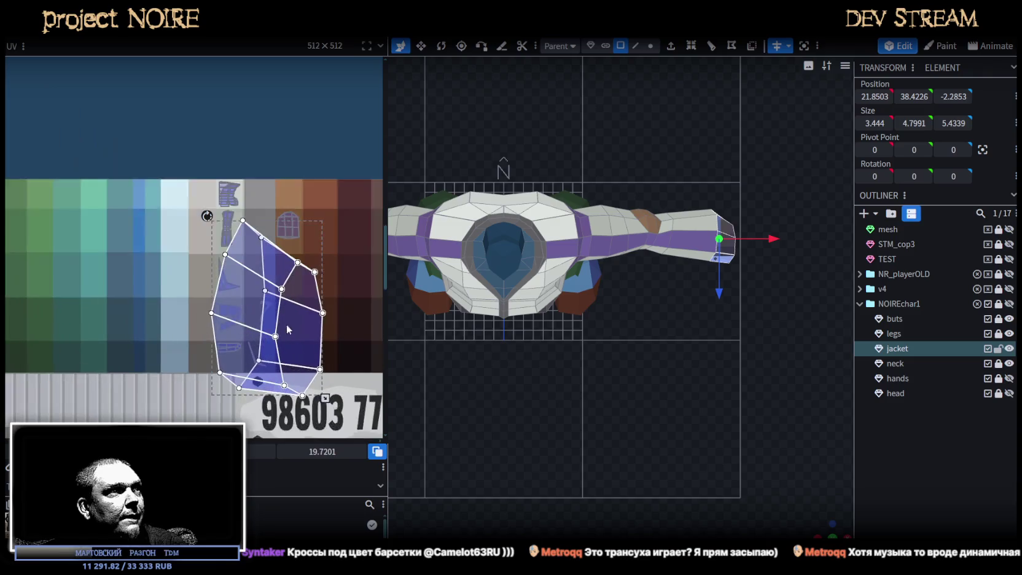
scroll(264, 322, "up", 3)
left_click_drag(205, 310, 216, 252)
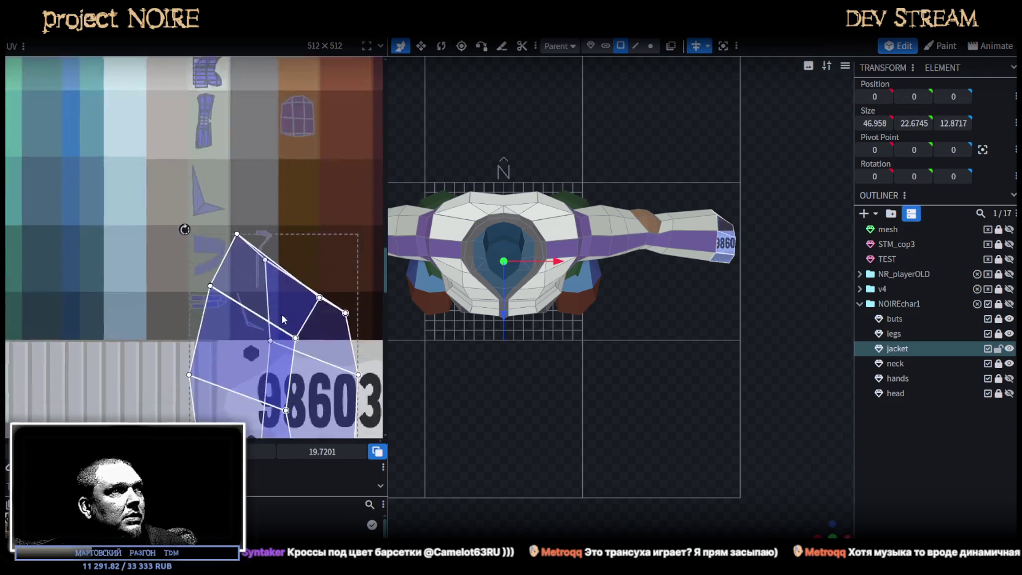
scroll(215, 276, "down", 3)
left_click_drag(352, 374, 242, 200)
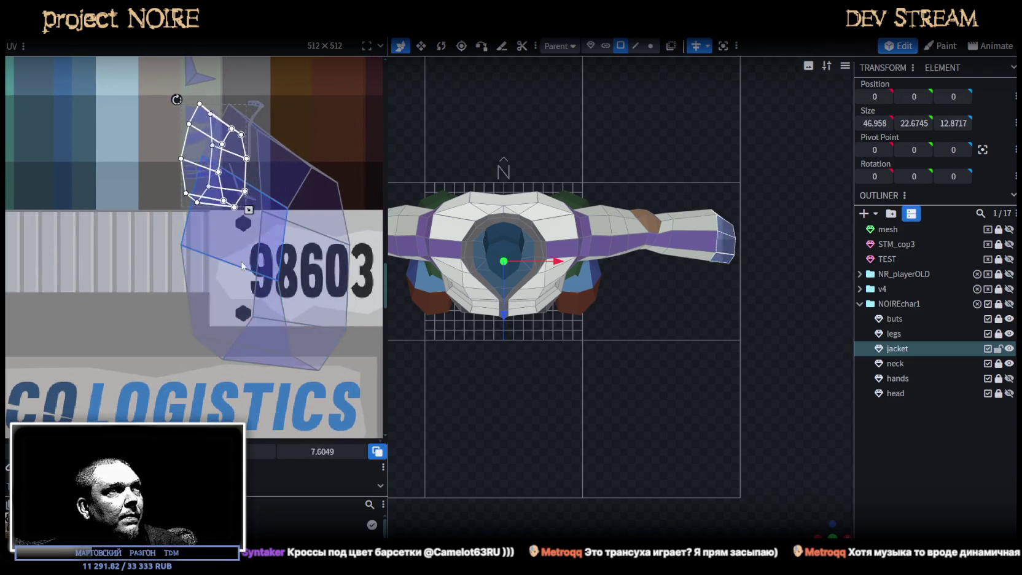
scroll(243, 199, "up", 2)
scroll(243, 200, "up", 1)
left_click_drag(229, 300, 234, 226)
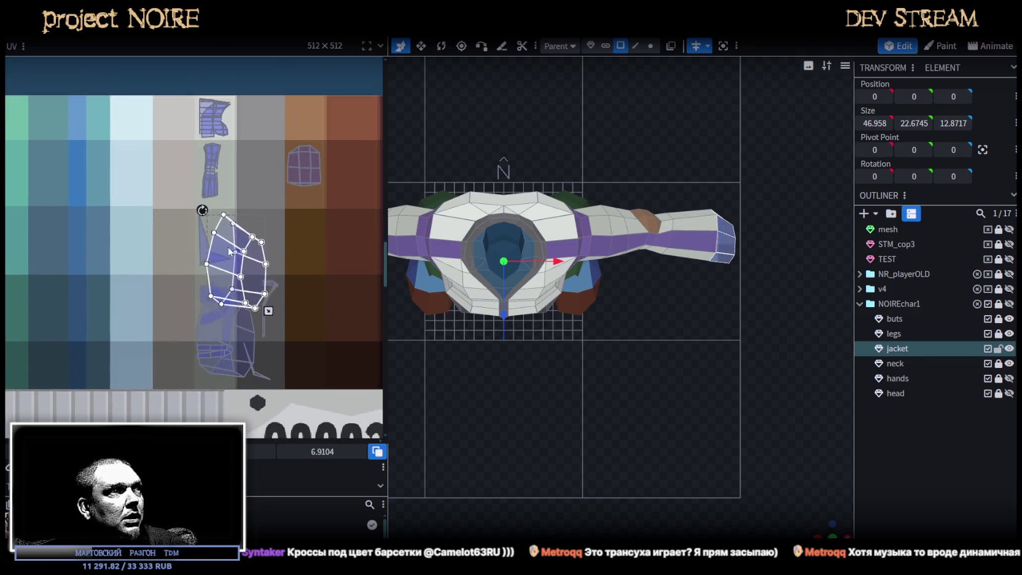
mouse_move(263, 304)
left_mouse_down()
mouse_move(231, 245)
mouse_move(214, 253)
left_mouse_up()
scroll(218, 228, "up", 3)
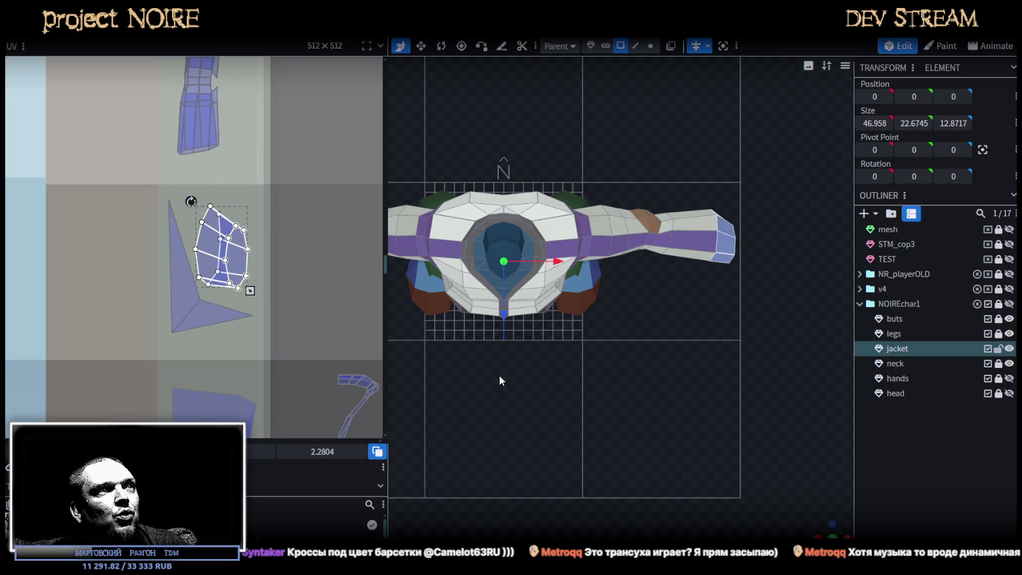
mouse_move(755, 495)
left_mouse_down()
mouse_move(775, 503)
mouse_move(769, 381)
mouse_move(803, 283)
mouse_move(744, 246)
mouse_move(747, 336)
mouse_move(668, 283)
left_mouse_up()
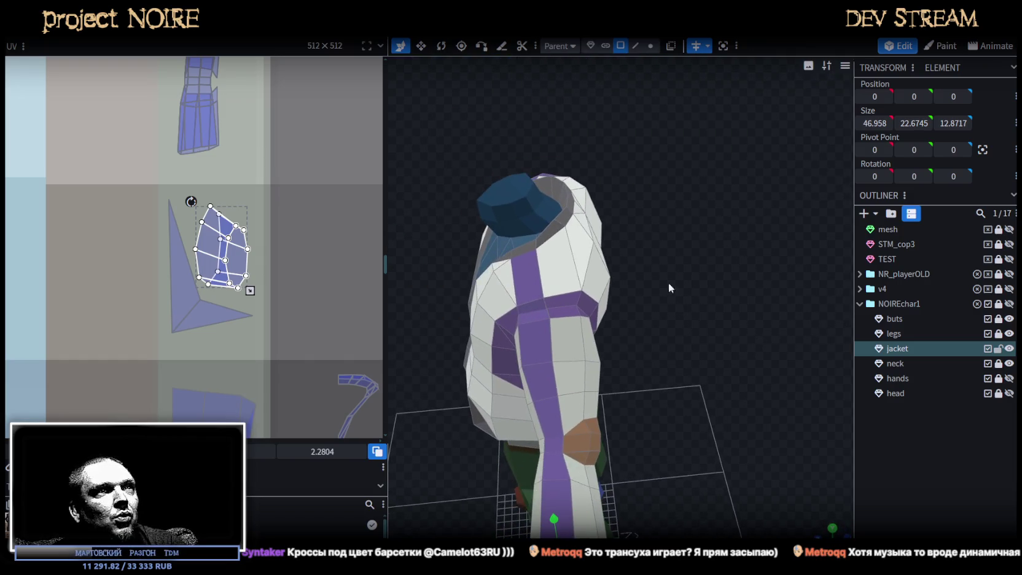
- Push the purple shoulder strap edge back 0.3 along Z
left_click(569, 268)
mouse_move(569, 268)
left_mouse_down()
mouse_move(699, 242)
mouse_move(722, 262)
mouse_move(736, 258)
mouse_move(734, 287)
mouse_move(773, 256)
mouse_move(740, 252)
left_mouse_up()
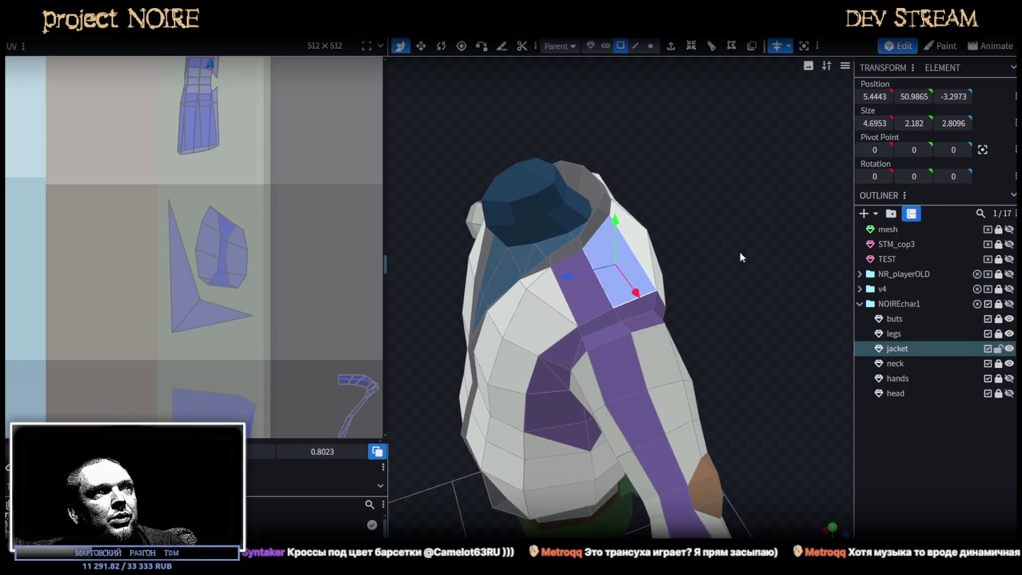
scroll(740, 252, "up", 3)
left_click(636, 46)
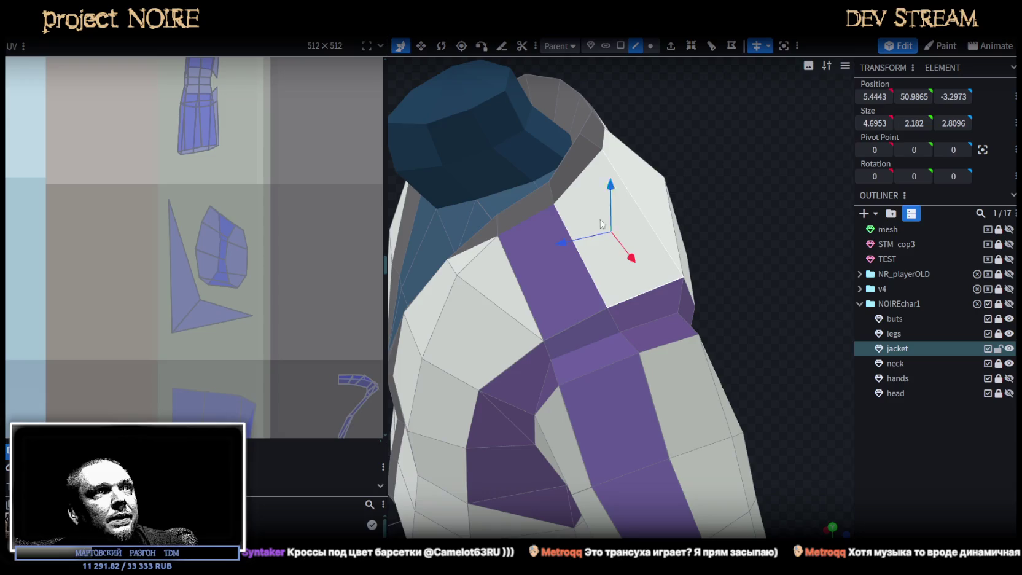
left_click(577, 259)
left_click_drag(553, 258, 557, 259)
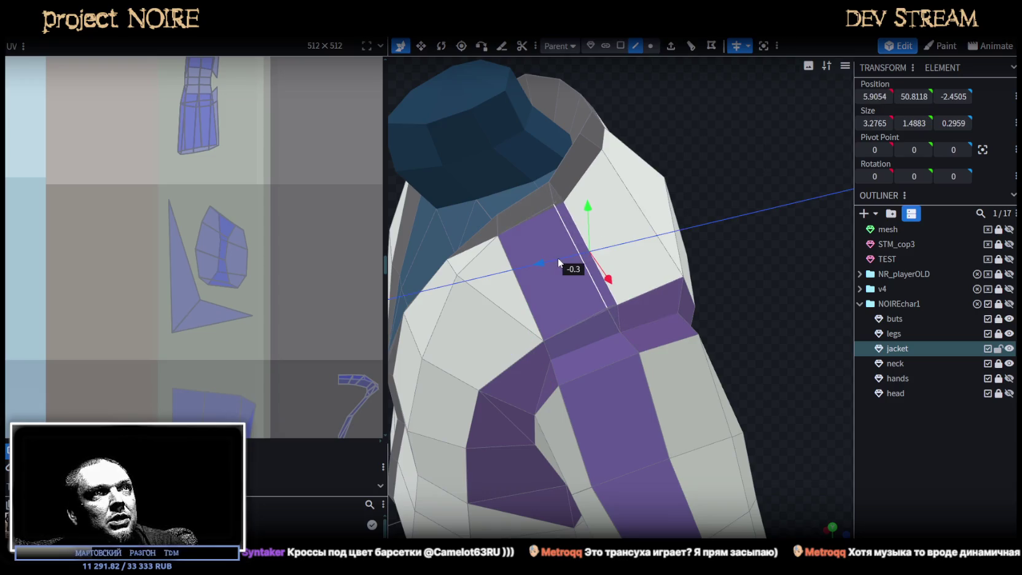
- Move the strap's neck-end vertex 0.4 on Z and a chest vertex 0.3 on X and 0.1 on Z
mouse_move(736, 233)
left_mouse_down()
mouse_move(622, 330)
mouse_move(583, 318)
mouse_move(679, 240)
mouse_move(701, 208)
mouse_move(694, 182)
mouse_move(605, 243)
mouse_move(700, 209)
left_mouse_up()
scroll(690, 219, "up", 3)
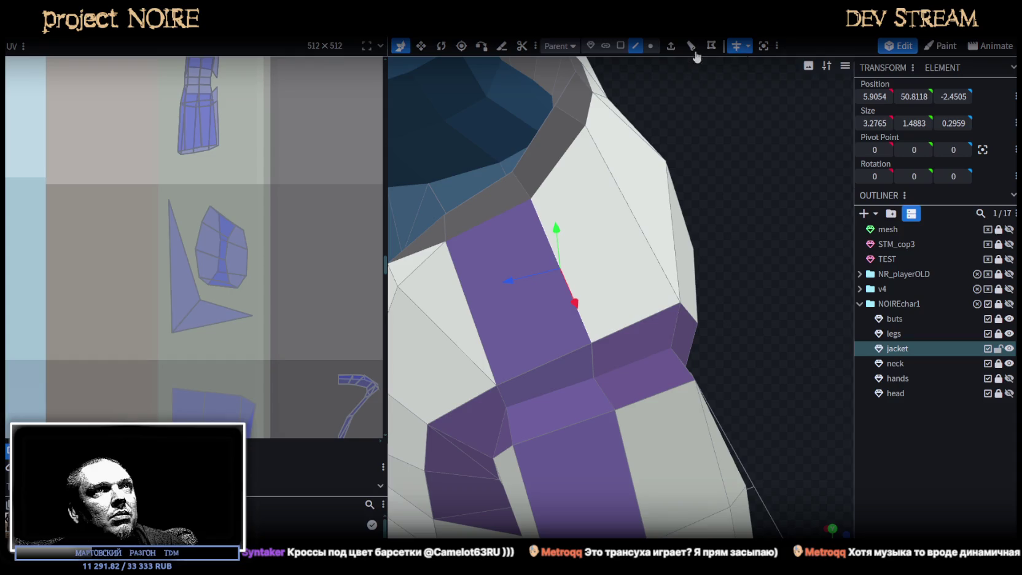
left_click(650, 45)
left_click(533, 199)
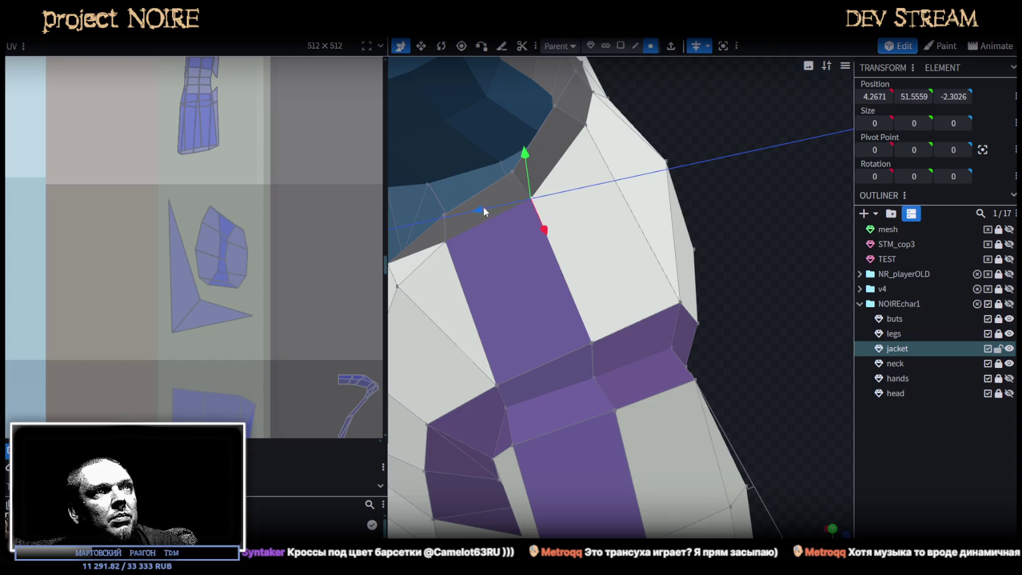
left_click_drag(484, 209, 497, 205)
mouse_move(674, 209)
left_mouse_down()
mouse_move(700, 184)
mouse_move(753, 188)
mouse_move(701, 185)
mouse_move(733, 157)
mouse_move(676, 247)
left_mouse_up()
left_click(632, 326)
left_click_drag(683, 337, 670, 335)
mouse_move(608, 352)
left_mouse_down()
mouse_move(616, 358)
mouse_move(561, 311)
left_mouse_up()
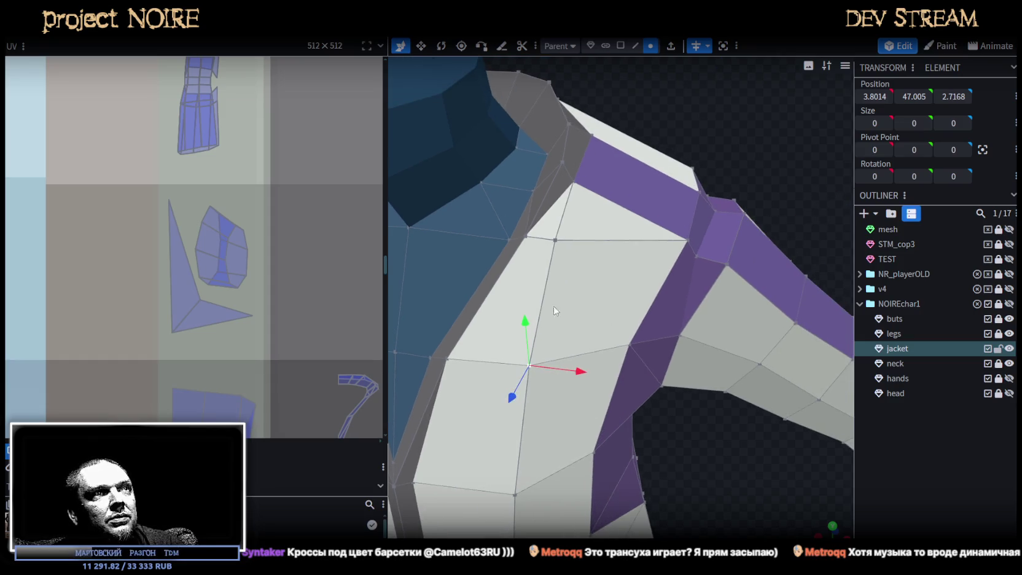
- Select a shoulder vertex and extend the selection to neighbouring vertices
scroll(661, 183, "down", 5)
mouse_move(662, 183)
left_mouse_down()
mouse_move(579, 221)
mouse_move(606, 252)
mouse_move(706, 242)
left_mouse_up()
left_click(569, 307)
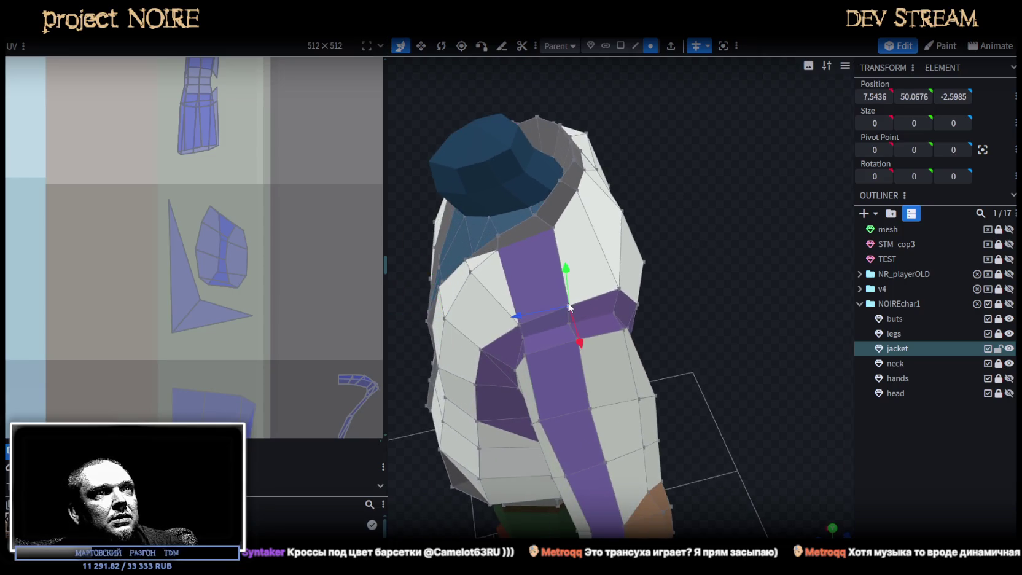
double_click(569, 308)
mouse_move(615, 276)
left_mouse_down()
mouse_move(663, 239)
mouse_move(671, 210)
mouse_move(721, 203)
mouse_move(757, 239)
left_mouse_up()
left_click_drag(686, 168, 716, 178)
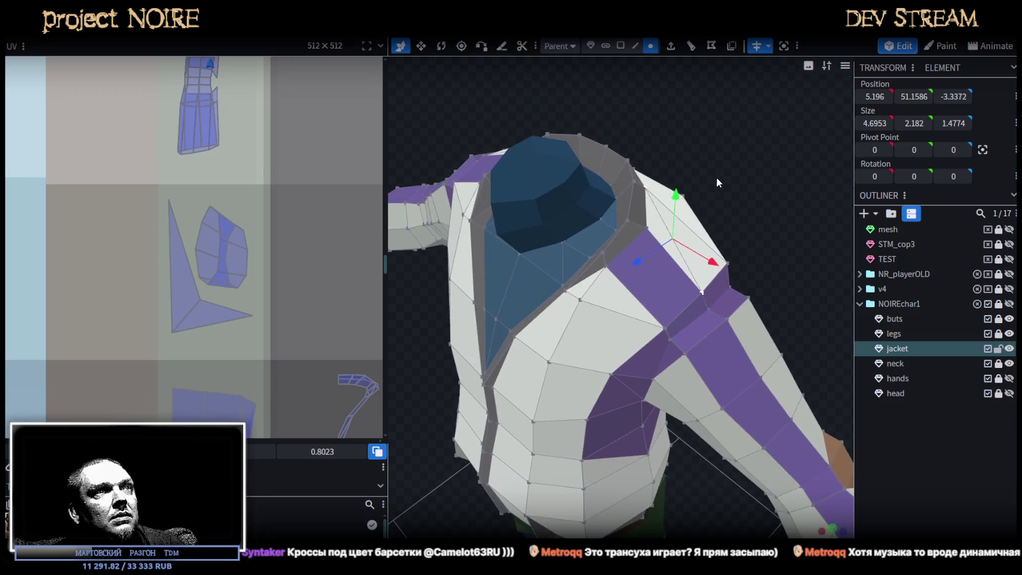
- Select the three faces around the neck and switch to the top orthographic view
left_click(621, 46)
left_click(606, 300)
left_click(620, 291, "shift")
left_click(682, 289, "shift")
mouse_move(731, 204)
left_mouse_down()
mouse_move(779, 248)
mouse_move(797, 395)
mouse_move(749, 368)
left_mouse_up()
left_click(833, 533)
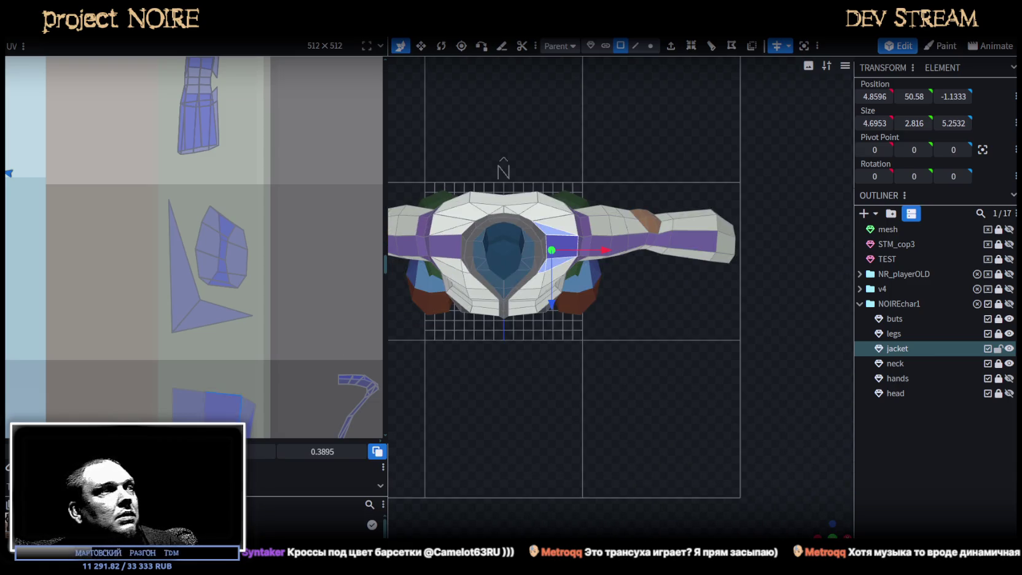
- Drag the neck faces' UV island onto the purple palette swatches
scroll(74, 269, "down", 3)
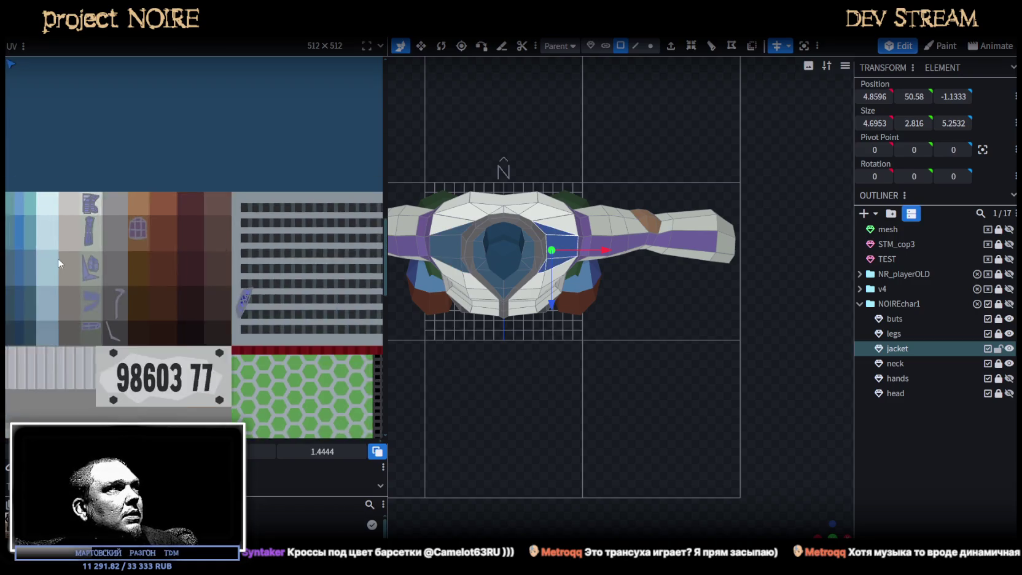
scroll(59, 259, "down", 2)
scroll(72, 188, "down", 2)
scroll(73, 193, "down", 1)
scroll(102, 132, "down", 1)
scroll(132, 159, "down", 1)
left_click_drag(145, 162, 89, 332)
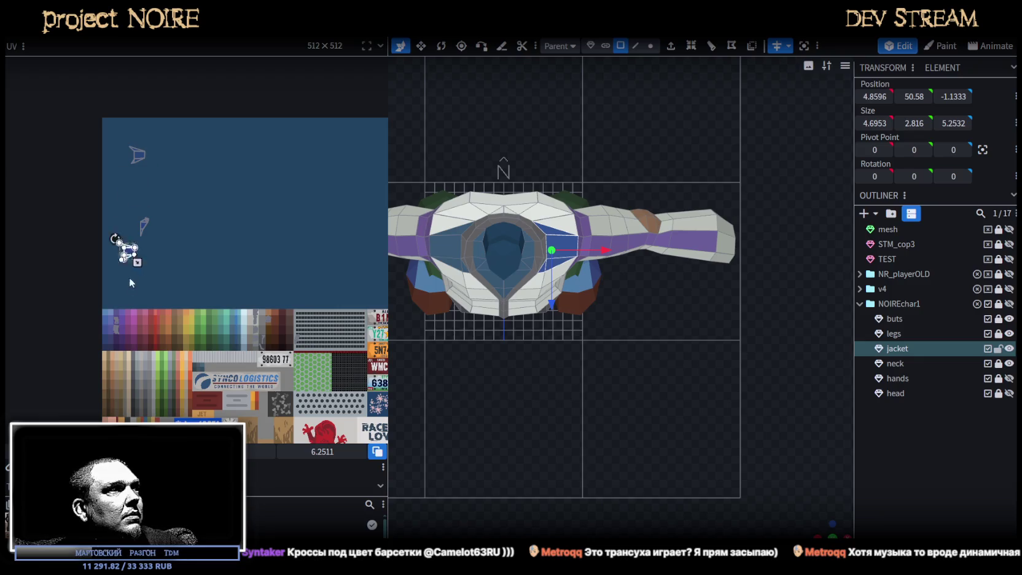
scroll(90, 332, "up", 3)
scroll(125, 298, "up", 2)
scroll(195, 331, "up", 2)
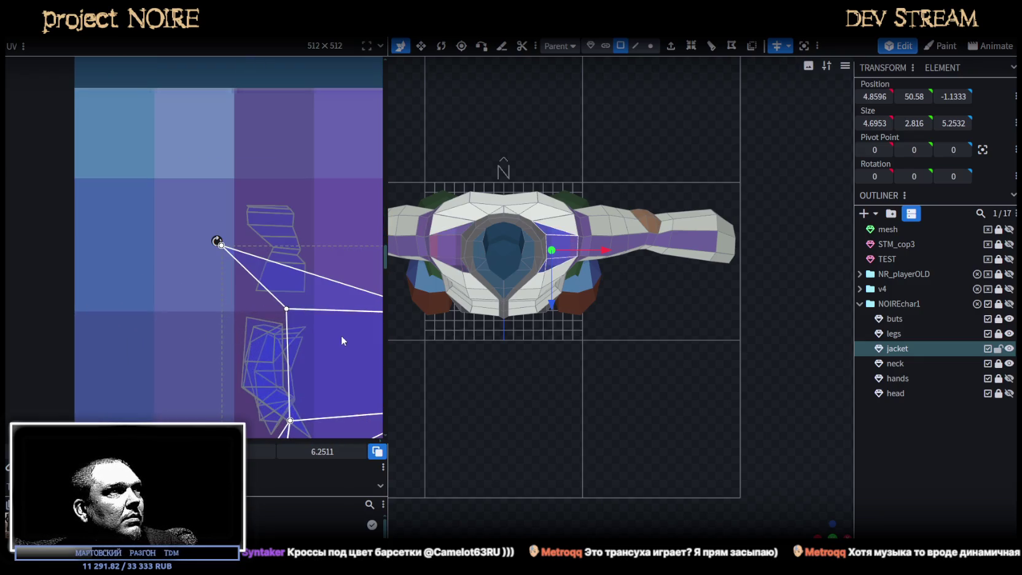